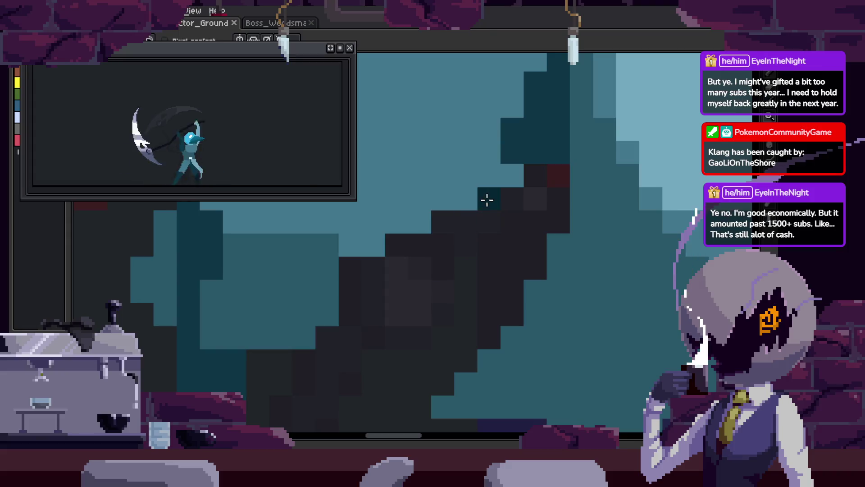
Fill the dark diagonal blade patch with dark teal, deselect, and save the sprite
{"action": "left_click", "coordinate": [502, 288]}
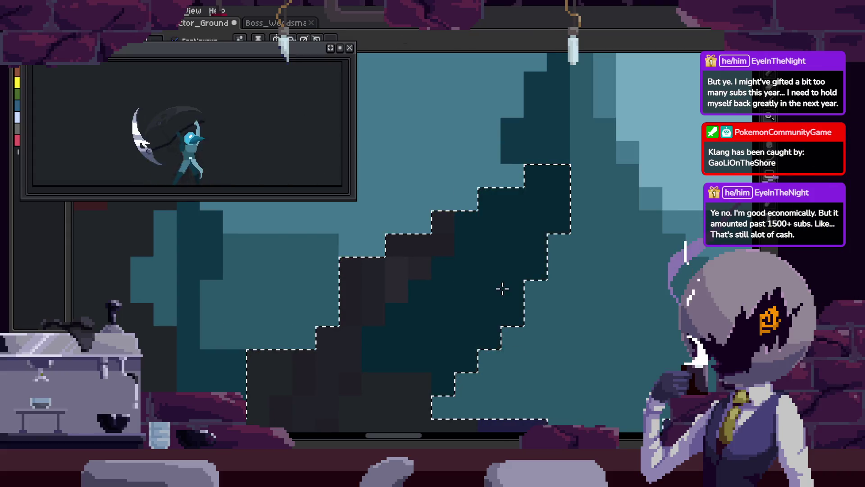
{"action": "key", "text": "ctrl+d"}
{"action": "key", "text": "ctrl+s"}
Zoom out to review the attack animation and show the timeline
{"action": "scroll", "coordinate": [509, 271], "scroll_direction": "down", "scroll_amount": 3}
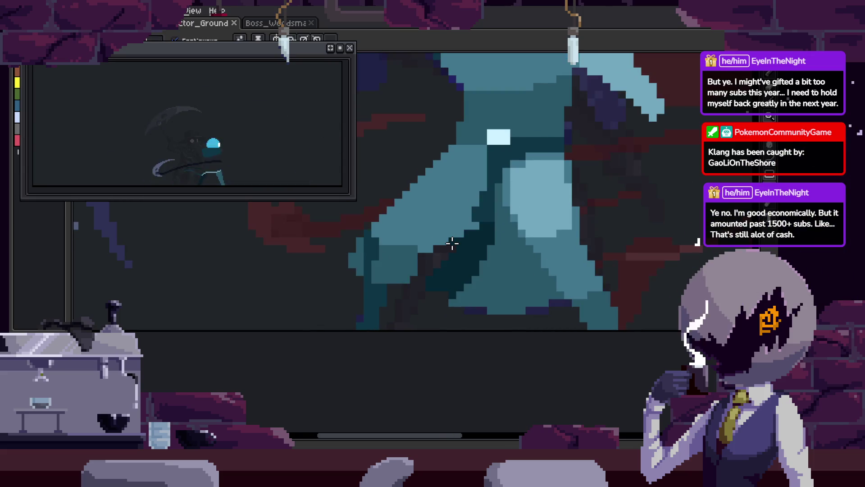
{"action": "scroll", "coordinate": [451, 253], "scroll_direction": "up", "scroll_amount": 2}
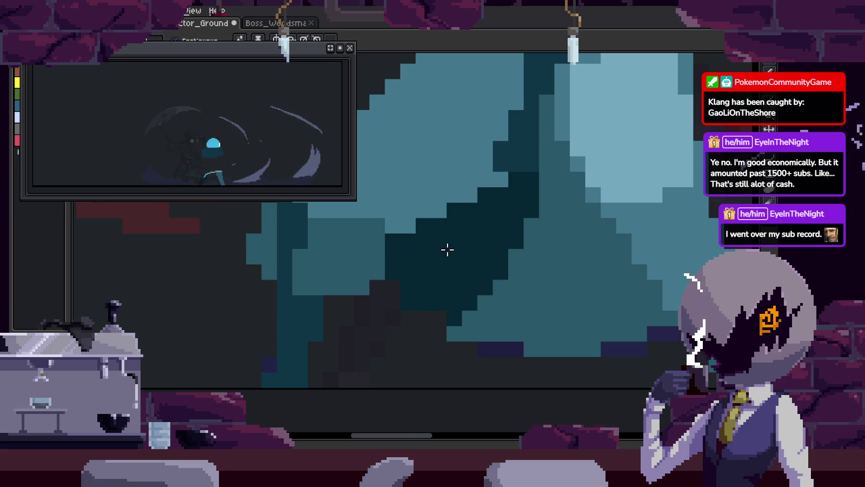
{"action": "scroll", "coordinate": [477, 262], "scroll_direction": "down", "scroll_amount": 1}
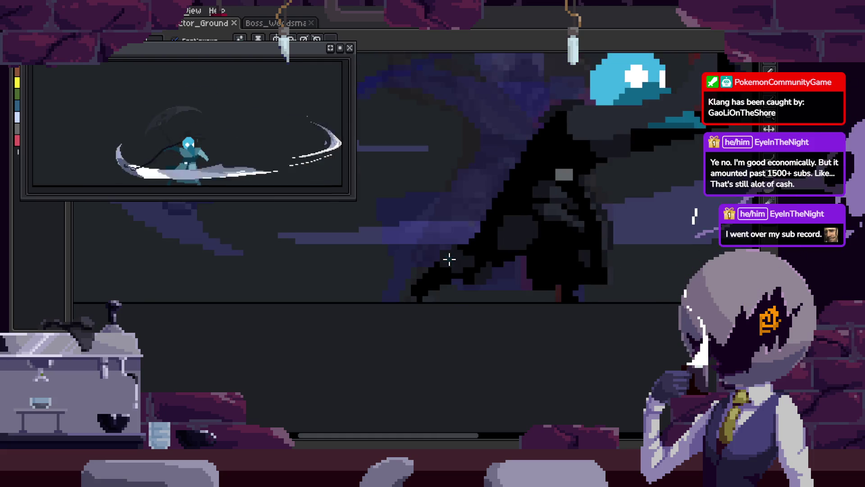
{"action": "scroll", "coordinate": [473, 259], "scroll_direction": "down", "scroll_amount": 1}
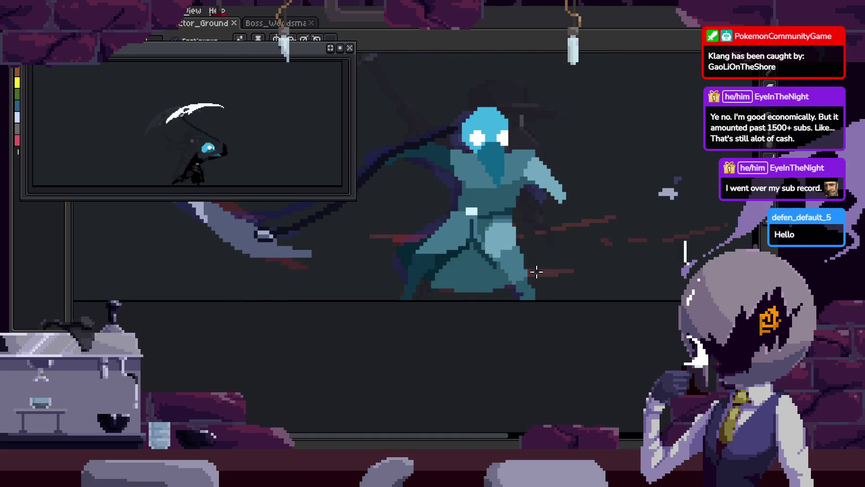
{"action": "key", "text": "Tab"}
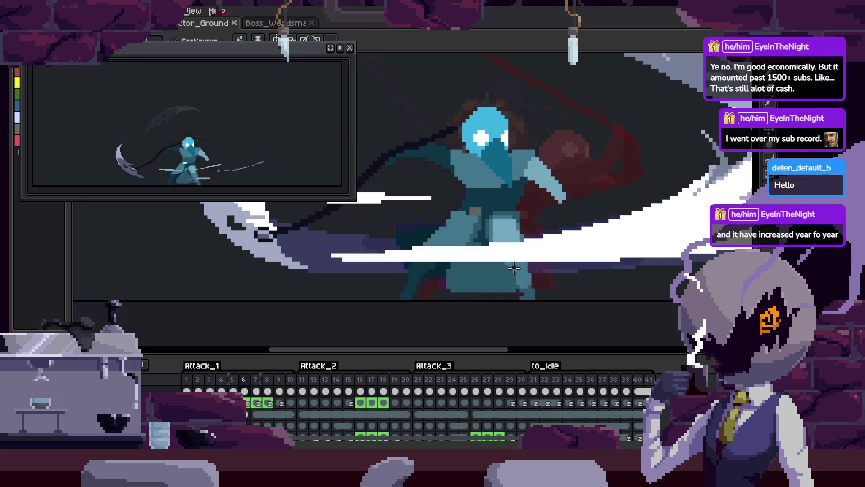
Toggle the animation timeline off and on while zooming around the sprite
{"action": "key", "text": "Tab"}
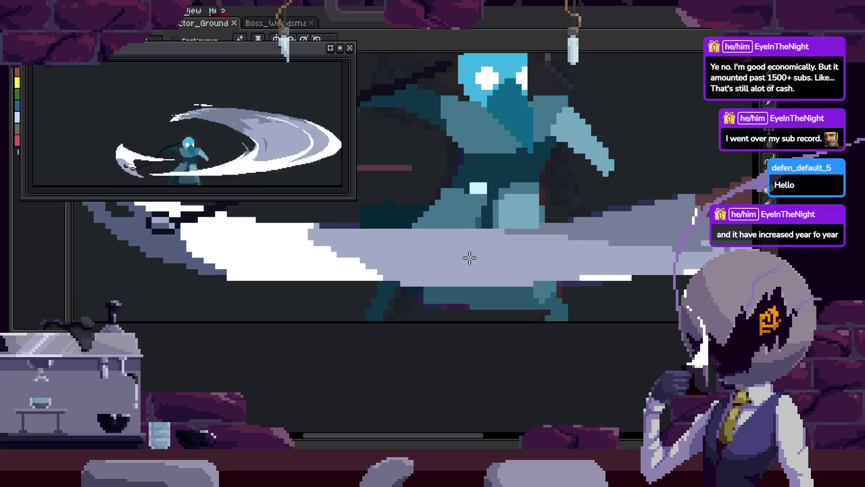
{"action": "scroll", "coordinate": [470, 258], "scroll_direction": "up", "scroll_amount": 1}
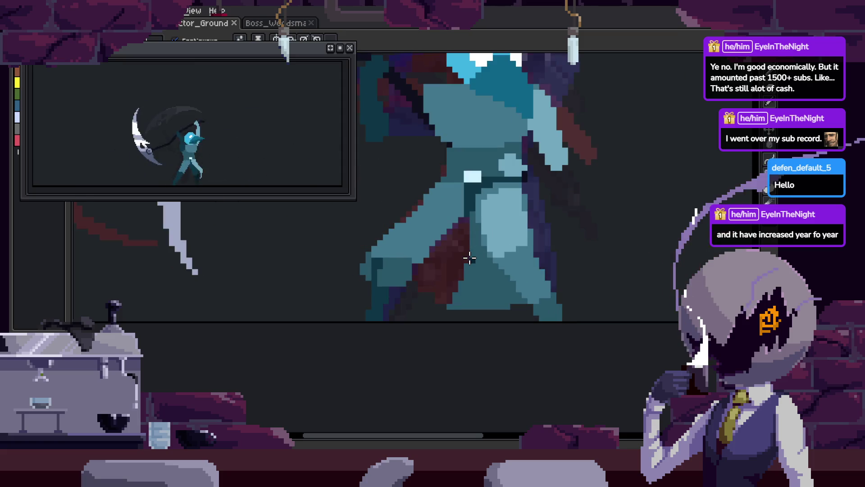
{"action": "scroll", "coordinate": [470, 258], "scroll_direction": "down", "scroll_amount": 1}
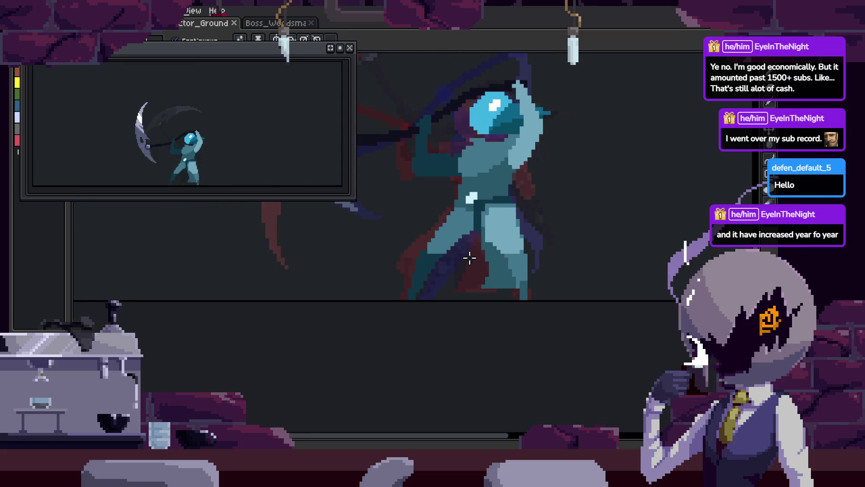
{"action": "key", "text": "Tab"}
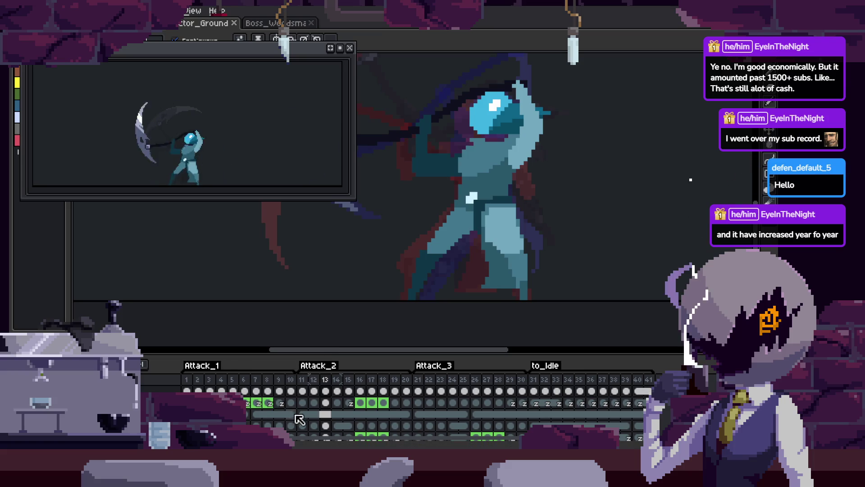
{"action": "key", "text": "Tab"}
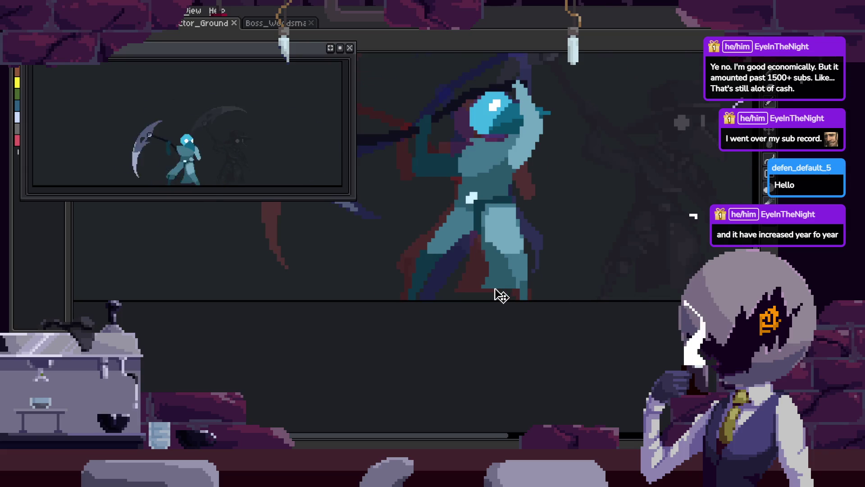
Play the scythe attack, stop on a frame, zoom into the teal arm, and take the eyedropper
{"action": "key", "text": "Return"}
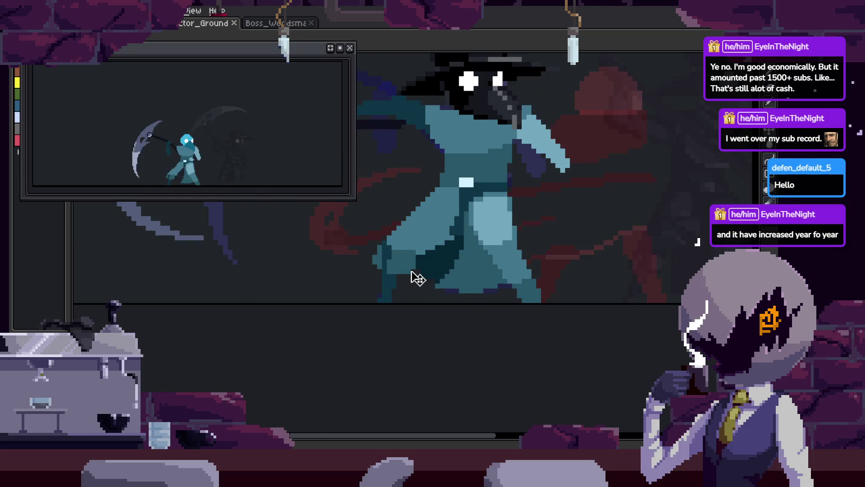
{"action": "key", "text": "Return"}
{"action": "scroll", "coordinate": [495, 187], "scroll_direction": "up", "scroll_amount": 5}
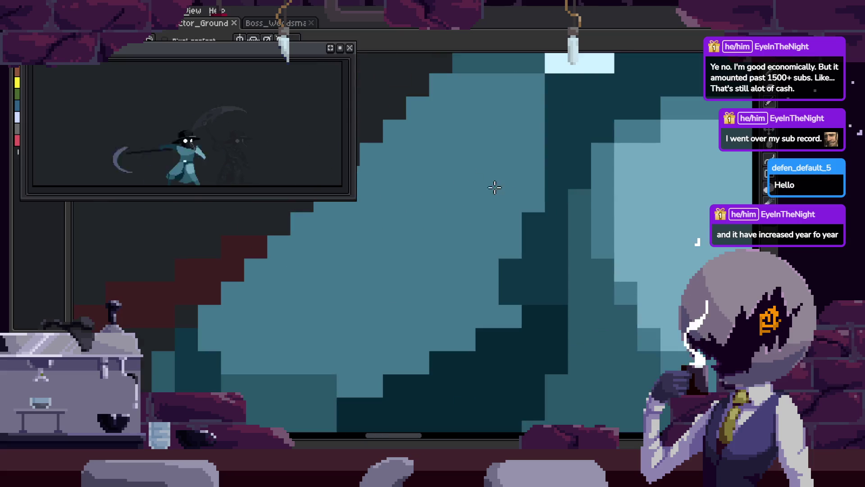
{"action": "scroll", "coordinate": [549, 215], "scroll_direction": "down", "scroll_amount": 2}
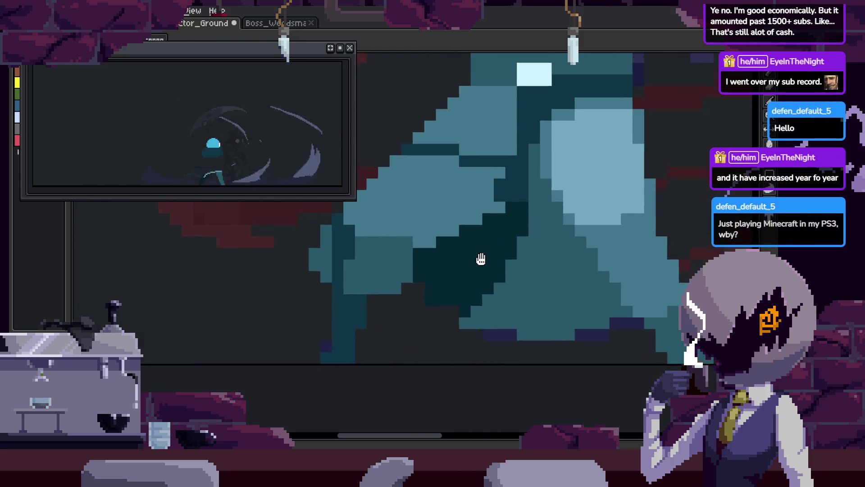
{"action": "key", "text": "alt"}
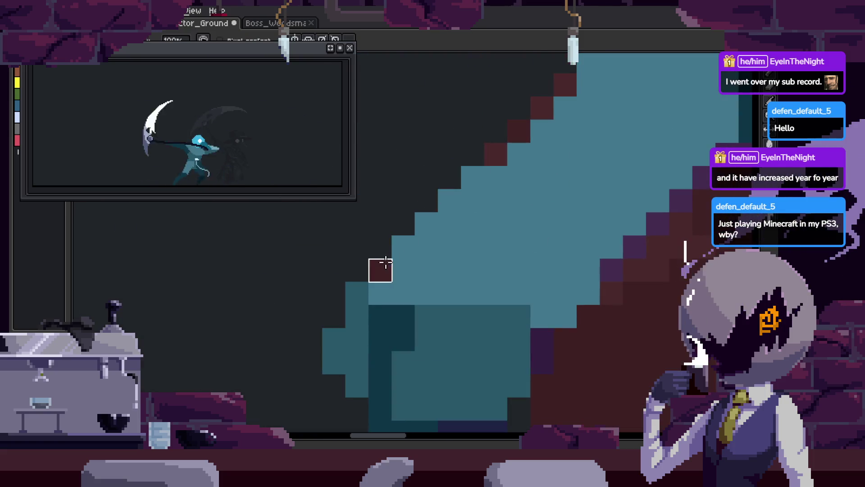
{"action": "scroll", "coordinate": [517, 198], "scroll_direction": "down", "scroll_amount": 2}
Repaint the stray purple pixel on the arm teal and pan further along the arm
{"action": "mouse_move", "coordinate": [517, 208]}
{"action": "left_mouse_down"}
{"action": "mouse_move", "coordinate": [419, 256]}
{"action": "mouse_move", "coordinate": [514, 253]}
{"action": "mouse_move", "coordinate": [509, 234]}
{"action": "left_mouse_up"}
{"action": "scroll", "coordinate": [423, 249], "scroll_direction": "up", "scroll_amount": 1}
{"action": "left_click", "coordinate": [448, 269]}
{"action": "scroll", "coordinate": [482, 207], "scroll_direction": "up", "scroll_amount": 2}
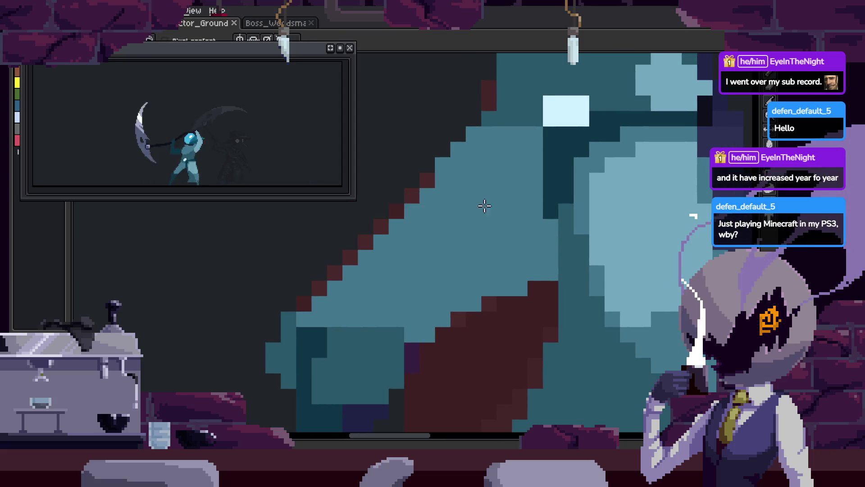
{"action": "scroll", "coordinate": [424, 217], "scroll_direction": "right", "scroll_amount": 3}
{"action": "scroll", "coordinate": [424, 217], "scroll_direction": "down", "scroll_amount": 1}
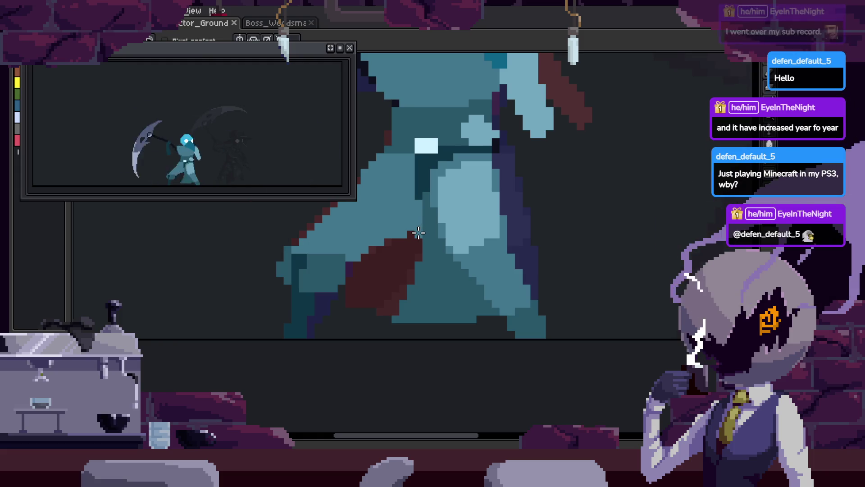
{"action": "scroll", "coordinate": [421, 243], "scroll_direction": "up", "scroll_amount": 3}
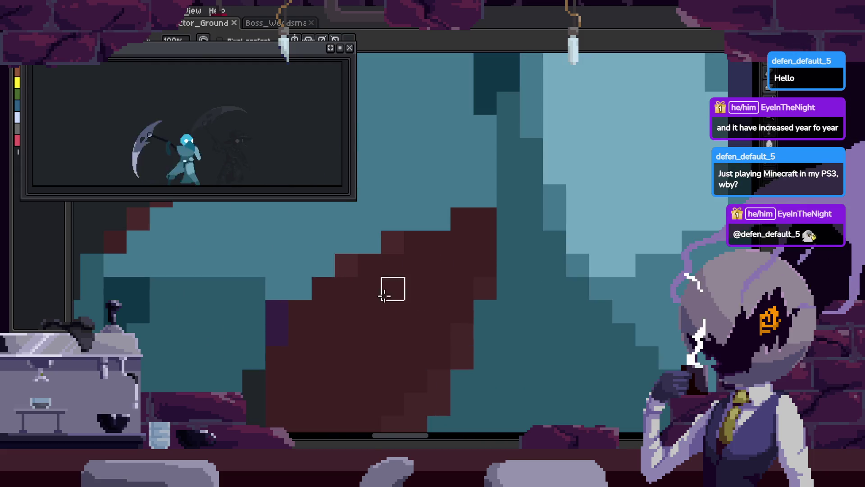
{"action": "scroll", "coordinate": [411, 322], "scroll_direction": "down", "scroll_amount": 1}
{"action": "scroll", "coordinate": [419, 330], "scroll_direction": "up", "scroll_amount": 1}
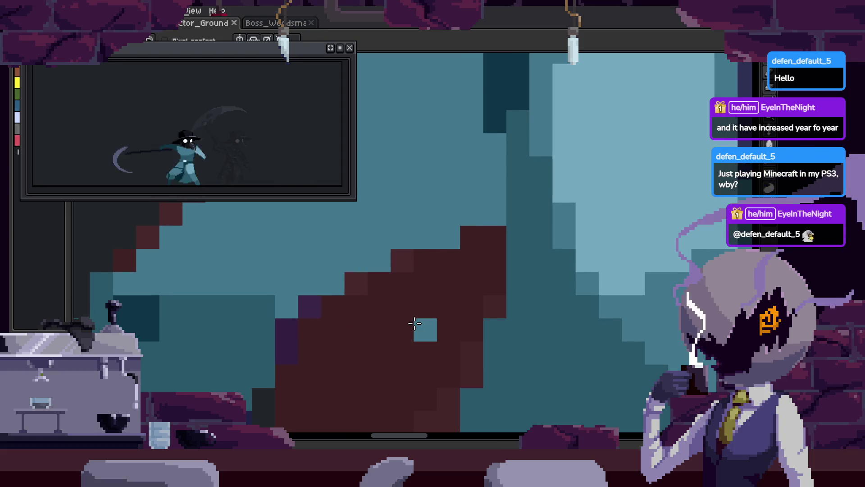
{"action": "left_click_drag", "start_coordinate": [415, 319], "coordinate": [433, 265]}
Play the animation, draw a dark stair-step line along the arm, then undo it
{"action": "key", "text": "Return"}
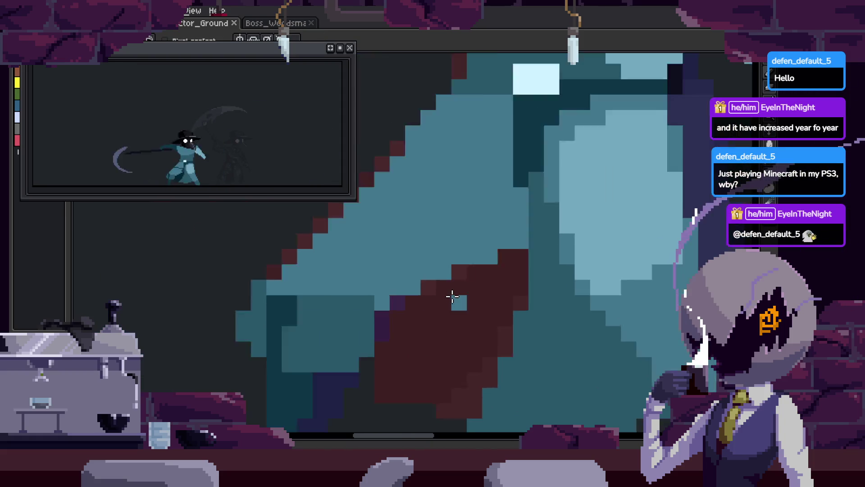
{"action": "left_click", "coordinate": [513, 241], "text": "alt"}
{"action": "scroll", "coordinate": [513, 240], "scroll_direction": "up", "scroll_amount": 3}
{"action": "mouse_move", "coordinate": [377, 228]}
{"action": "left_mouse_down"}
{"action": "mouse_move", "coordinate": [564, 238]}
{"action": "mouse_move", "coordinate": [593, 269]}
{"action": "mouse_move", "coordinate": [595, 239]}
{"action": "mouse_move", "coordinate": [612, 316]}
{"action": "left_mouse_up"}
{"action": "key", "text": "ctrl+z"}
{"action": "scroll", "coordinate": [604, 316], "scroll_direction": "down", "scroll_amount": 2}
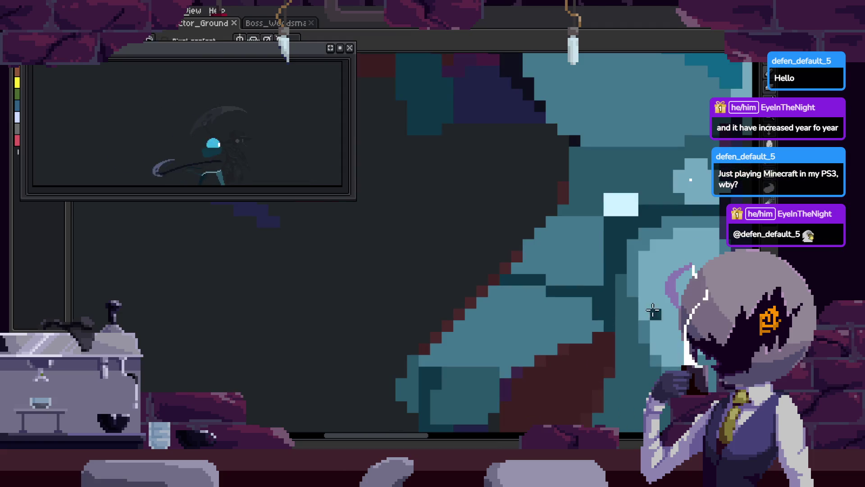
{"action": "scroll", "coordinate": [514, 261], "scroll_direction": "down", "scroll_amount": 3}
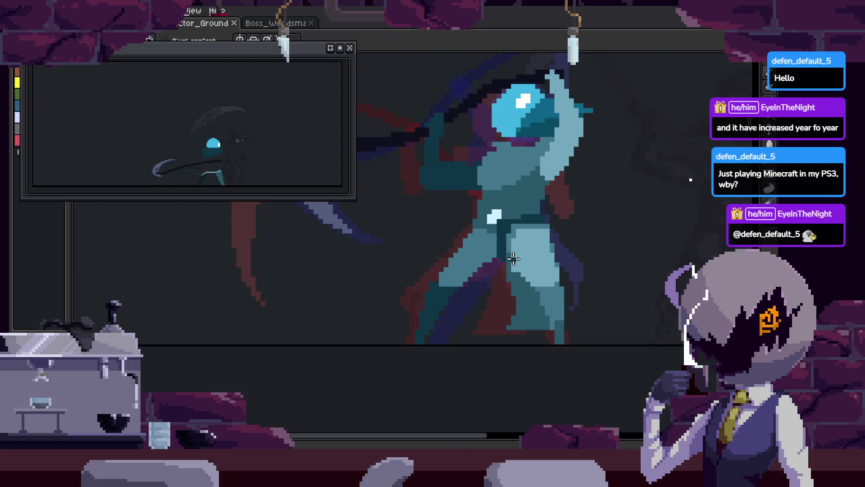
{"action": "scroll", "coordinate": [400, 258], "scroll_direction": "up", "scroll_amount": 4}
{"action": "scroll", "coordinate": [400, 258], "scroll_direction": "down", "scroll_amount": 2}
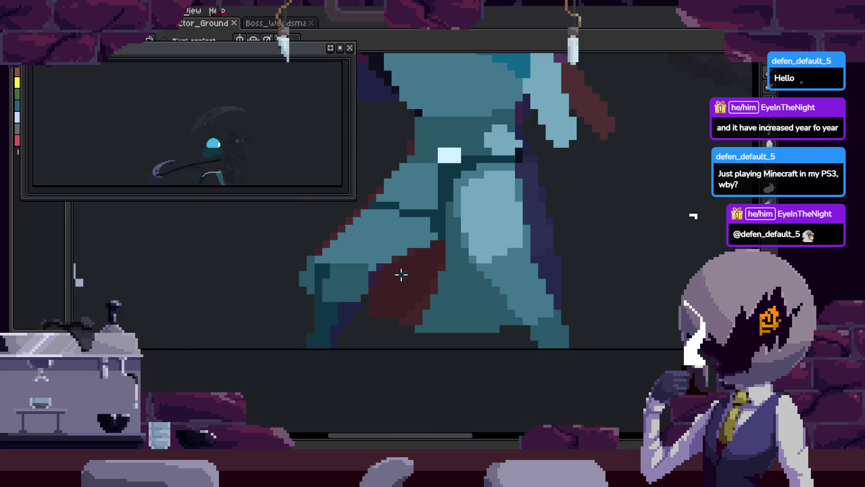
Compare the lower body and torso poses across neighbouring frames
{"action": "left_click_drag", "start_coordinate": [481, 247], "coordinate": [452, 292]}
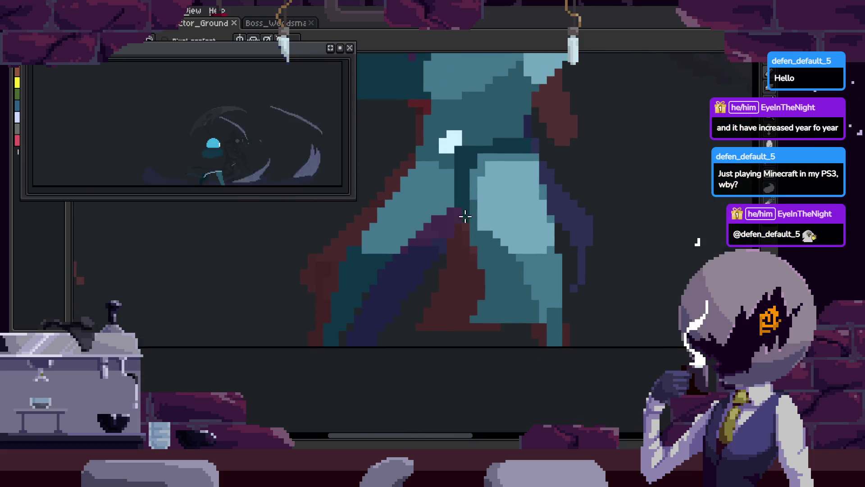
{"action": "scroll", "coordinate": [402, 255], "scroll_direction": "up", "scroll_amount": 1}
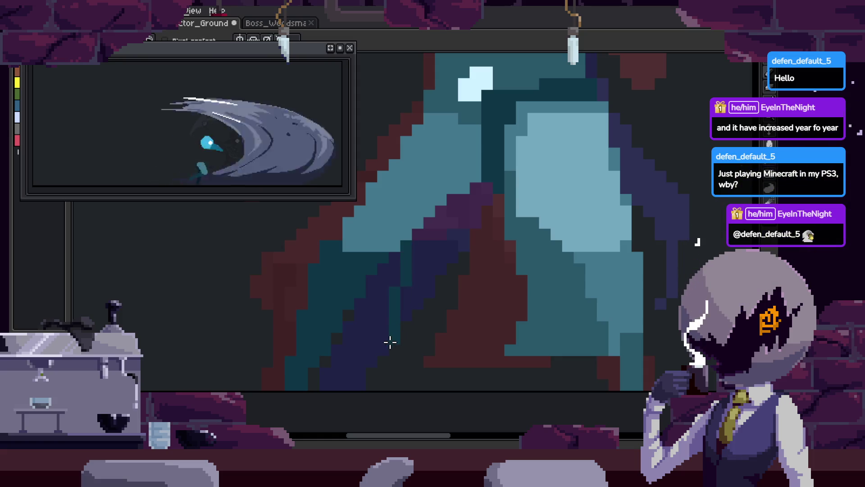
{"action": "key", "text": "Right"}
{"action": "key", "text": "Left"}
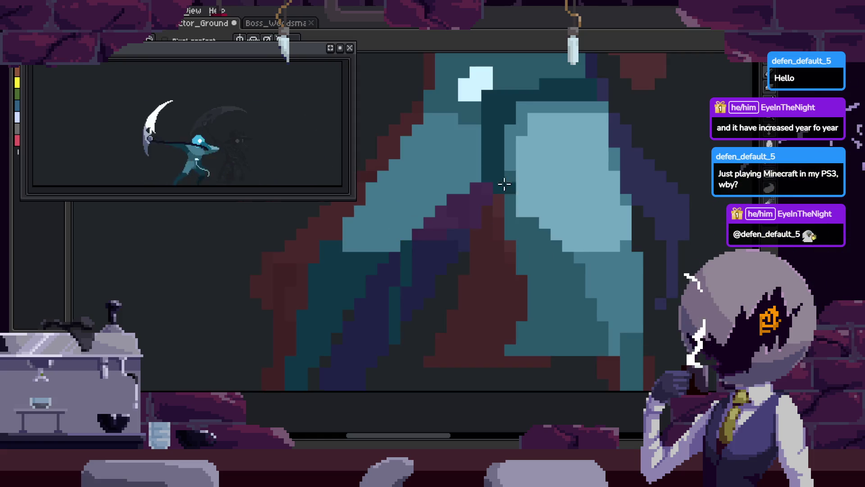
{"action": "scroll", "coordinate": [388, 297], "scroll_direction": "up", "scroll_amount": 1}
{"action": "scroll", "coordinate": [392, 318], "scroll_direction": "up", "scroll_amount": 1}
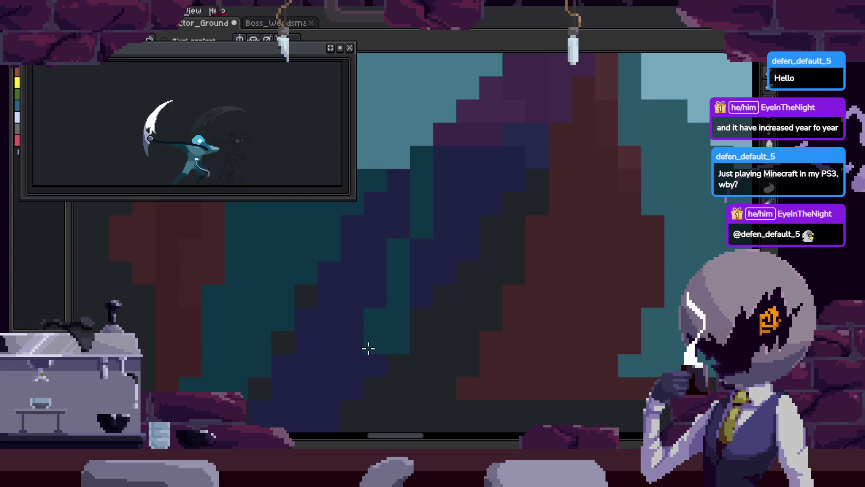
{"action": "key", "text": "Return"}
{"action": "left_click_drag", "start_coordinate": [545, 274], "coordinate": [462, 322]}
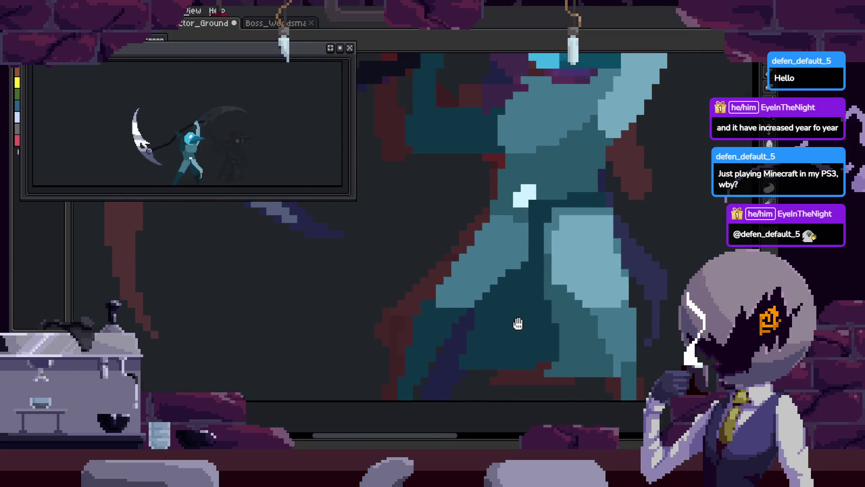
{"action": "key", "text": "Return"}
{"action": "key", "text": "Return"}
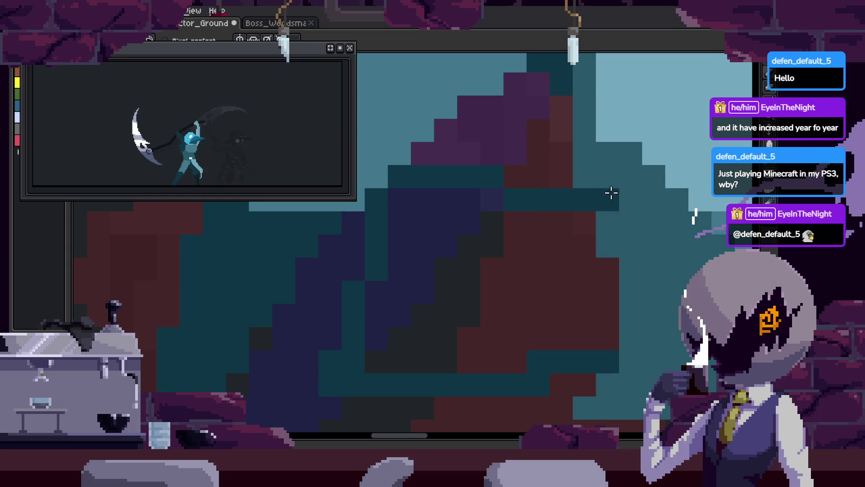
{"action": "key", "text": "Return"}
{"action": "key", "text": "Return"}
Bring the upper coat into view and zoom until the whole character shows
{"action": "scroll", "coordinate": [541, 257], "scroll_direction": "down", "scroll_amount": 1}
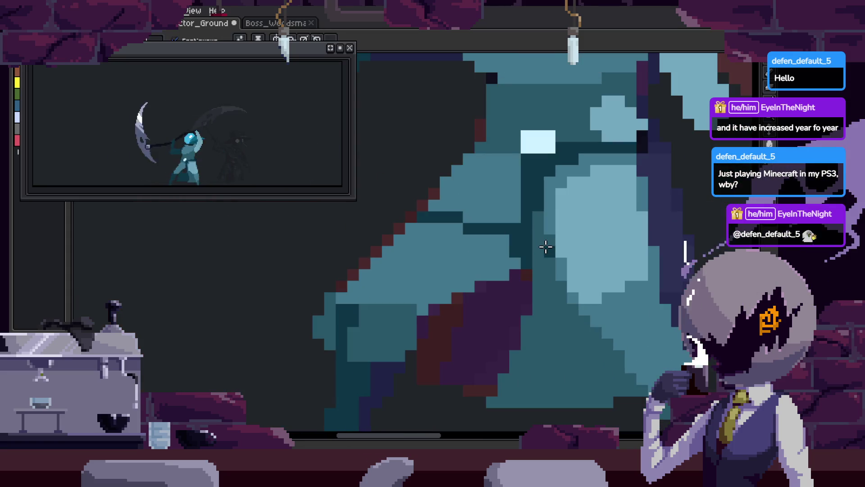
{"action": "scroll", "coordinate": [519, 228], "scroll_direction": "up", "scroll_amount": 1}
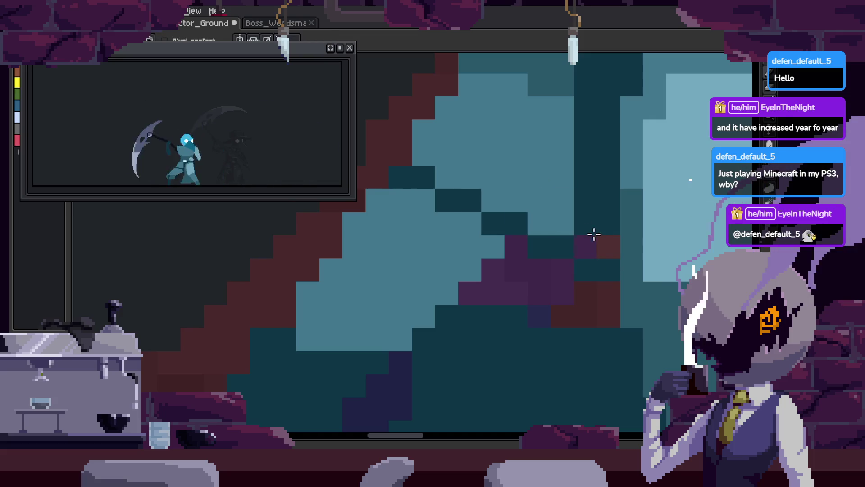
{"action": "scroll", "coordinate": [551, 319], "scroll_direction": "down", "scroll_amount": 2}
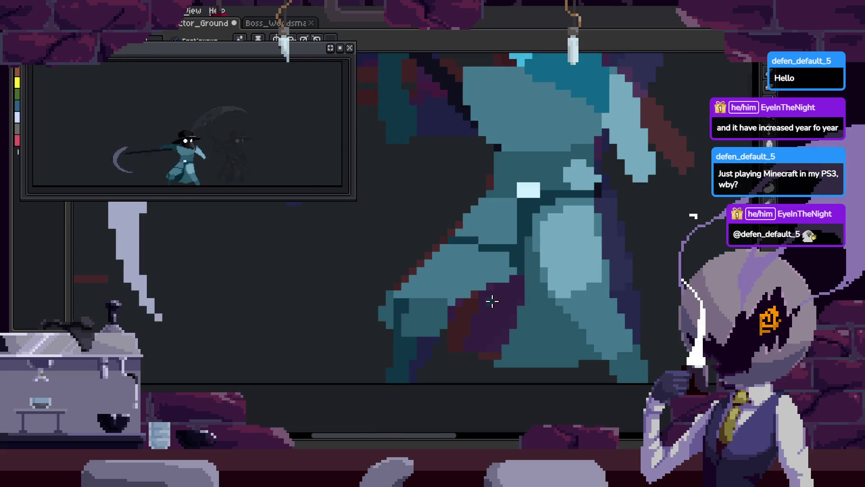
{"action": "scroll", "coordinate": [467, 268], "scroll_direction": "up", "scroll_amount": 2}
{"action": "left_click_drag", "start_coordinate": [466, 268], "coordinate": [469, 241]}
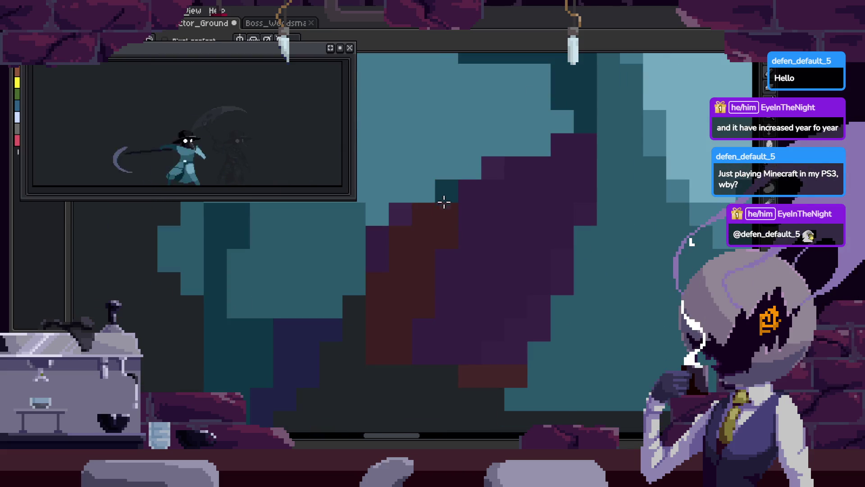
{"action": "scroll", "coordinate": [516, 328], "scroll_direction": "down", "scroll_amount": 3}
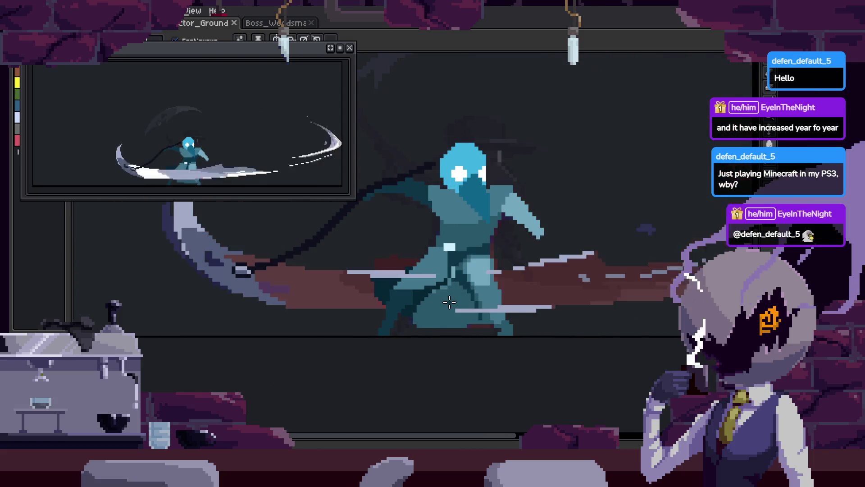
{"action": "scroll", "coordinate": [449, 302], "scroll_direction": "up", "scroll_amount": 1}
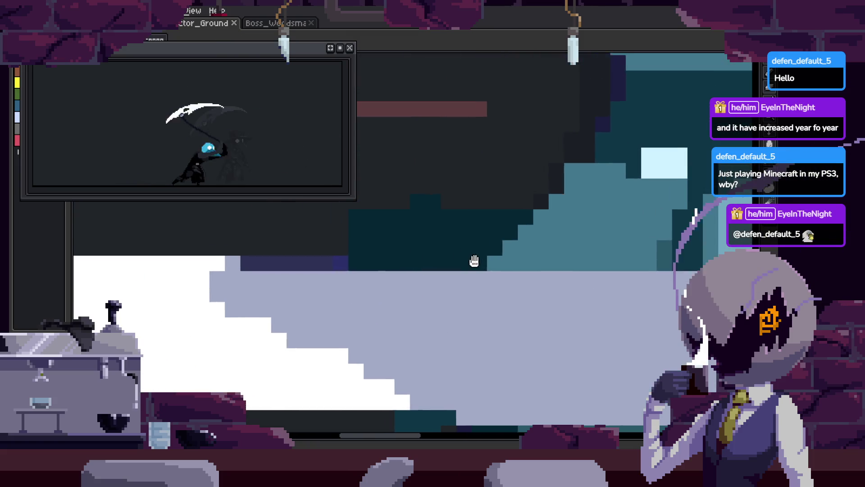
Sample dark teal and draw a shadow line across the coat
{"action": "scroll", "coordinate": [428, 231], "scroll_direction": "up", "scroll_amount": 4}
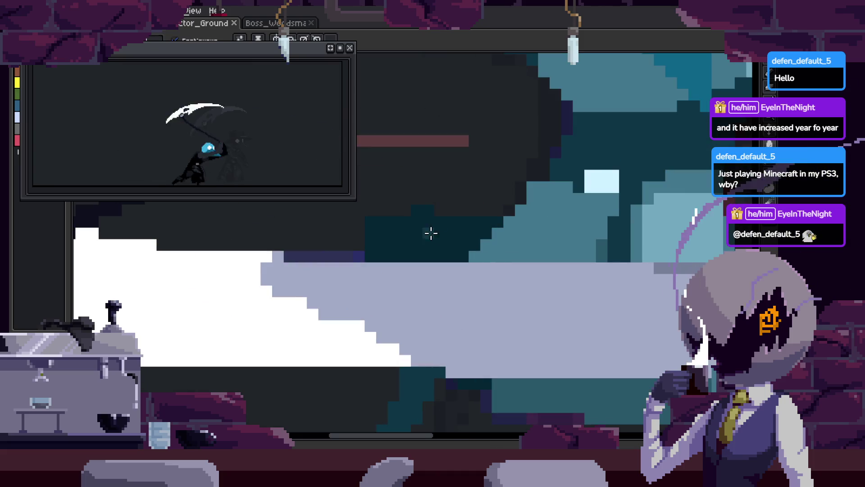
{"action": "key", "text": "Tab"}
{"action": "key", "text": "Tab"}
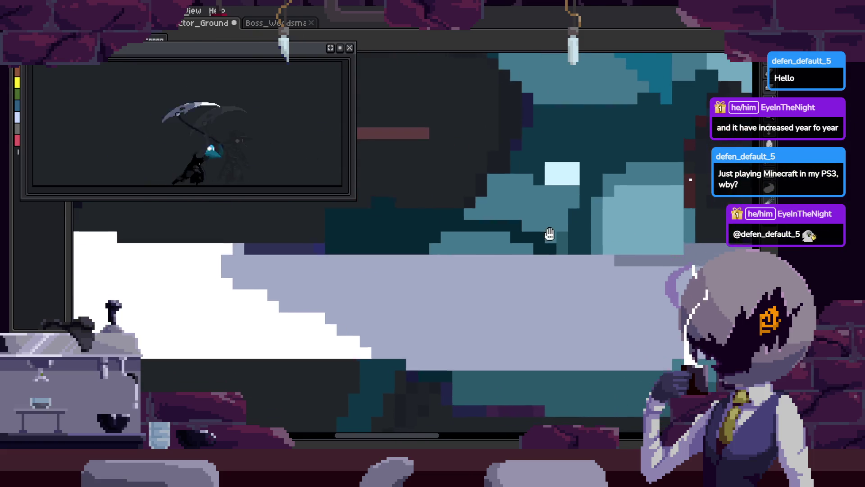
{"action": "key", "text": "i"}
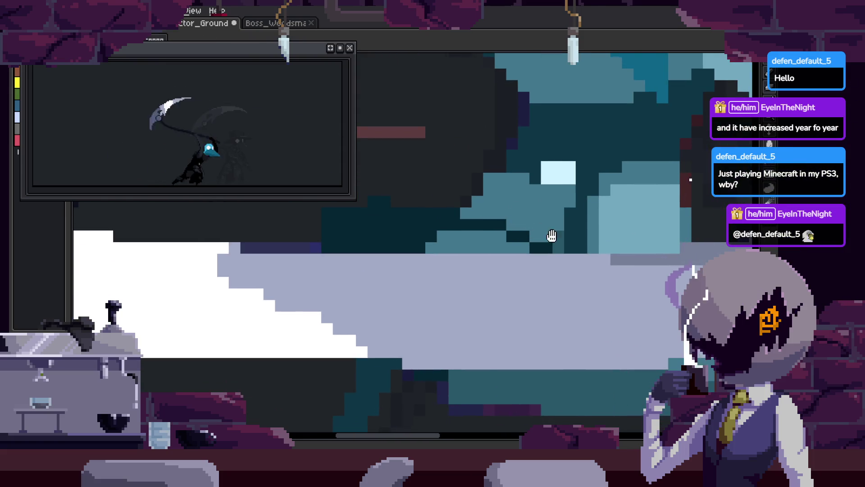
{"action": "scroll", "coordinate": [496, 225], "scroll_direction": "down", "scroll_amount": 3}
{"action": "scroll", "coordinate": [427, 211], "scroll_direction": "up", "scroll_amount": 4}
{"action": "key", "text": "b"}
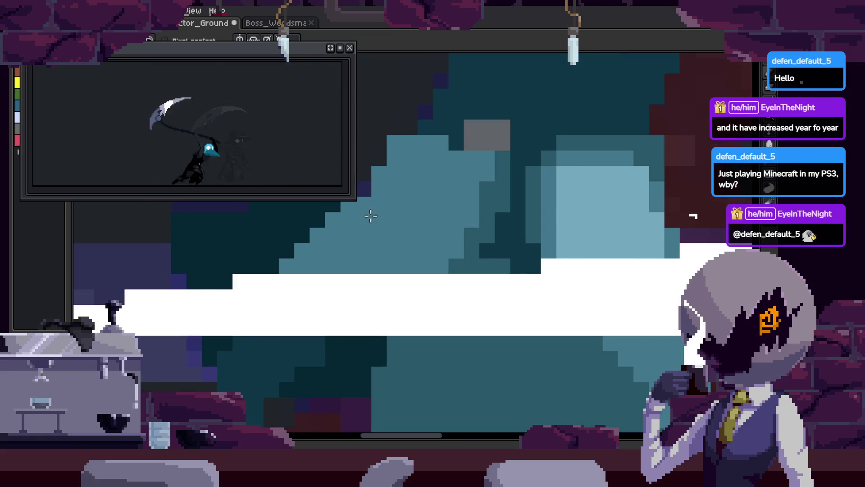
{"action": "left_click_drag", "start_coordinate": [371, 216], "coordinate": [430, 232]}
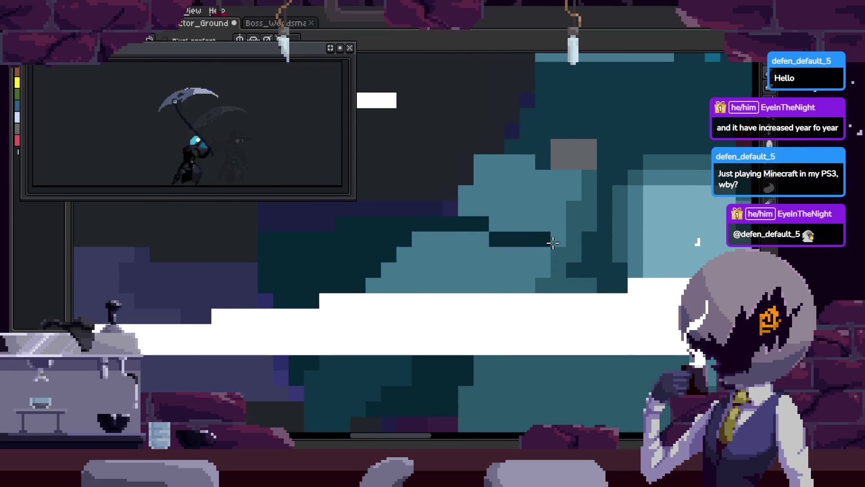
{"action": "left_click_drag", "start_coordinate": [458, 227], "coordinate": [520, 226]}
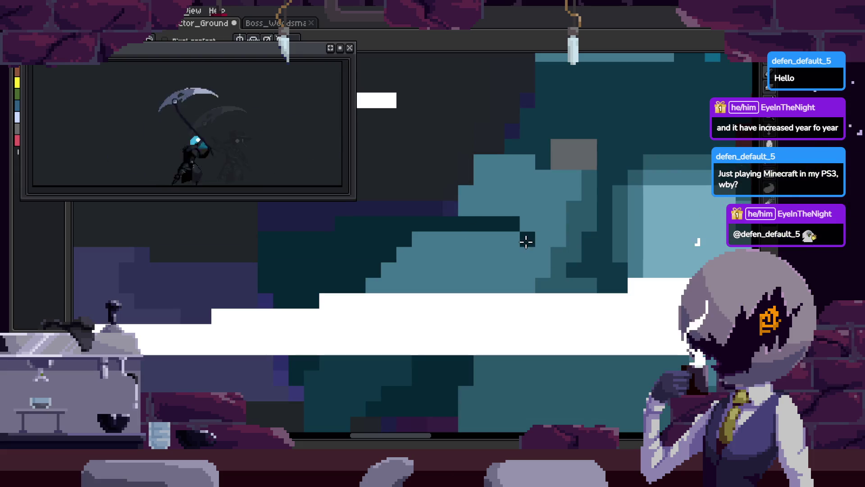
Save the animation file and nudge the view of the coat
{"action": "key", "text": "i"}
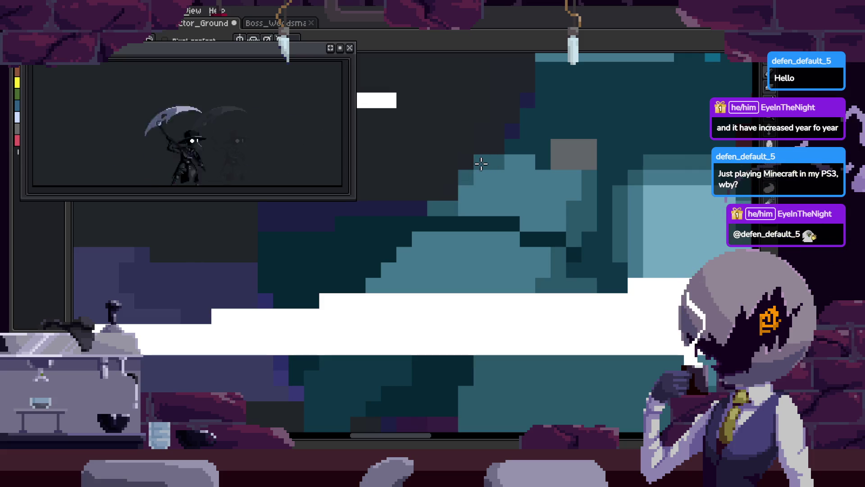
{"action": "key", "text": "ctrl+s"}
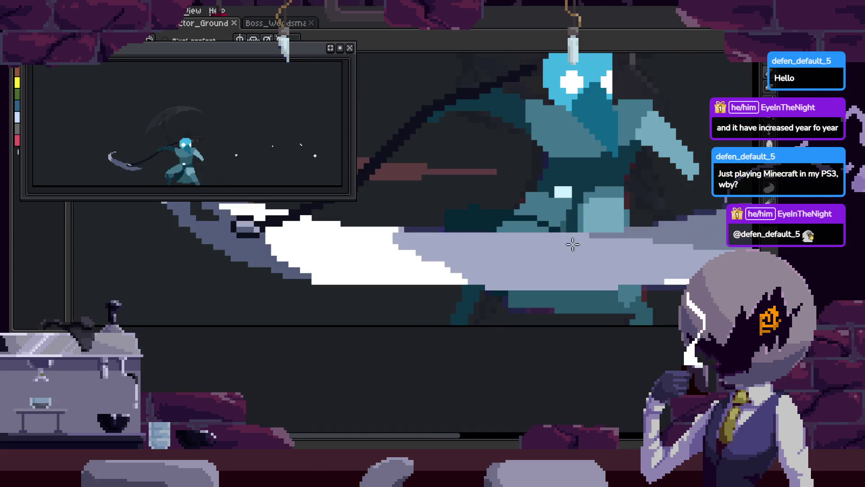
{"action": "scroll", "coordinate": [547, 226], "scroll_direction": "up", "scroll_amount": 4}
{"action": "left_click_drag", "start_coordinate": [452, 237], "coordinate": [431, 244]}
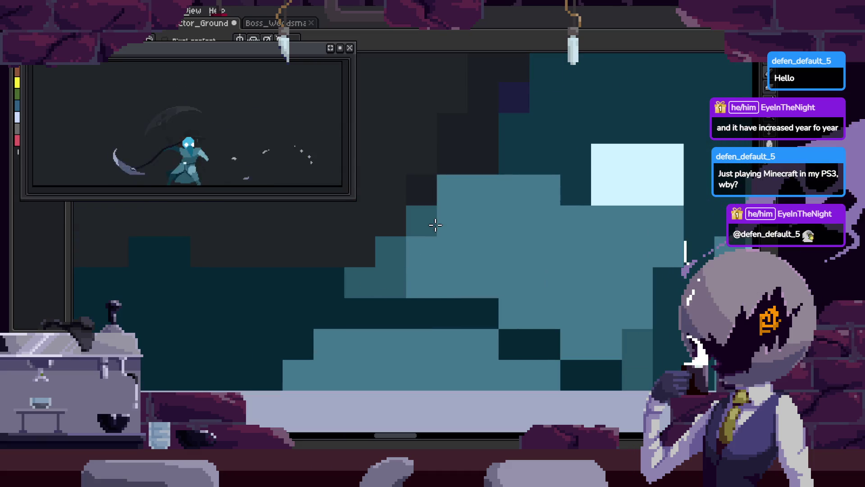
{"action": "scroll", "coordinate": [520, 275], "scroll_direction": "down", "scroll_amount": 2}
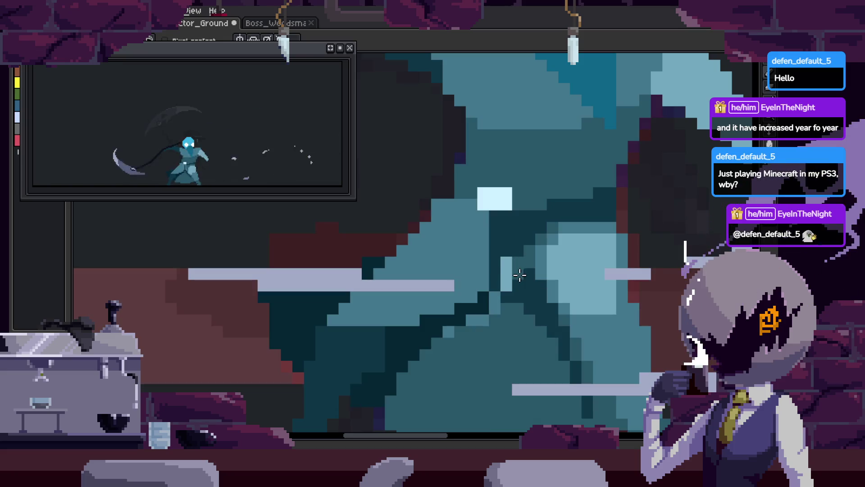
{"action": "scroll", "coordinate": [495, 235], "scroll_direction": "up", "scroll_amount": 1}
Add a row of dark coat shadow pixels, repaint the dark red block teal, and save
{"action": "key", "text": "i"}
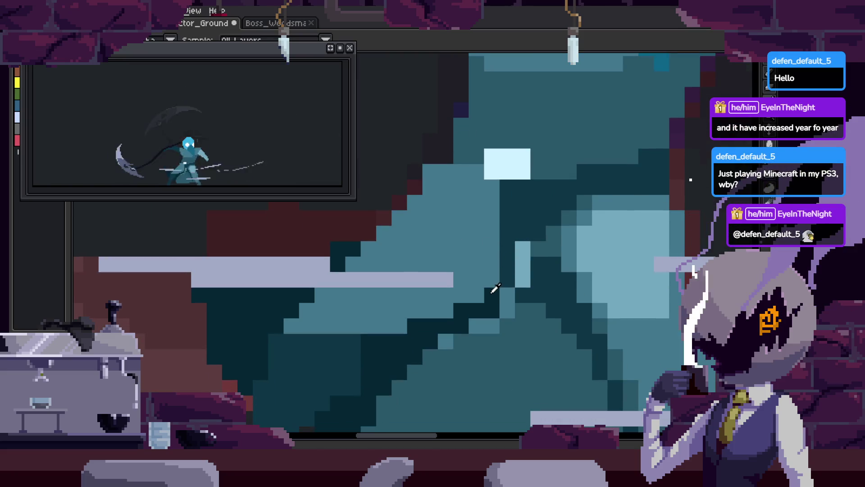
{"action": "left_click_drag", "start_coordinate": [380, 250], "coordinate": [431, 249]}
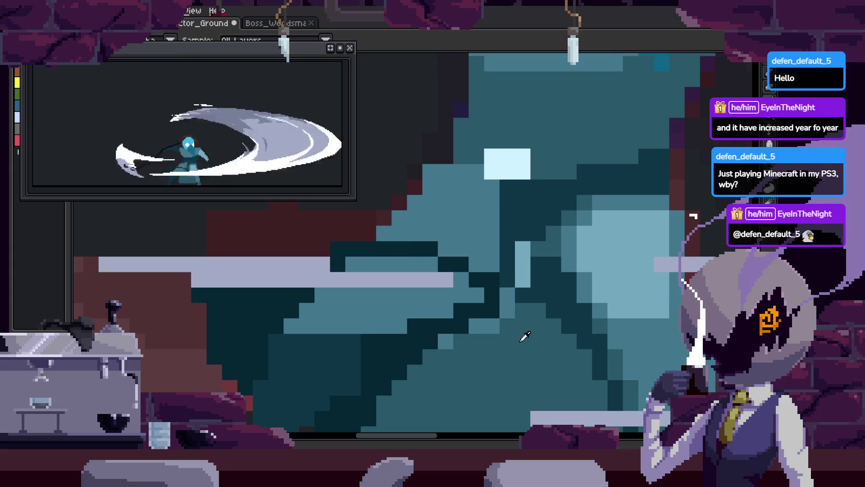
{"action": "scroll", "coordinate": [410, 223], "scroll_direction": "up", "scroll_amount": 1}
{"action": "left_click_drag", "start_coordinate": [407, 186], "coordinate": [418, 160]}
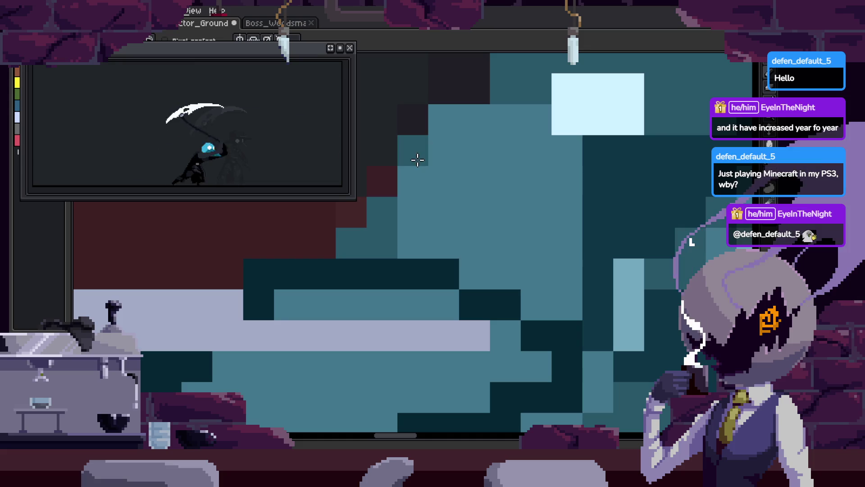
{"action": "key", "text": "Return"}
{"action": "key", "text": "ctrl+s"}
Place dark shading pixels on another frame, step forward two frames, and undo the last change
{"action": "scroll", "coordinate": [520, 286], "scroll_direction": "down", "scroll_amount": 1}
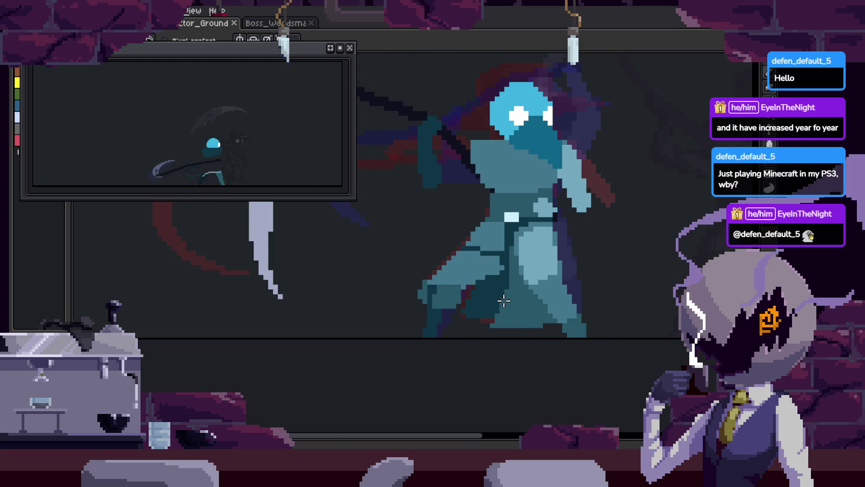
{"action": "scroll", "coordinate": [504, 293], "scroll_direction": "up", "scroll_amount": 2}
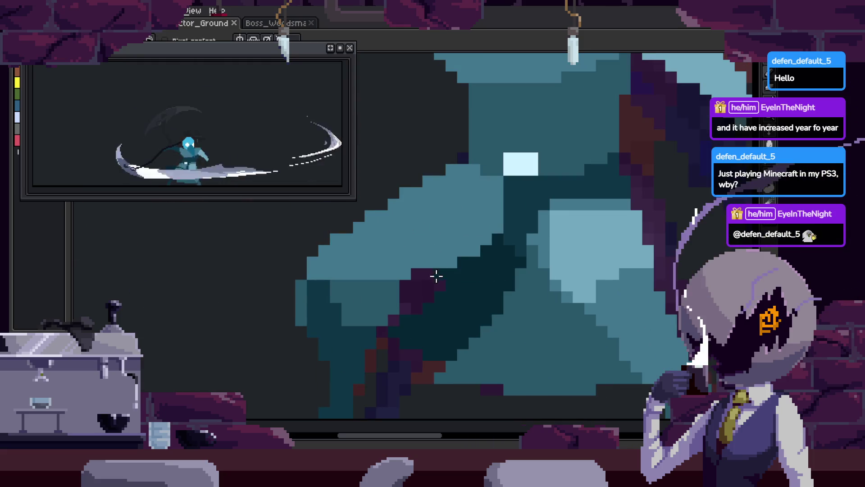
{"action": "left_click", "coordinate": [427, 246]}
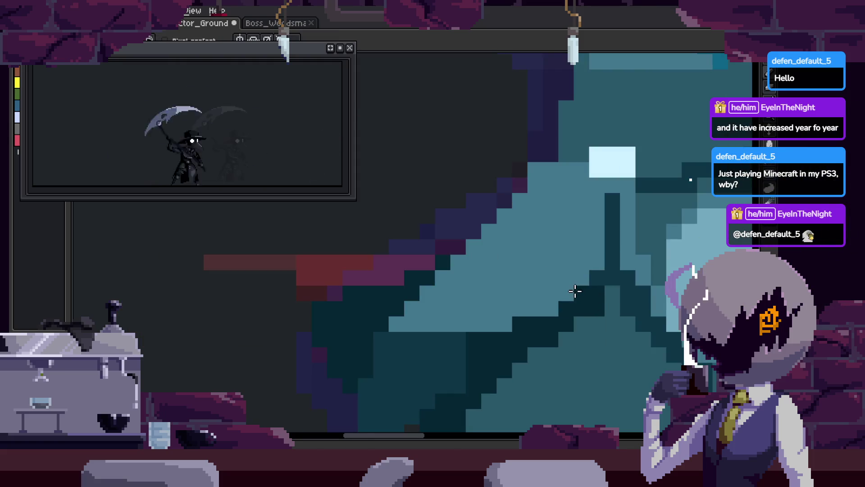
{"action": "left_click", "coordinate": [456, 259]}
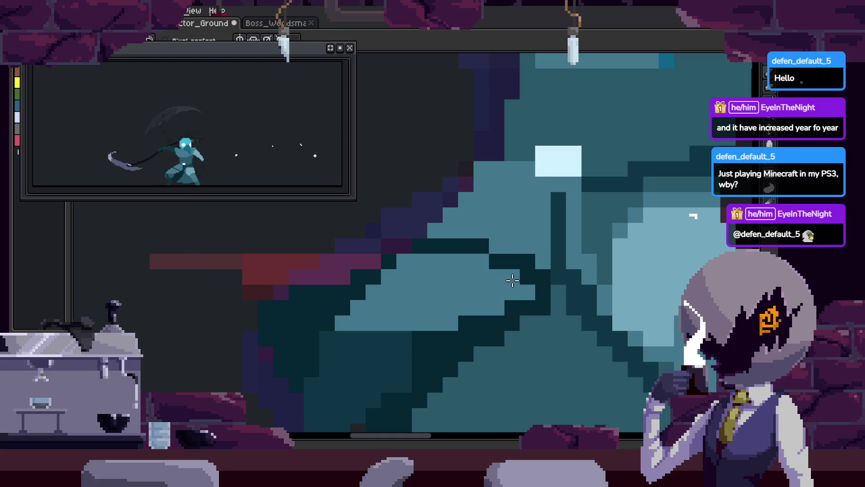
{"action": "key", "text": "alt"}
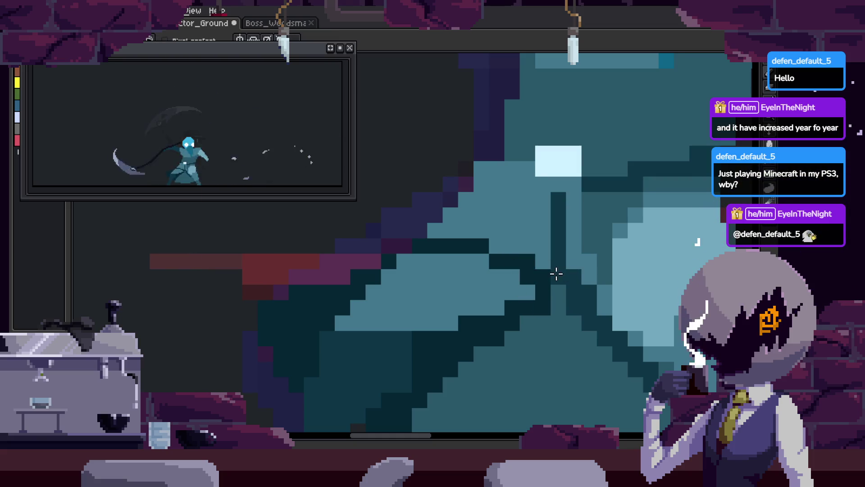
{"action": "key", "text": "Right"}
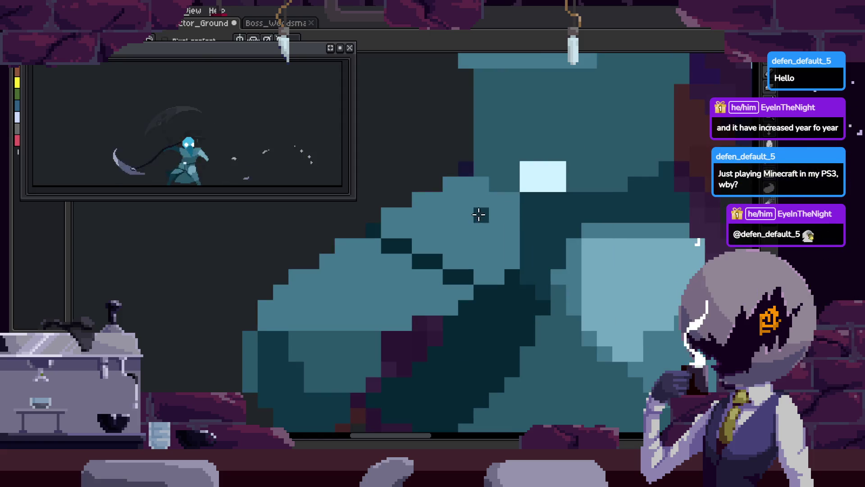
{"action": "key", "text": "Right"}
{"action": "key", "text": "Right"}
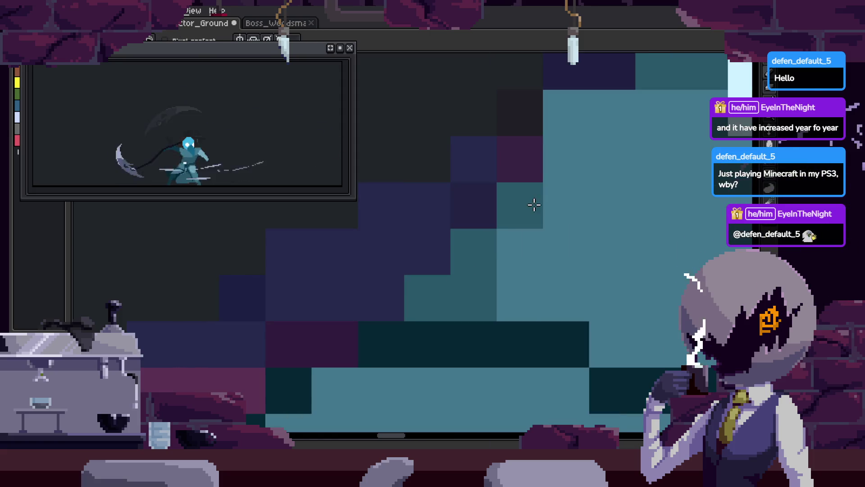
{"action": "key", "text": "ctrl+z"}
{"action": "key", "text": "ctrl+z"}
{"action": "key", "text": "ctrl+z"}
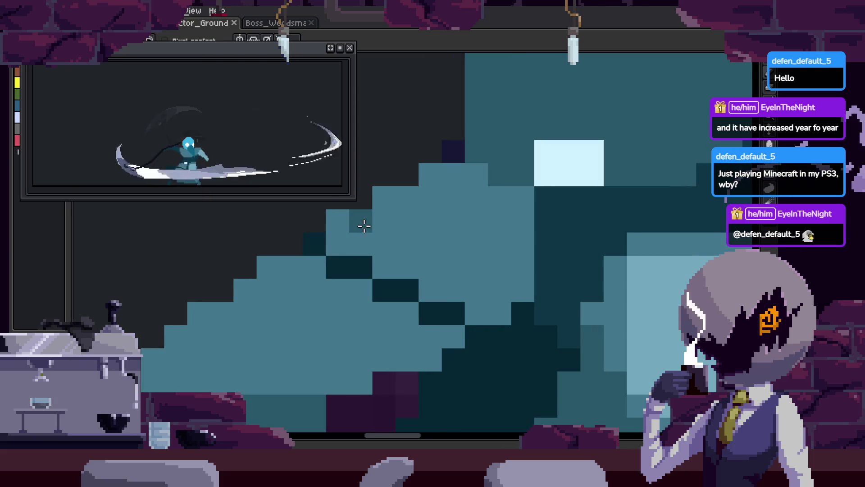
Pan across the coat, play the attack animation, and show the timeline
{"action": "scroll", "coordinate": [364, 226], "scroll_direction": "up", "scroll_amount": 1}
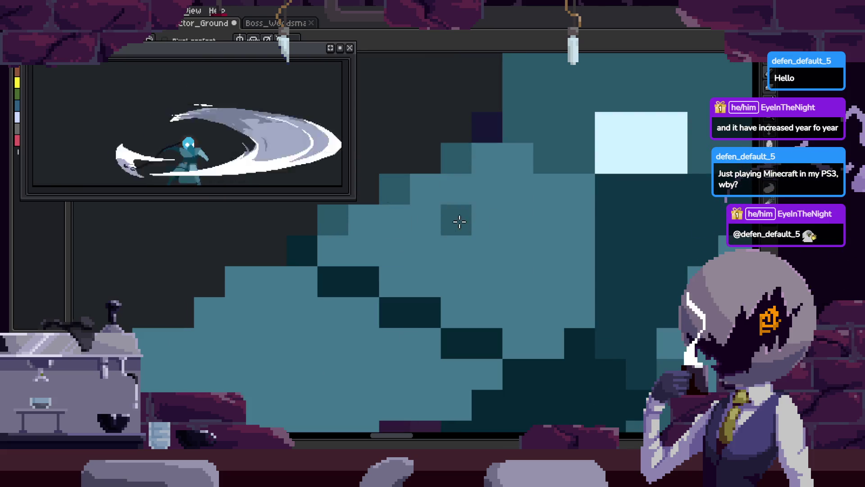
{"action": "left_click_drag", "start_coordinate": [390, 259], "coordinate": [487, 225]}
{"action": "scroll", "coordinate": [498, 241], "scroll_direction": "down", "scroll_amount": 3}
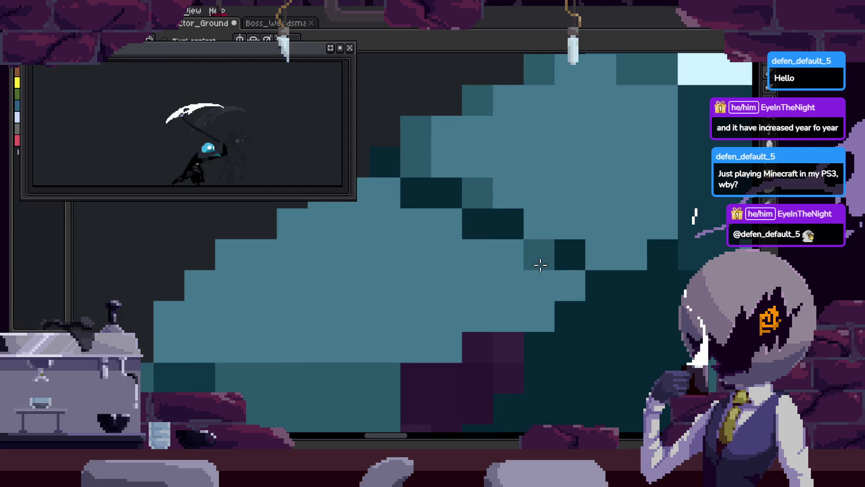
{"action": "key", "text": "Return"}
{"action": "key", "text": "Tab"}
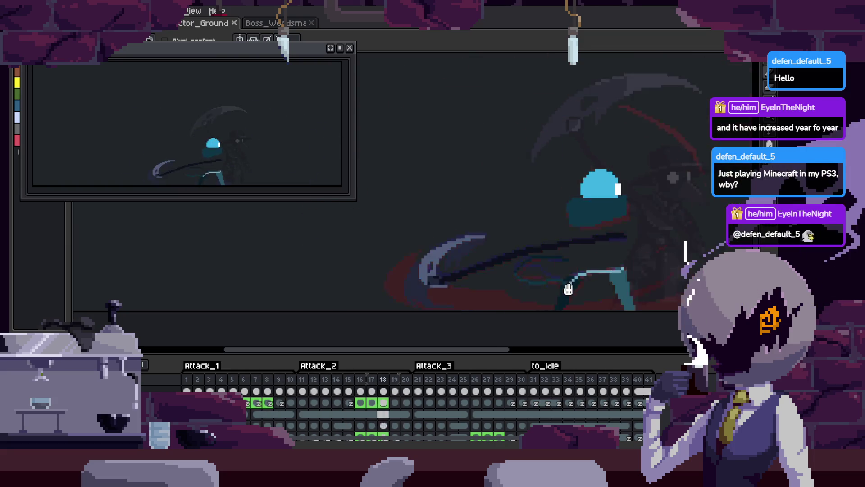
{"action": "key", "text": "space"}
{"action": "left_click_drag", "start_coordinate": [605, 286], "coordinate": [521, 278]}
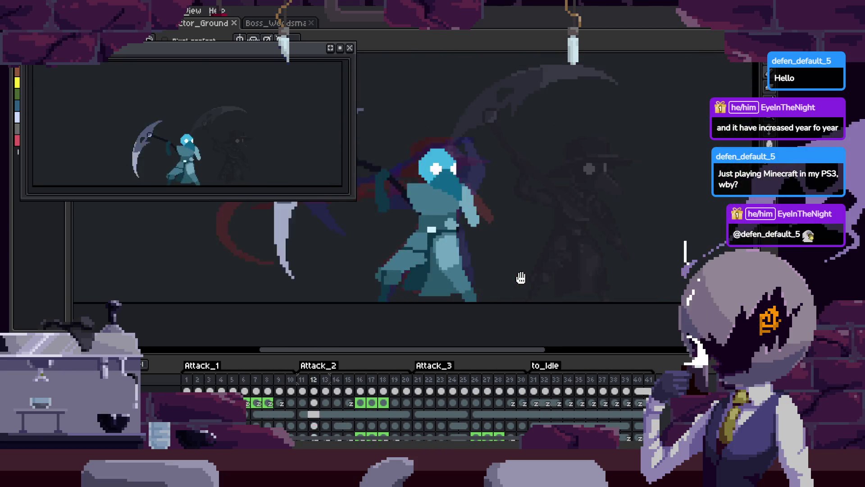
{"action": "scroll", "coordinate": [514, 201], "scroll_direction": "up", "scroll_amount": 1}
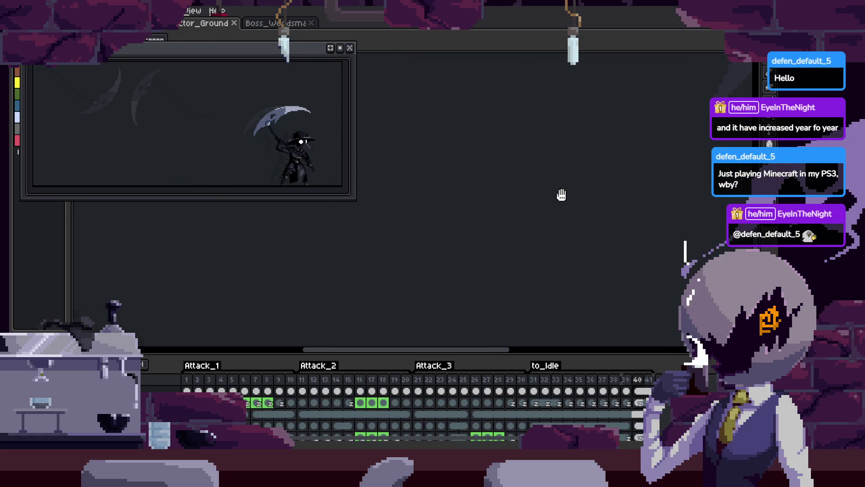
{"action": "scroll", "coordinate": [559, 201], "scroll_direction": "down", "scroll_amount": 1}
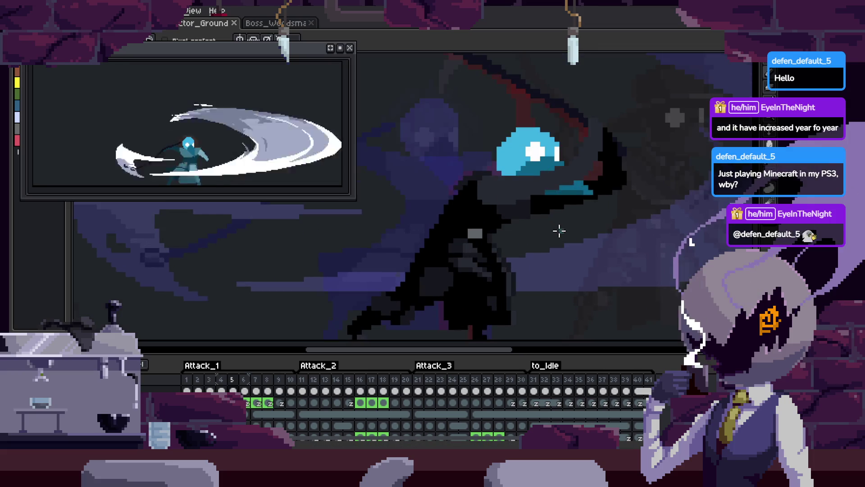
Hide the timeline and zoom in on the plague doctor's teal body
{"action": "scroll", "coordinate": [511, 225], "scroll_direction": "up", "scroll_amount": 1}
{"action": "key", "text": "Tab"}
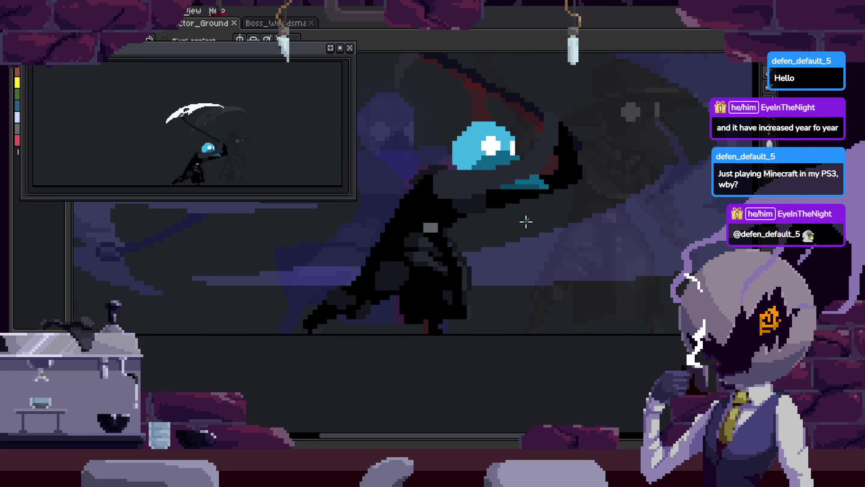
{"action": "scroll", "coordinate": [481, 259], "scroll_direction": "up", "scroll_amount": 1}
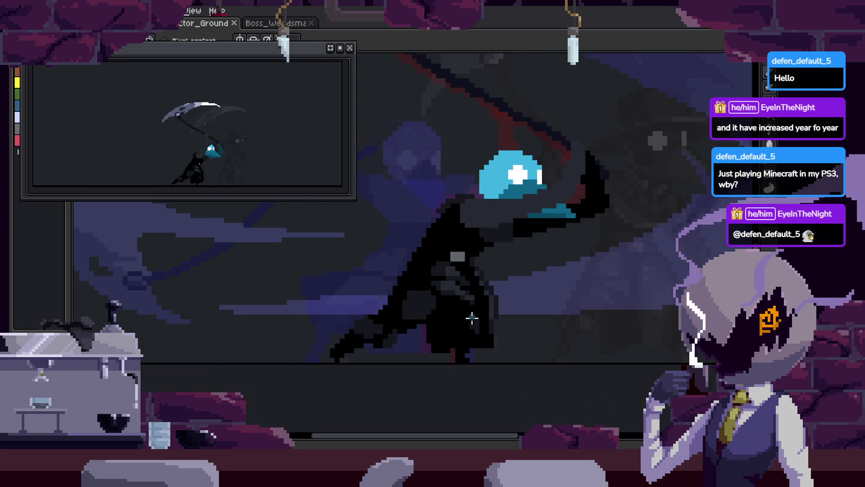
{"action": "scroll", "coordinate": [470, 315], "scroll_direction": "down", "scroll_amount": 1}
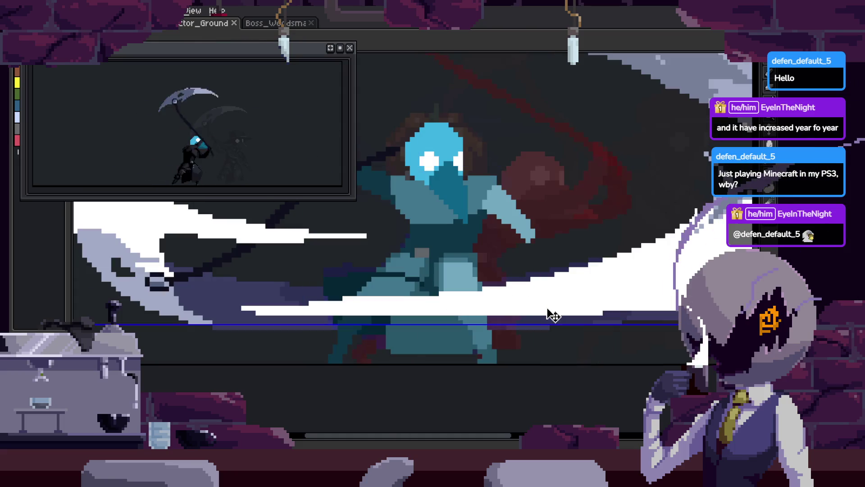
{"action": "scroll", "coordinate": [475, 323], "scroll_direction": "up", "scroll_amount": 1}
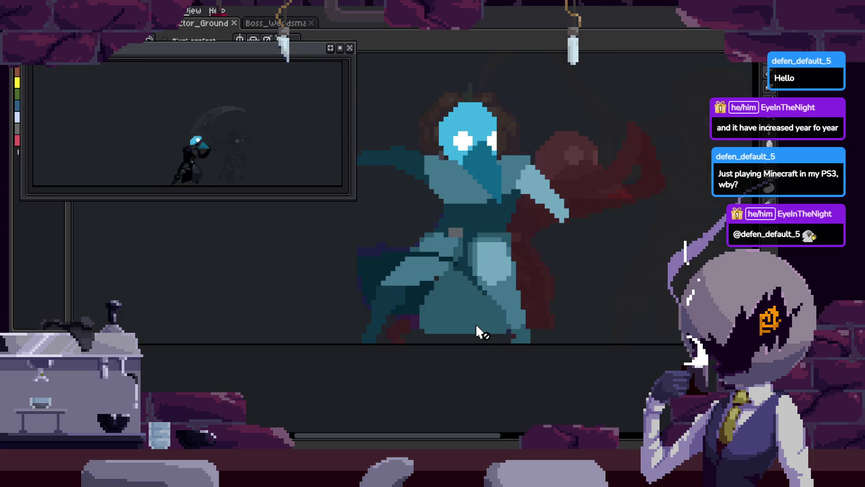
{"action": "scroll", "coordinate": [476, 326], "scroll_direction": "up", "scroll_amount": 1}
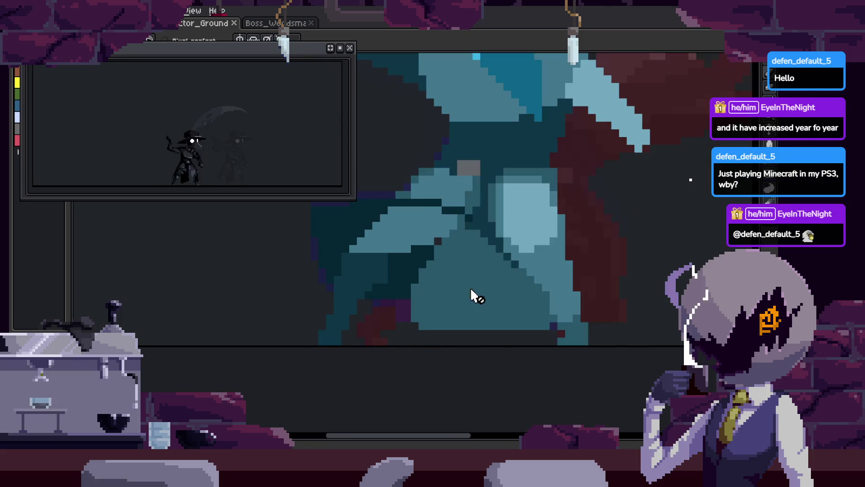
{"action": "scroll", "coordinate": [408, 270], "scroll_direction": "up", "scroll_amount": 1}
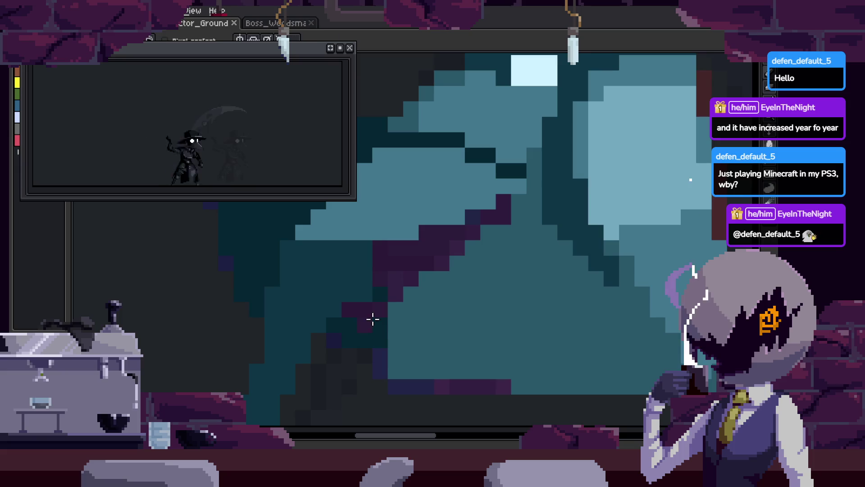
{"action": "scroll", "coordinate": [406, 274], "scroll_direction": "down", "scroll_amount": 3}
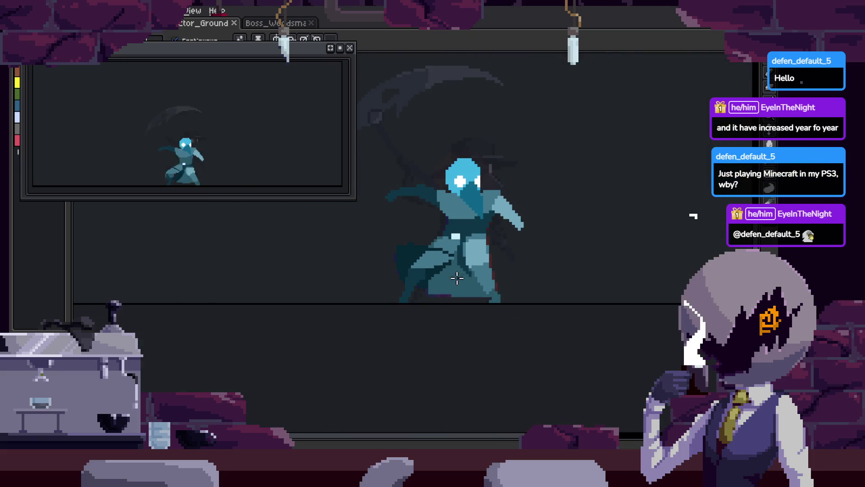
{"action": "scroll", "coordinate": [465, 282], "scroll_direction": "up", "scroll_amount": 3}
{"action": "left_click_drag", "start_coordinate": [425, 255], "coordinate": [537, 269]}
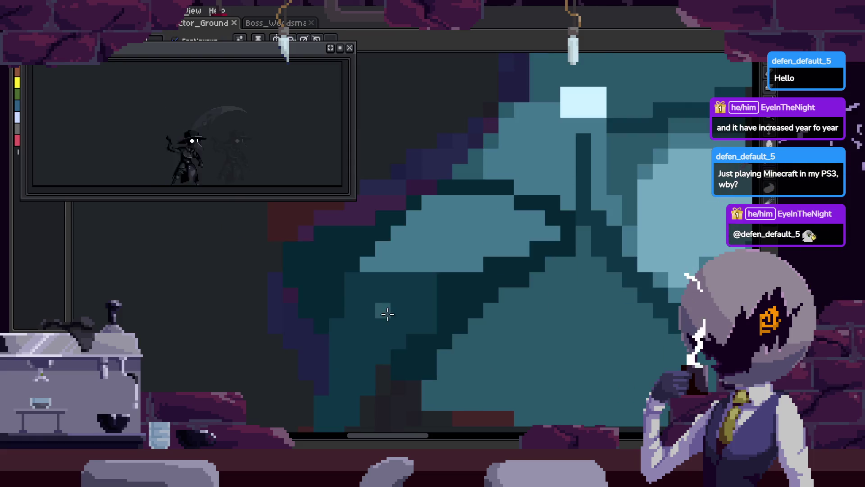
{"action": "scroll", "coordinate": [388, 314], "scroll_direction": "up", "scroll_amount": 2}
Paint over the stray dark pixels in mid-teal with the Pencil and save
{"action": "key", "text": "b"}
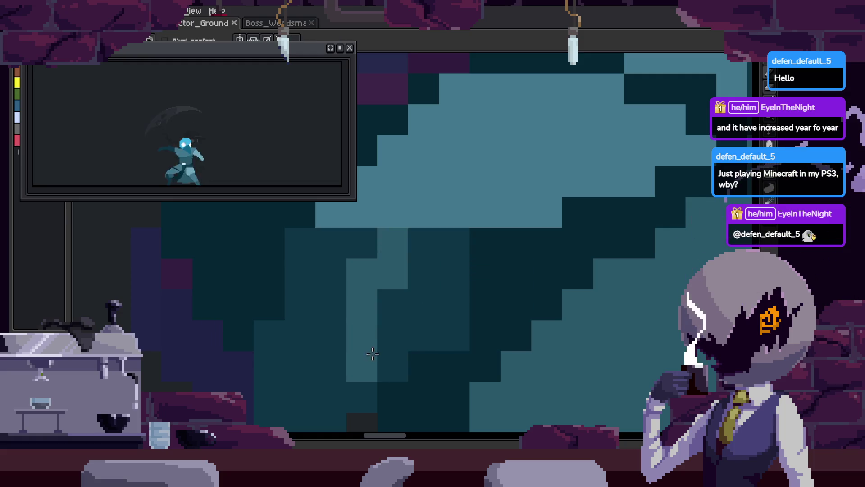
{"action": "key", "text": "Tab"}
{"action": "key", "text": "Tab"}
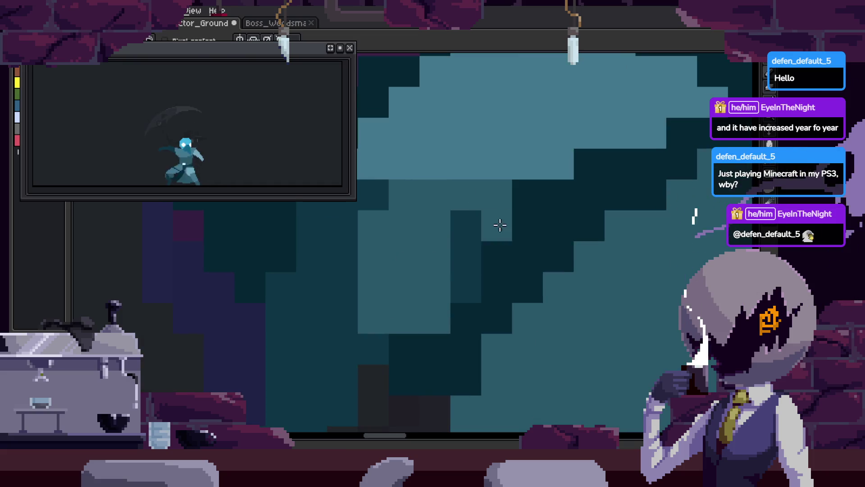
{"action": "left_click_drag", "start_coordinate": [503, 235], "coordinate": [512, 244]}
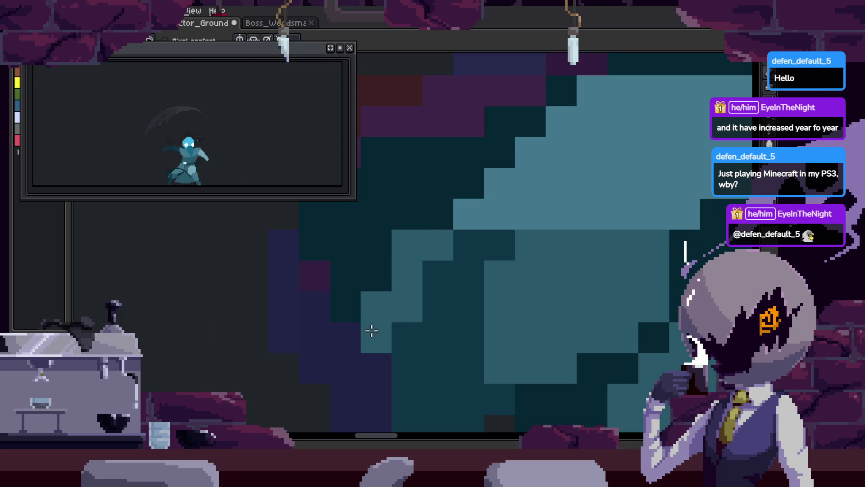
{"action": "key", "text": "ctrl+s"}
{"action": "scroll", "coordinate": [490, 296], "scroll_direction": "down", "scroll_amount": 3}
{"action": "key", "text": "Tab"}
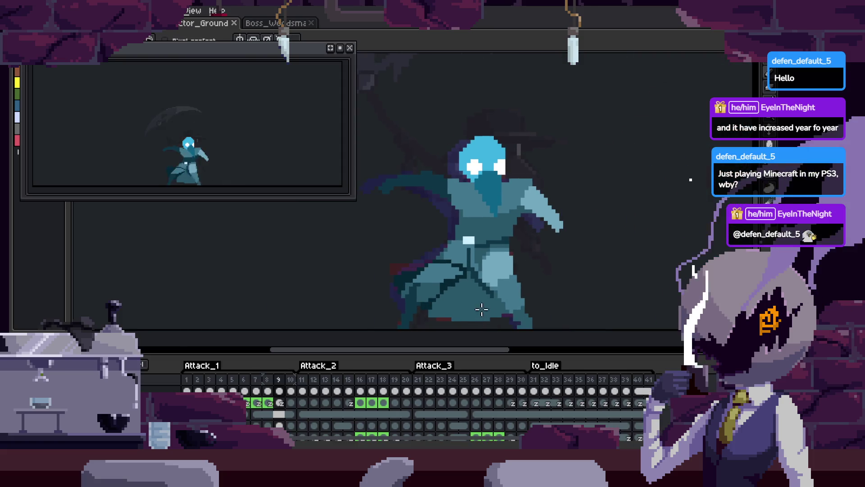
Lasso an area of the body, clear it, then undo and deselect
{"action": "key", "text": "Tab"}
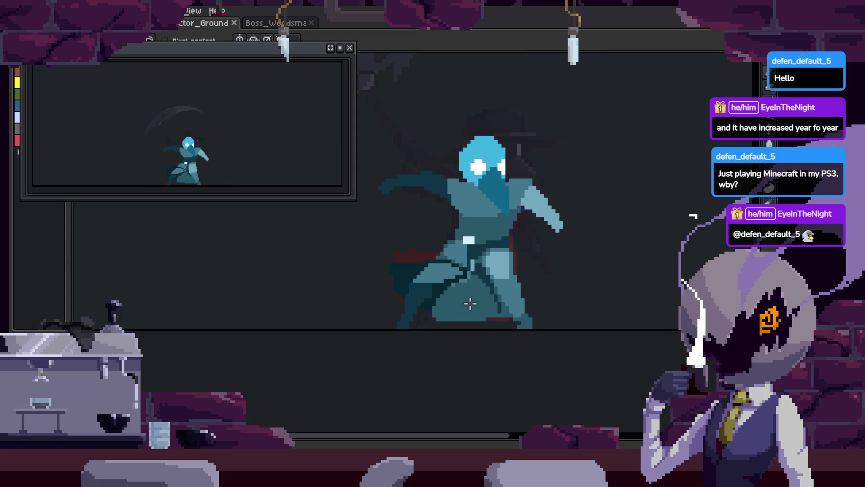
{"action": "scroll", "coordinate": [424, 302], "scroll_direction": "up", "scroll_amount": 3}
{"action": "scroll", "coordinate": [429, 278], "scroll_direction": "up", "scroll_amount": 3}
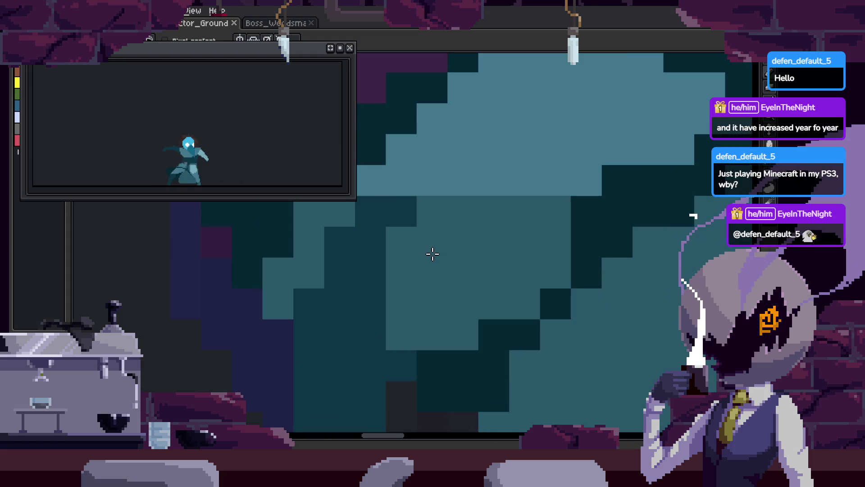
{"action": "key", "text": "q"}
{"action": "mouse_move", "coordinate": [336, 212]}
{"action": "left_mouse_down"}
{"action": "mouse_move", "coordinate": [340, 225]}
{"action": "mouse_move", "coordinate": [535, 322]}
{"action": "mouse_move", "coordinate": [526, 218]}
{"action": "mouse_move", "coordinate": [455, 208]}
{"action": "left_mouse_up"}
{"action": "key", "text": "Delete"}
{"action": "key", "text": "ctrl+z"}
{"action": "key", "text": "ctrl+d"}
Step through two more frames, reselecting and dropping the selection on each
{"action": "key", "text": "Right"}
{"action": "key", "text": "Right"}
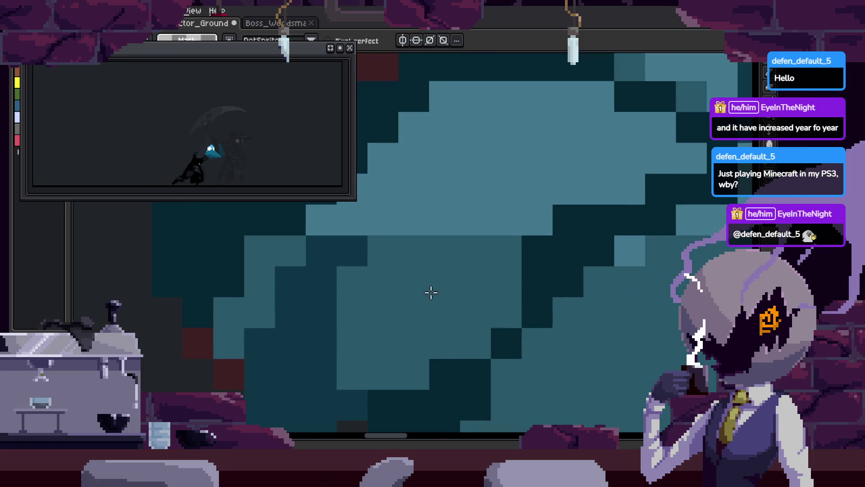
{"action": "key", "text": "ctrl+shift+d"}
{"action": "key", "text": "ctrl+d"}
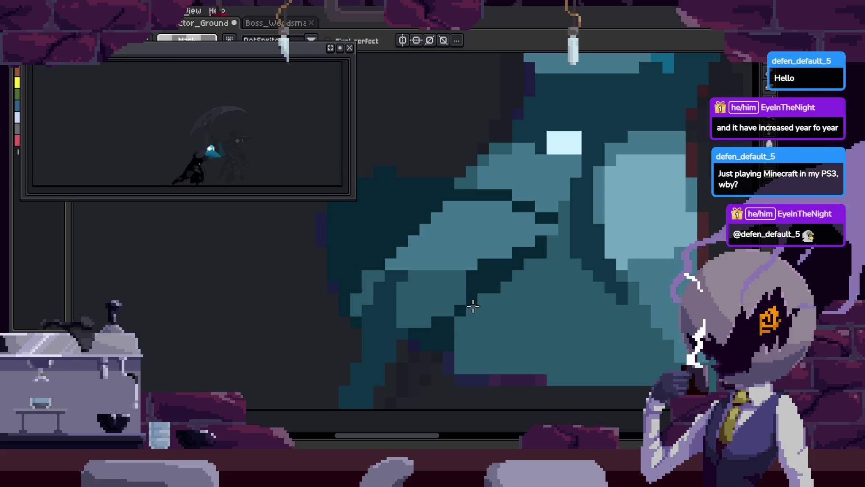
{"action": "key", "text": "Right"}
{"action": "key", "text": "ctrl+shift+d"}
{"action": "key", "text": "ctrl+d"}
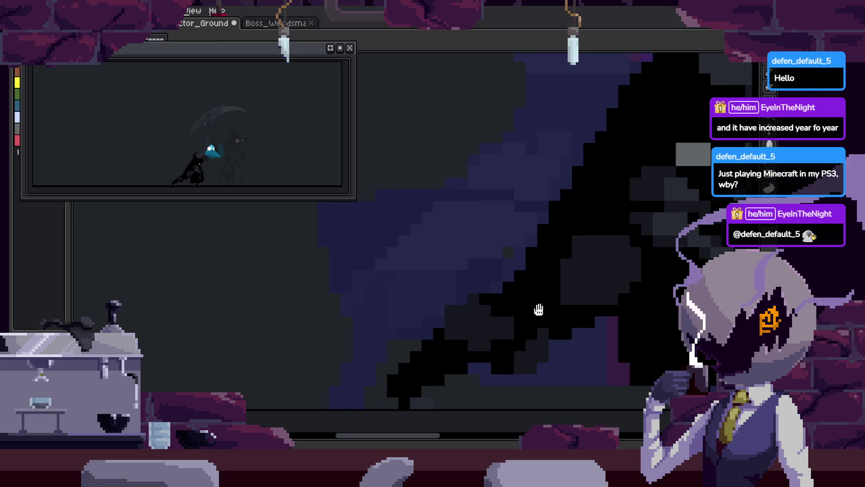
Play the attack, stop on the dark frame, save, and paint dark pixels on the leg
{"action": "scroll", "coordinate": [441, 306], "scroll_direction": "down", "scroll_amount": 2}
{"action": "key", "text": "Return"}
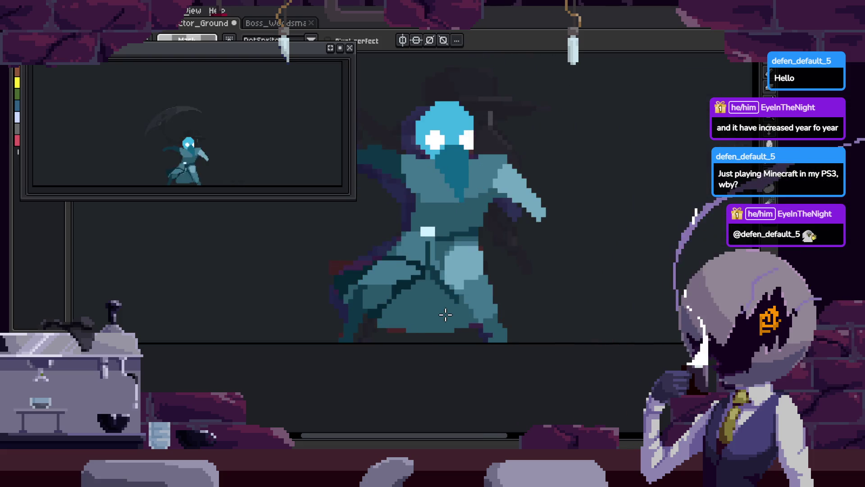
{"action": "mouse_move", "coordinate": [458, 278]}
{"action": "left_mouse_down"}
{"action": "mouse_move", "coordinate": [473, 355]}
{"action": "mouse_move", "coordinate": [458, 285]}
{"action": "left_mouse_up"}
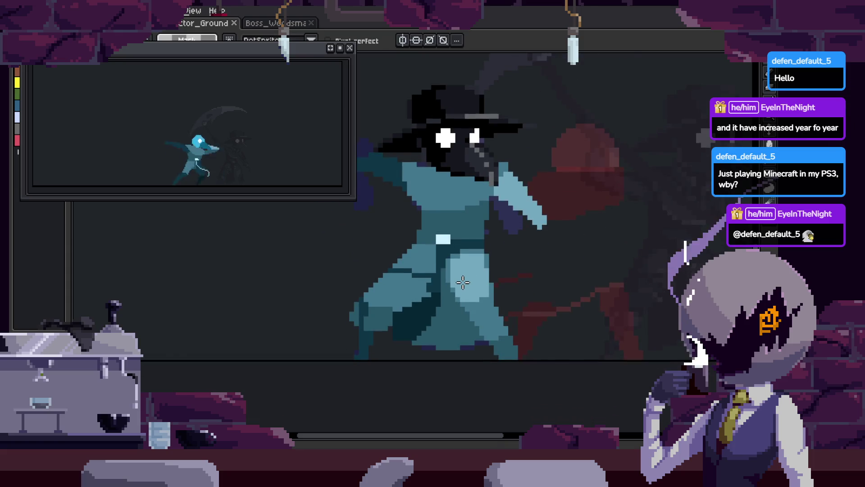
{"action": "key", "text": "Return"}
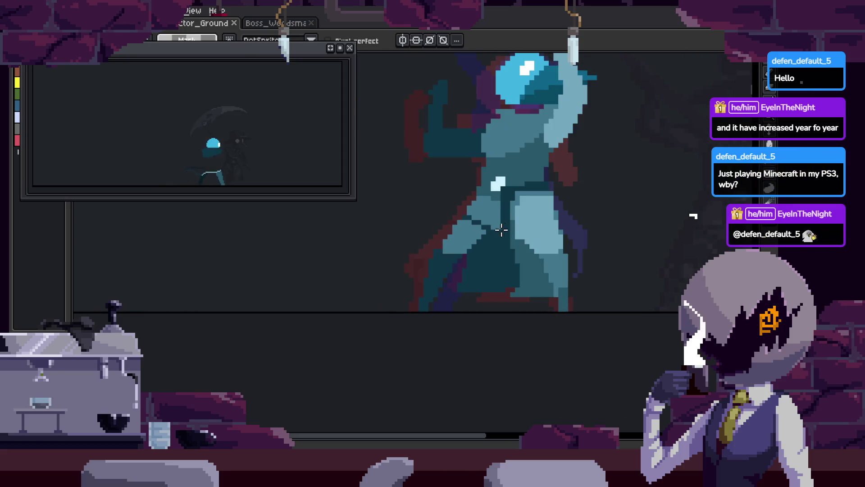
{"action": "scroll", "coordinate": [499, 230], "scroll_direction": "up", "scroll_amount": 1}
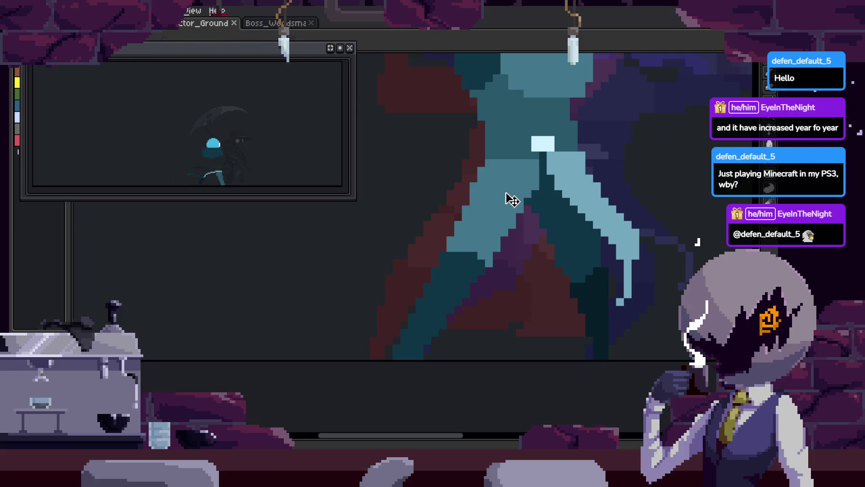
{"action": "scroll", "coordinate": [512, 197], "scroll_direction": "up", "scroll_amount": 2}
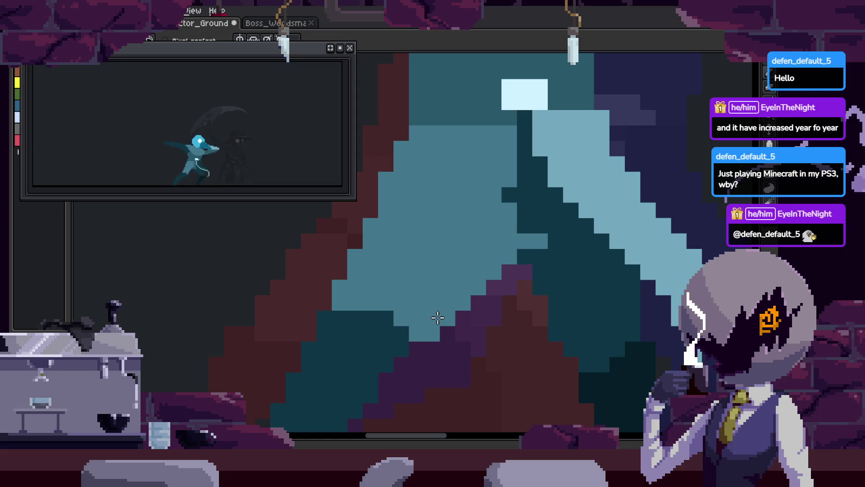
{"action": "key", "text": "ctrl+s"}
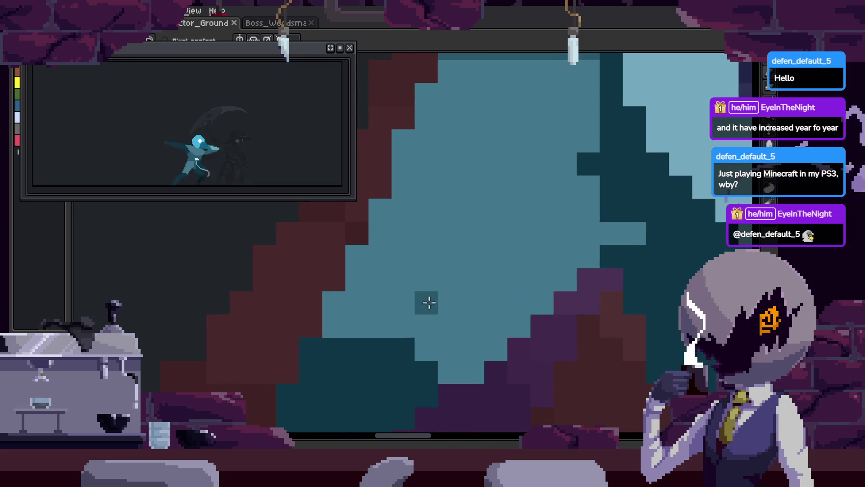
{"action": "mouse_move", "coordinate": [411, 316]}
{"action": "left_mouse_down"}
{"action": "mouse_move", "coordinate": [435, 113]}
{"action": "mouse_move", "coordinate": [411, 178]}
{"action": "left_mouse_up"}
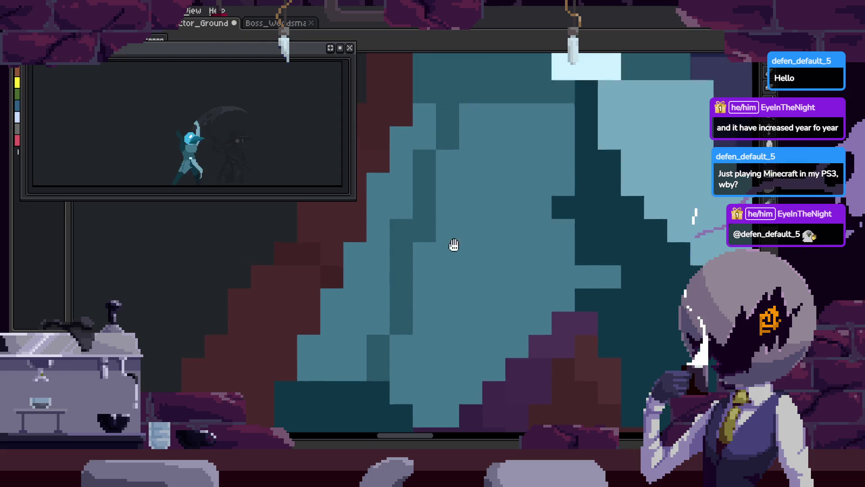
Undo the last stroke and paint a diagonal mid-teal band across the leg
{"action": "key", "text": "ctrl+z"}
{"action": "left_click_drag", "start_coordinate": [418, 245], "coordinate": [649, 301]}
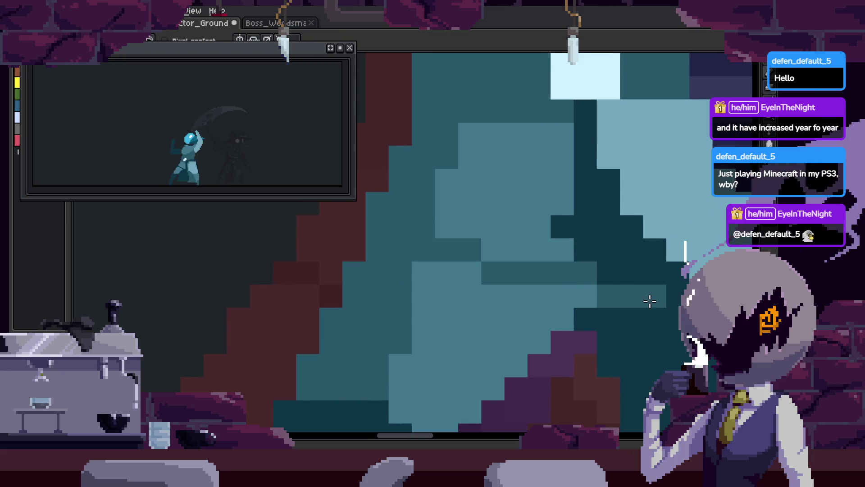
{"action": "key", "text": "i"}
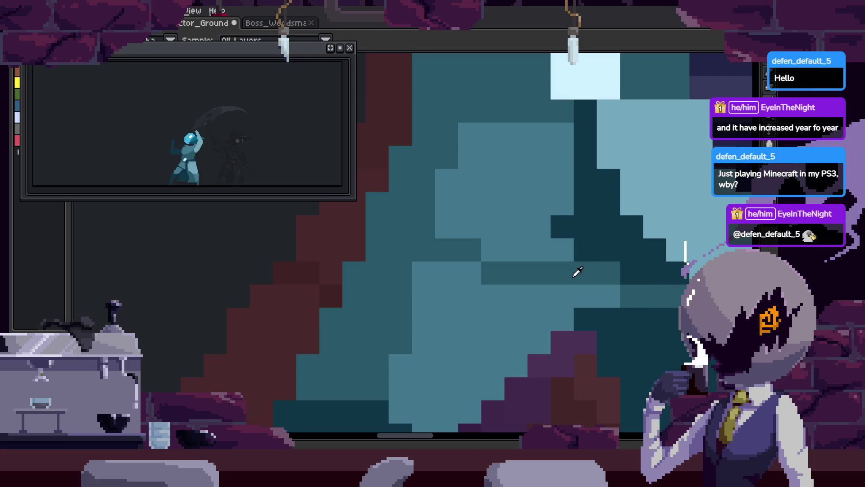
{"action": "key", "text": "b"}
{"action": "scroll", "coordinate": [577, 271], "scroll_direction": "up", "scroll_amount": 1}
{"action": "left_click_drag", "start_coordinate": [597, 269], "coordinate": [512, 208]}
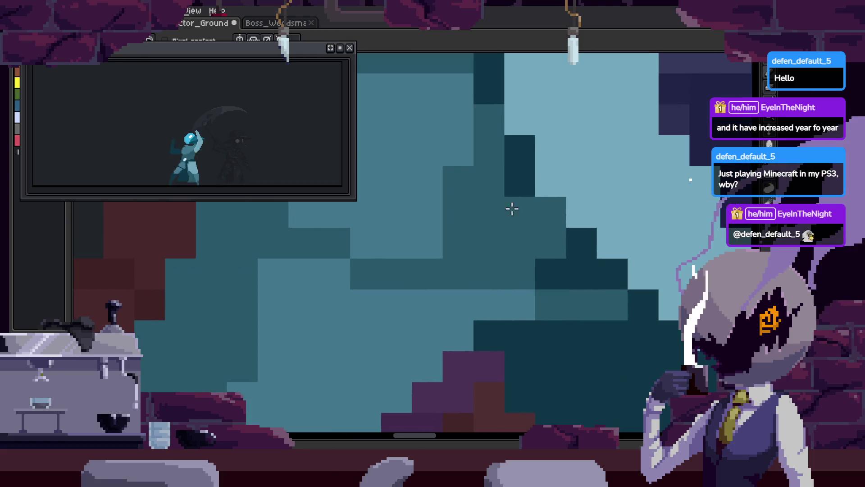
Paint a dark teal shading run on the body plus one extra dark pixel
{"action": "left_click_drag", "start_coordinate": [279, 291], "coordinate": [543, 311]}
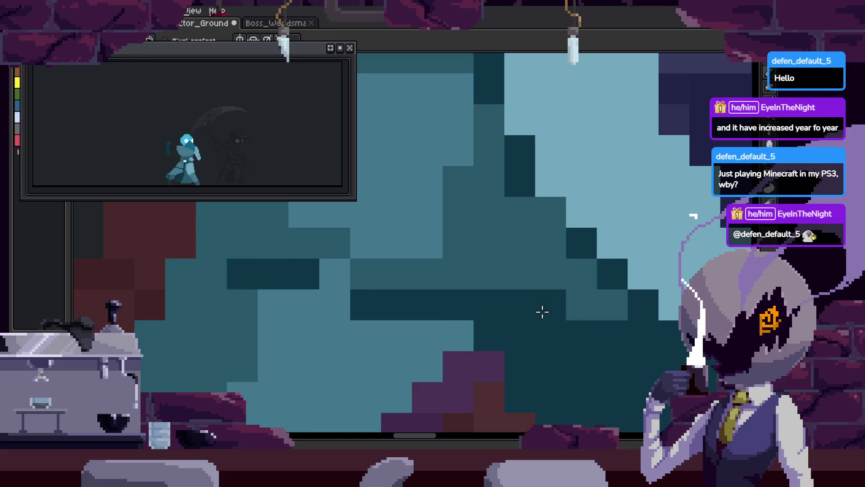
{"action": "left_click", "coordinate": [334, 274]}
{"action": "key", "text": "i"}
{"action": "left_click_drag", "start_coordinate": [463, 211], "coordinate": [455, 81]}
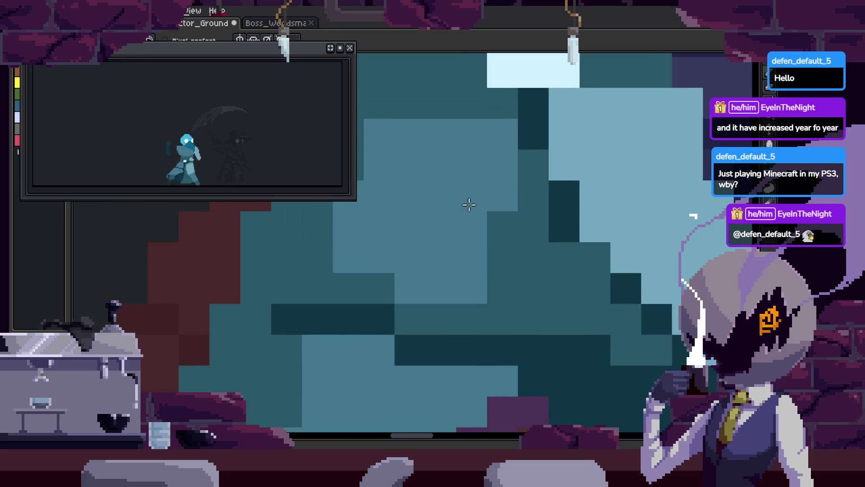
{"action": "key", "text": "b"}
{"action": "scroll", "coordinate": [596, 291], "scroll_direction": "down", "scroll_amount": 2}
{"action": "scroll", "coordinate": [585, 289], "scroll_direction": "up", "scroll_amount": 2}
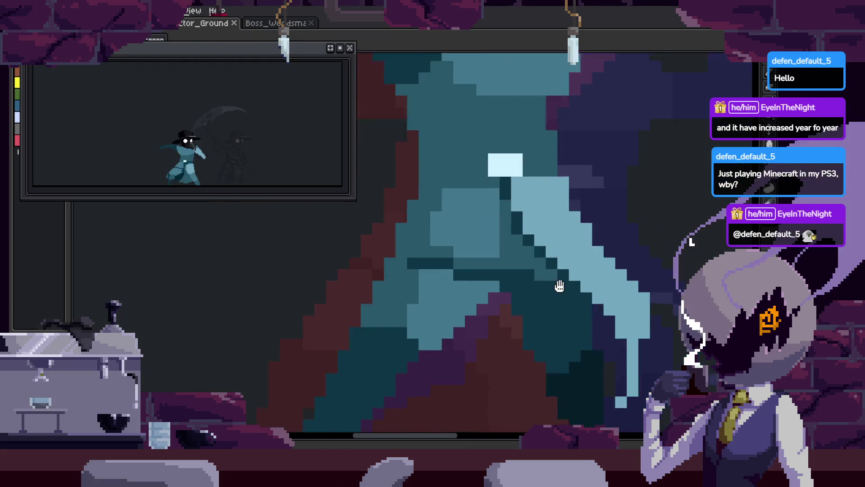
{"action": "scroll", "coordinate": [532, 282], "scroll_direction": "down", "scroll_amount": 2}
{"action": "scroll", "coordinate": [522, 276], "scroll_direction": "up", "scroll_amount": 2}
Add a darker teal pixel to the body shading
{"action": "left_click_drag", "start_coordinate": [521, 276], "coordinate": [553, 254]}
{"action": "scroll", "coordinate": [429, 257], "scroll_direction": "up", "scroll_amount": 1}
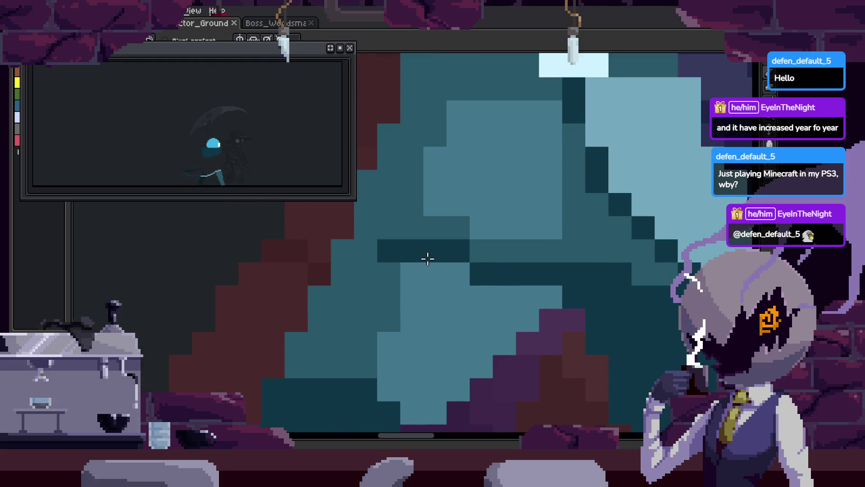
{"action": "scroll", "coordinate": [461, 243], "scroll_direction": "down", "scroll_amount": 1}
{"action": "scroll", "coordinate": [469, 247], "scroll_direction": "down", "scroll_amount": 2}
{"action": "scroll", "coordinate": [507, 261], "scroll_direction": "up", "scroll_amount": 2}
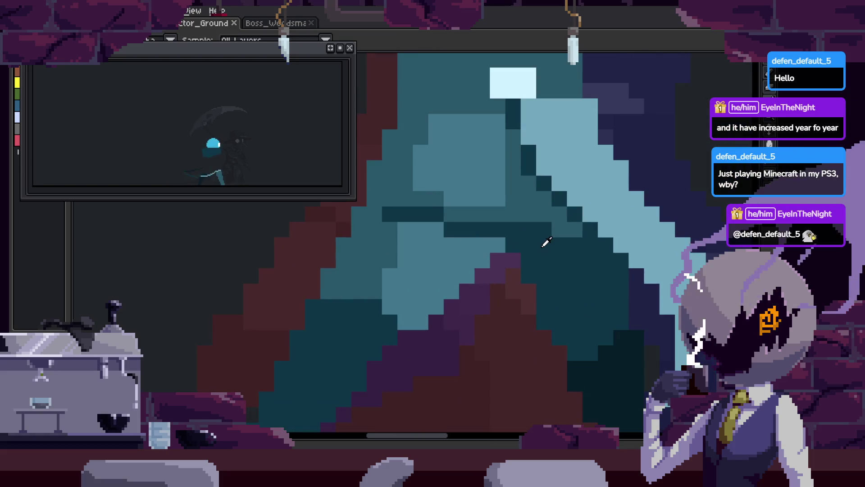
{"action": "scroll", "coordinate": [478, 244], "scroll_direction": "up", "scroll_amount": 1}
{"action": "left_click", "coordinate": [487, 244]}
{"action": "scroll", "coordinate": [497, 267], "scroll_direction": "down", "scroll_amount": 1}
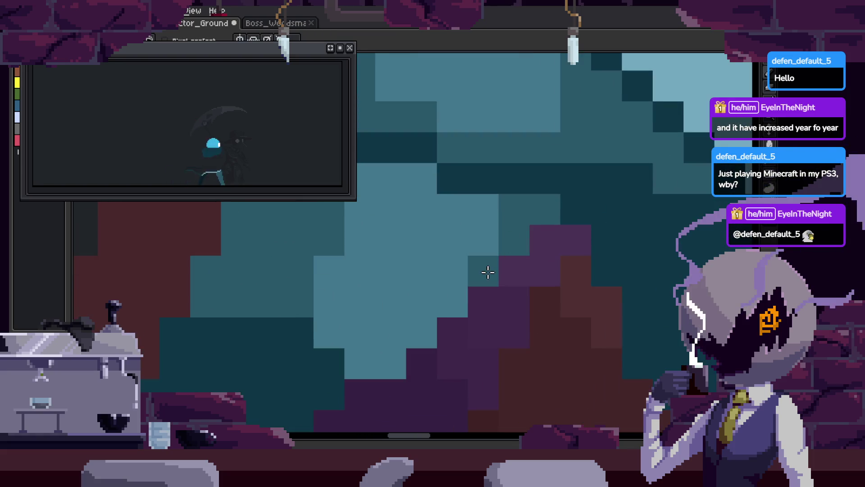
{"action": "scroll", "coordinate": [495, 191], "scroll_direction": "up", "scroll_amount": 1}
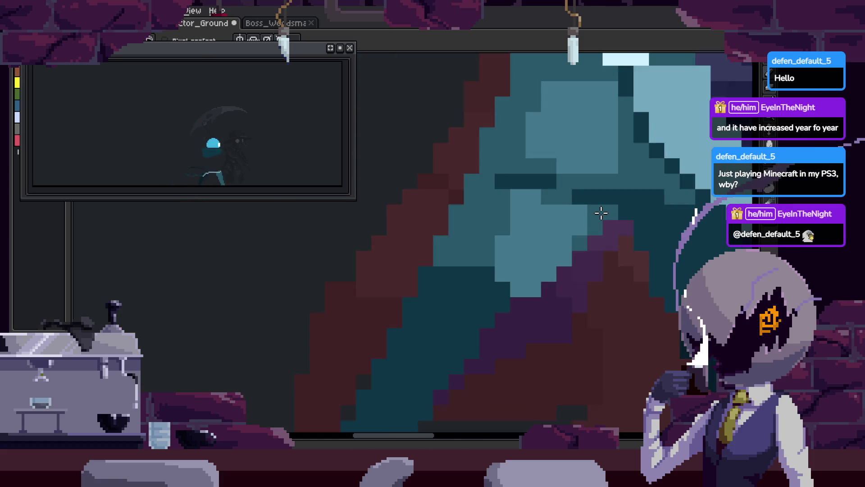
{"action": "scroll", "coordinate": [518, 216], "scroll_direction": "down", "scroll_amount": 2}
{"action": "scroll", "coordinate": [499, 175], "scroll_direction": "up", "scroll_amount": 2}
Sample a shade from the artwork and paint light teal highlight rows
{"action": "key", "text": "i"}
{"action": "mouse_move", "coordinate": [440, 219]}
{"action": "left_mouse_down"}
{"action": "mouse_move", "coordinate": [464, 207]}
{"action": "mouse_move", "coordinate": [548, 227]}
{"action": "left_mouse_up"}
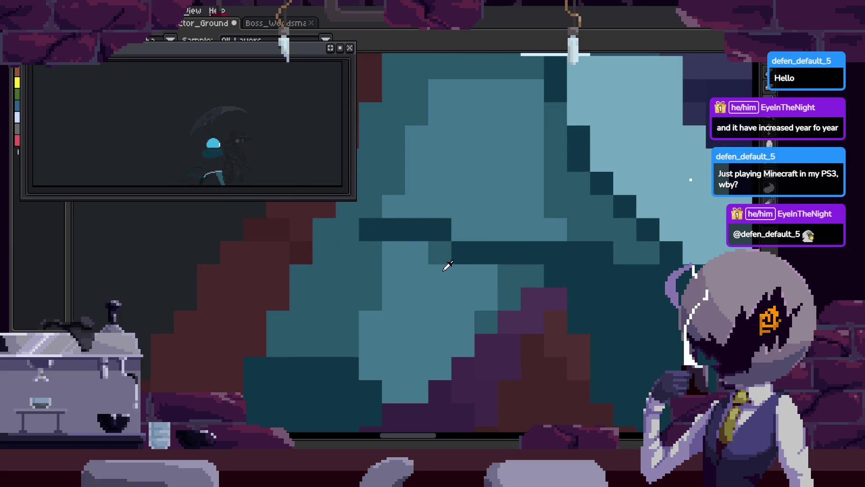
{"action": "key", "text": "b"}
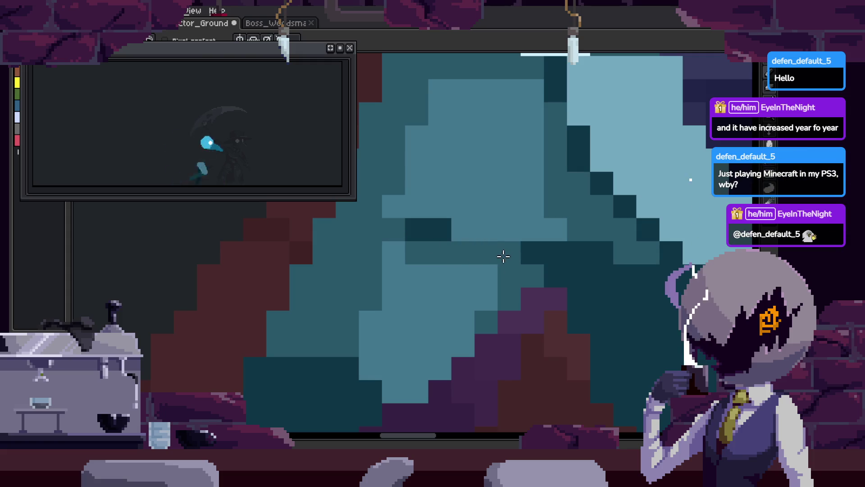
{"action": "scroll", "coordinate": [559, 273], "scroll_direction": "down", "scroll_amount": 4}
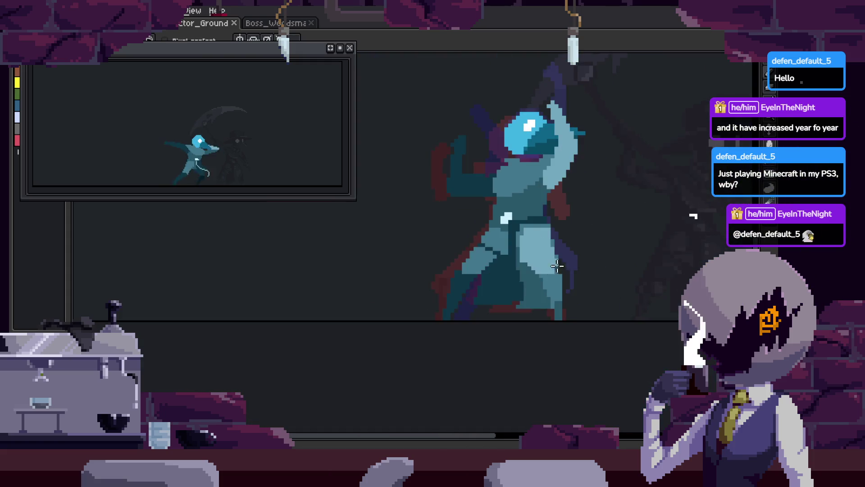
{"action": "scroll", "coordinate": [557, 267], "scroll_direction": "up", "scroll_amount": 4}
Paint a diagonal medium-teal stroke from the torso shade, darken stray light pixels, and save
{"action": "key", "text": "i"}
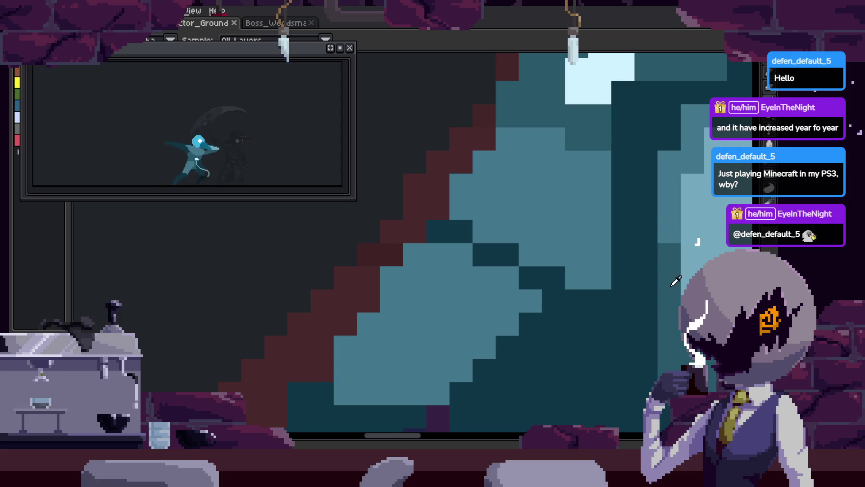
{"action": "mouse_move", "coordinate": [341, 352]}
{"action": "left_mouse_down"}
{"action": "mouse_move", "coordinate": [323, 369]}
{"action": "mouse_move", "coordinate": [409, 248]}
{"action": "left_mouse_up"}
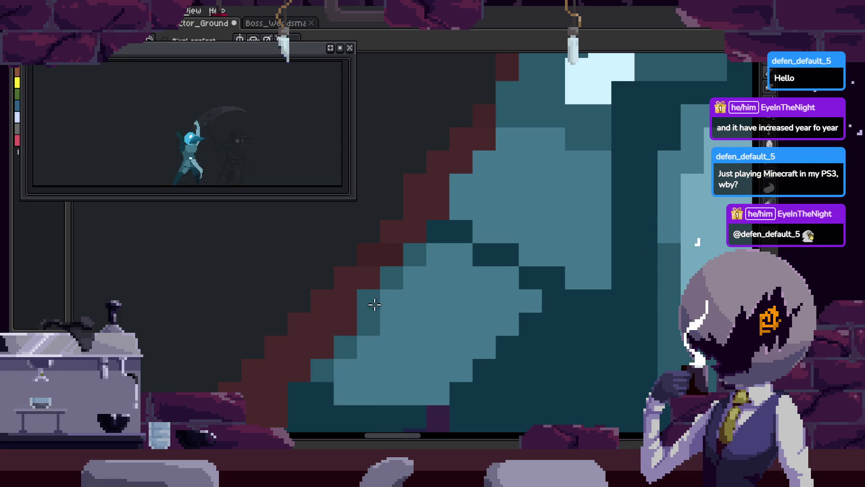
{"action": "scroll", "coordinate": [411, 287], "scroll_direction": "down", "scroll_amount": 3}
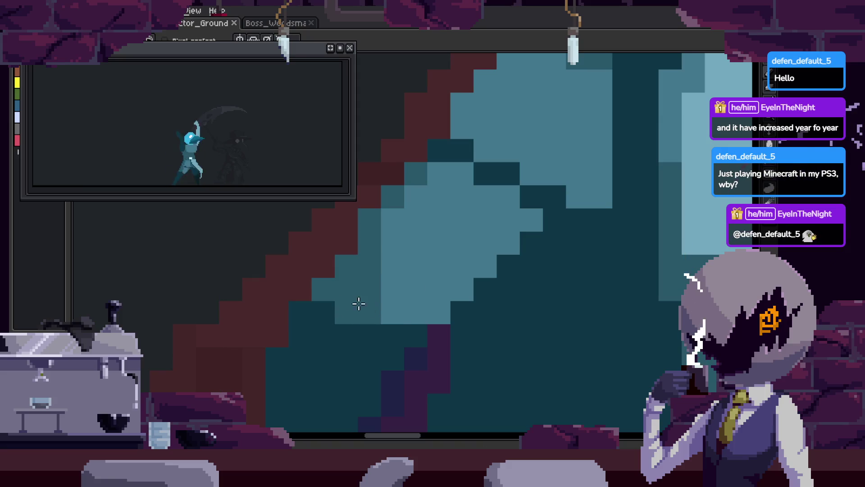
{"action": "left_click", "coordinate": [408, 307]}
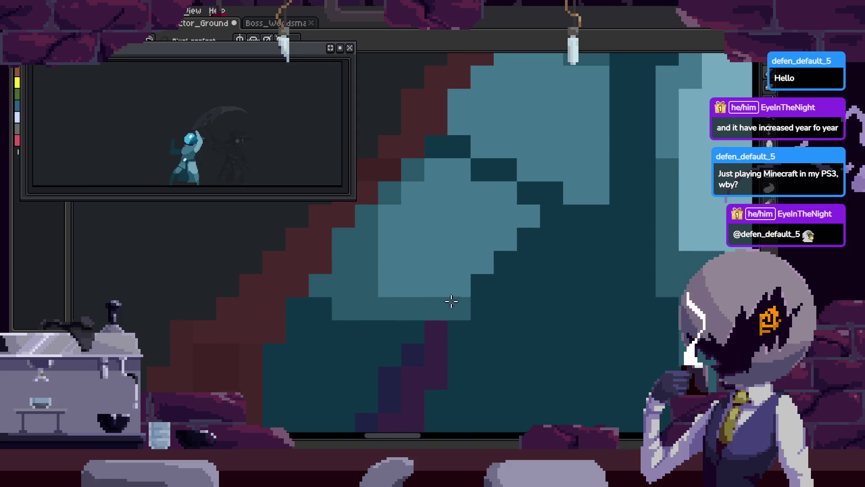
{"action": "left_click_drag", "start_coordinate": [488, 259], "coordinate": [523, 220]}
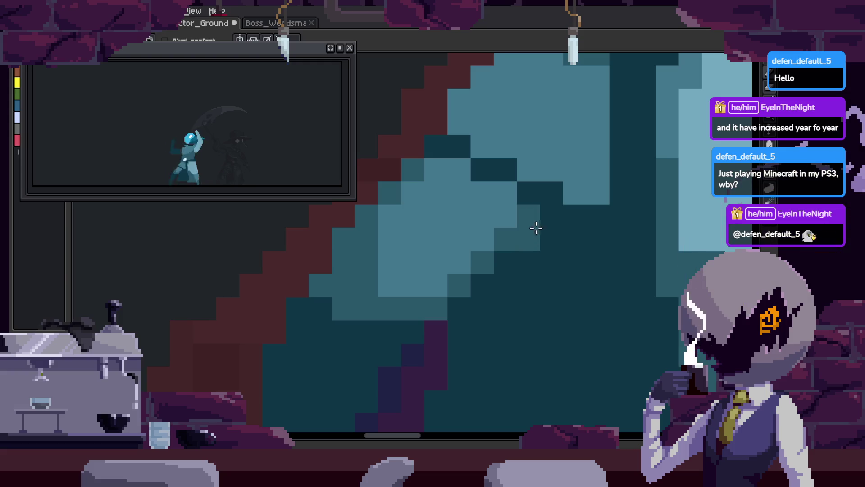
{"action": "key", "text": "ctrl+s"}
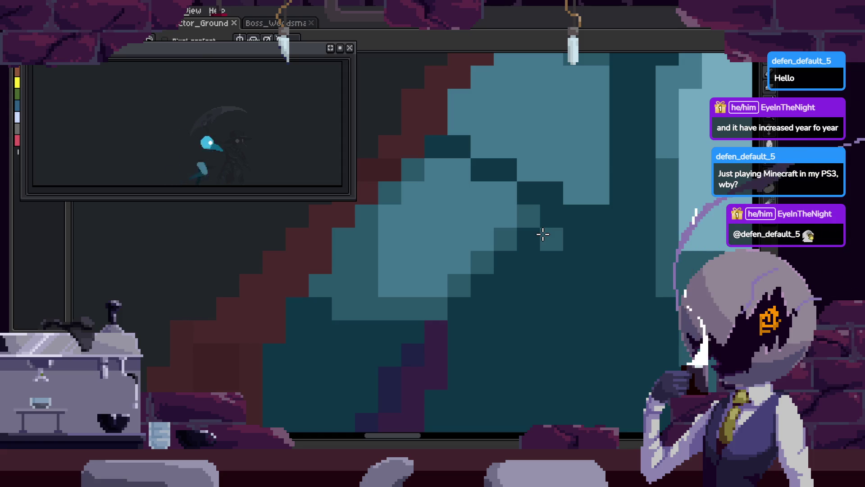
Adjust the shade of one pixel and save the file
{"action": "left_click", "coordinate": [404, 217]}
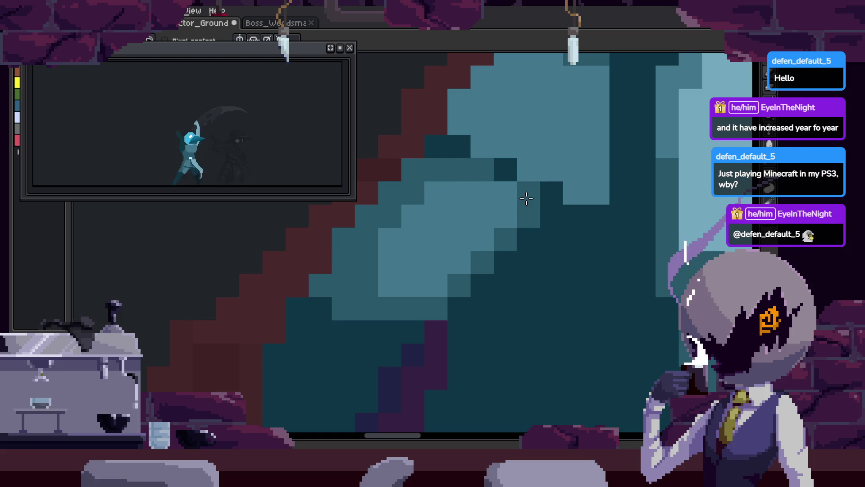
{"action": "key", "text": "ctrl+s"}
{"action": "scroll", "coordinate": [526, 198], "scroll_direction": "down", "scroll_amount": 5}
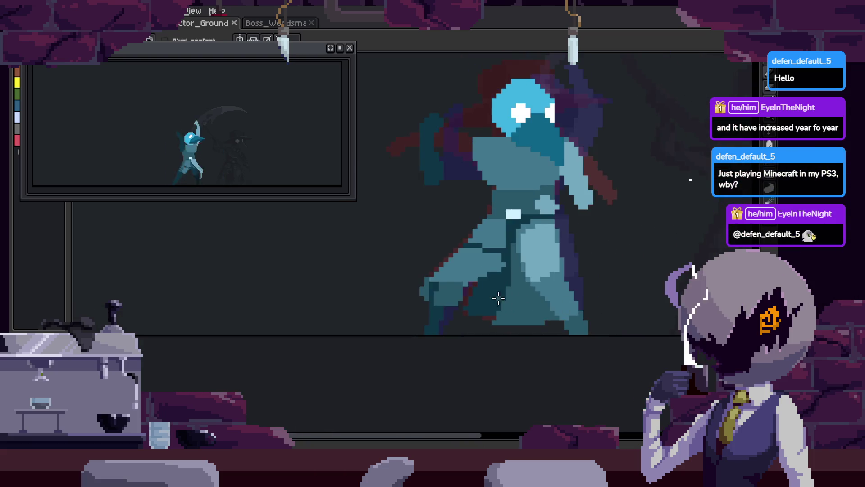
{"action": "scroll", "coordinate": [499, 298], "scroll_direction": "up", "scroll_amount": 4}
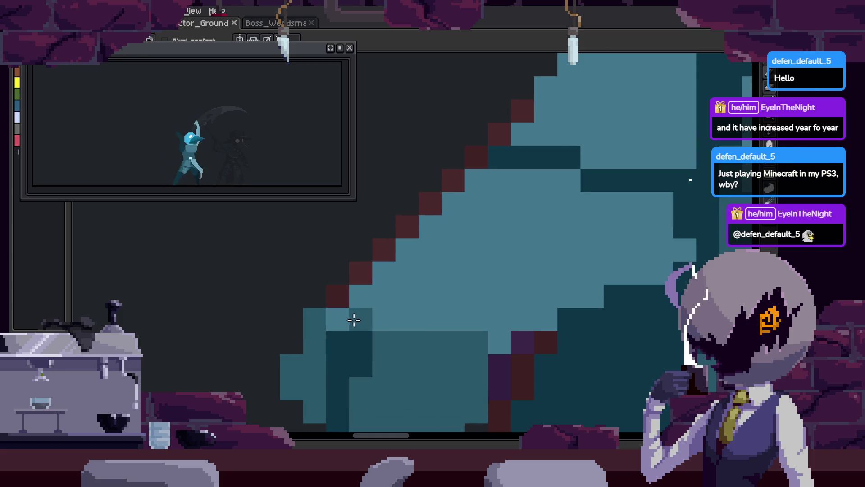
Paint darker teal along the leg's red outline and fill its gap with dark red
{"action": "left_click_drag", "start_coordinate": [445, 217], "coordinate": [399, 242]}
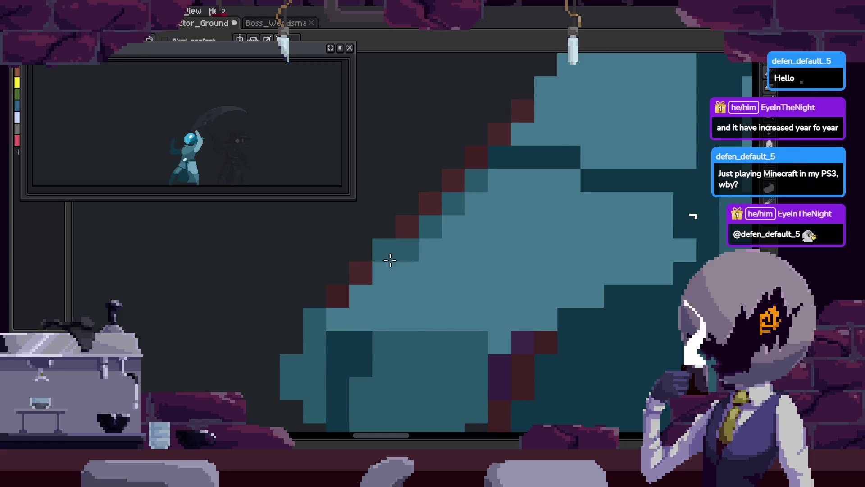
{"action": "left_click", "coordinate": [366, 275]}
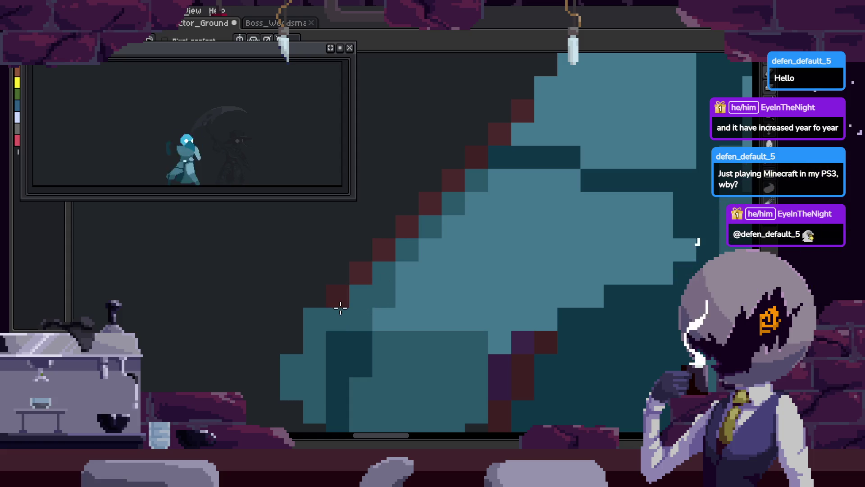
{"action": "scroll", "coordinate": [397, 275], "scroll_direction": "down", "scroll_amount": 2}
{"action": "scroll", "coordinate": [446, 230], "scroll_direction": "right", "scroll_amount": 1}
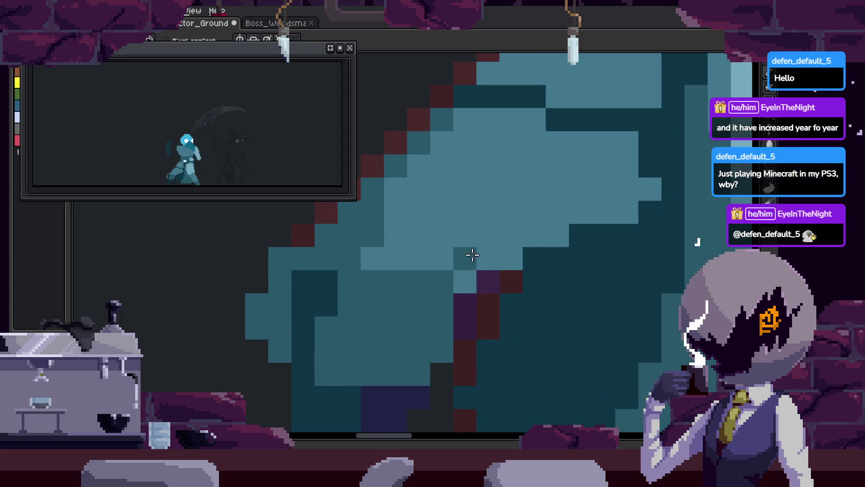
Paint and extend a row of dark teal shading on the leg
{"action": "mouse_move", "coordinate": [409, 270]}
{"action": "left_mouse_down"}
{"action": "mouse_move", "coordinate": [419, 256]}
{"action": "mouse_move", "coordinate": [467, 276]}
{"action": "left_mouse_up"}
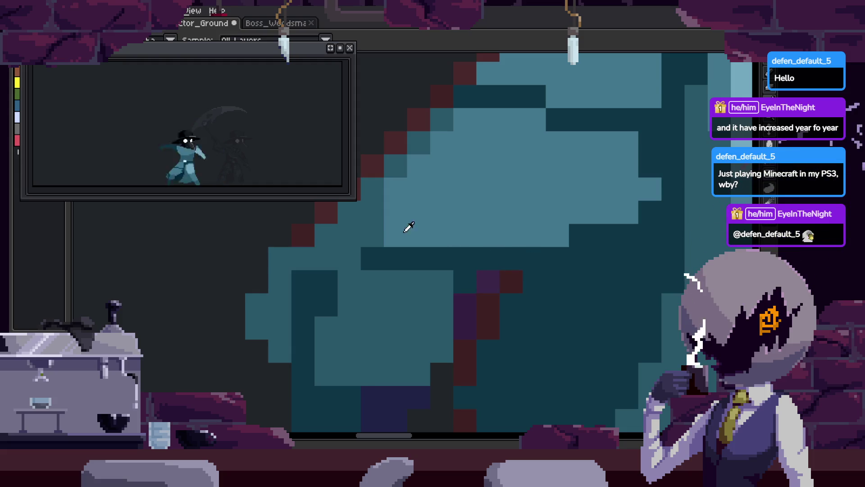
{"action": "left_click_drag", "start_coordinate": [536, 238], "coordinate": [597, 229]}
{"action": "scroll", "coordinate": [555, 284], "scroll_direction": "down", "scroll_amount": 3}
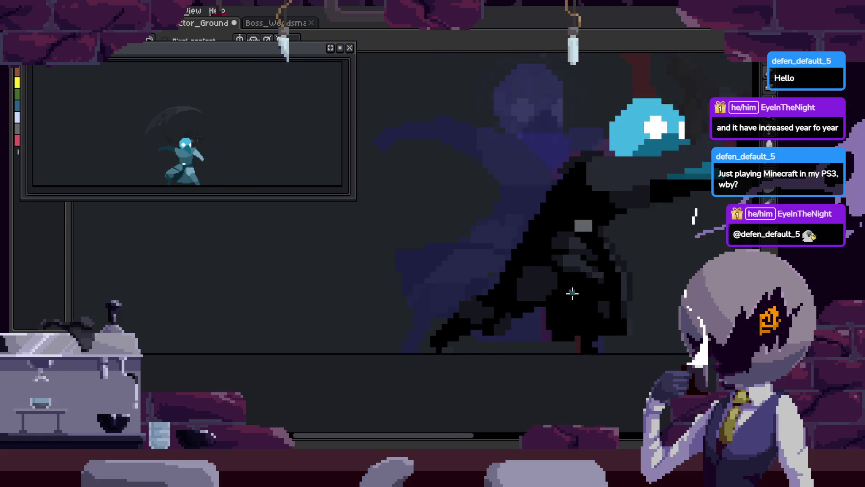
{"action": "scroll", "coordinate": [491, 297], "scroll_direction": "down", "scroll_amount": 1}
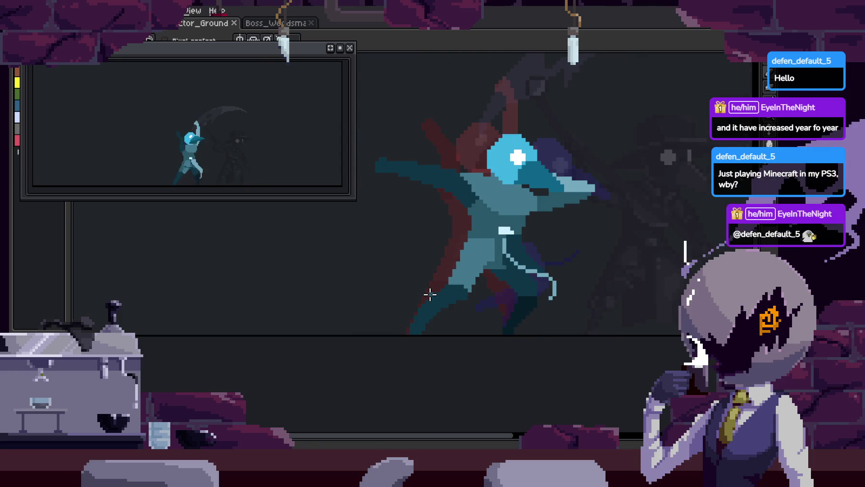
{"action": "scroll", "coordinate": [462, 287], "scroll_direction": "up", "scroll_amount": 1}
{"action": "scroll", "coordinate": [462, 287], "scroll_direction": "up", "scroll_amount": 1}
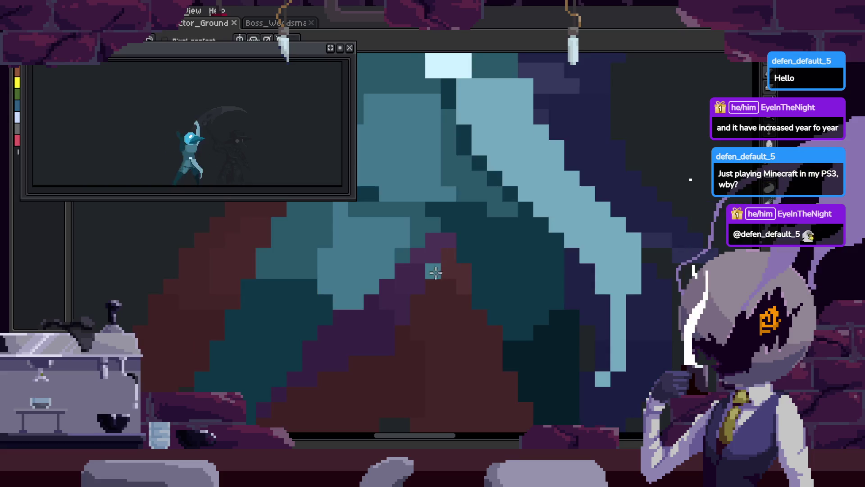
Draw a light blue highlight line and save the file
{"action": "left_click_drag", "start_coordinate": [436, 343], "coordinate": [545, 239]}
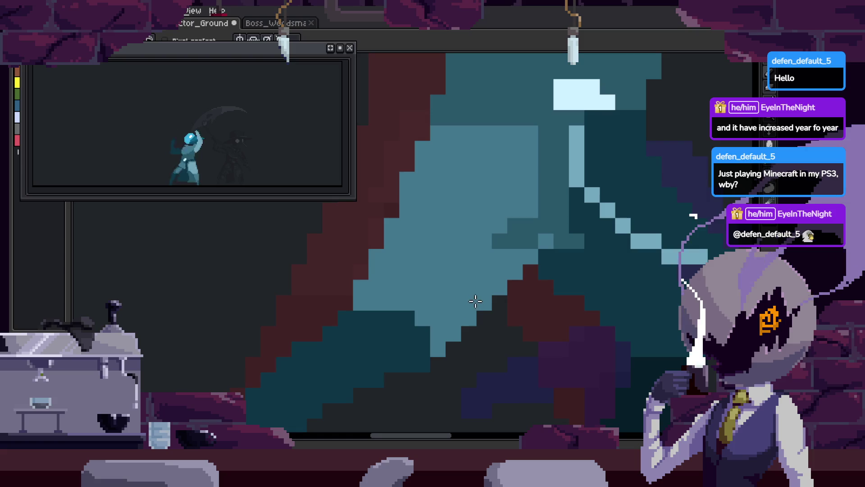
{"action": "scroll", "coordinate": [475, 301], "scroll_direction": "down", "scroll_amount": 1}
{"action": "scroll", "coordinate": [458, 267], "scroll_direction": "up", "scroll_amount": 1}
{"action": "key", "text": "ctrl+s"}
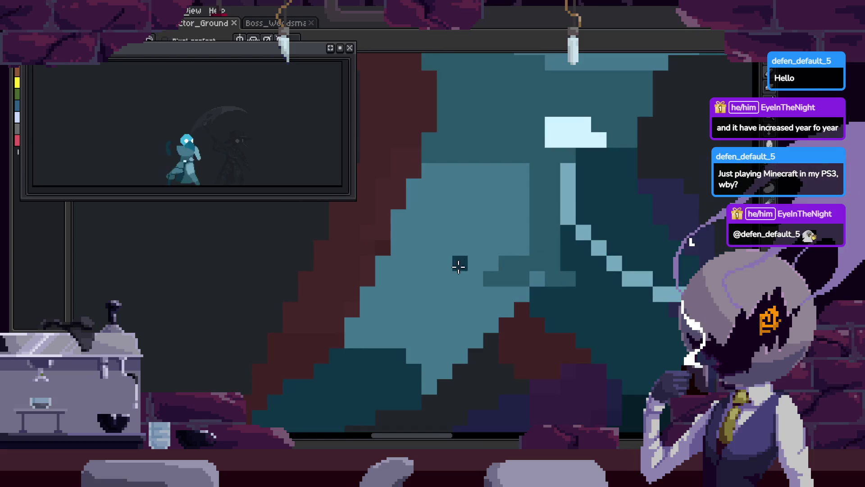
On the next frame, draw a short dark line and fill the light area darker
{"action": "key", "text": "Right"}
{"action": "key", "text": "Right"}
{"action": "left_click_drag", "start_coordinate": [393, 342], "coordinate": [459, 174]}
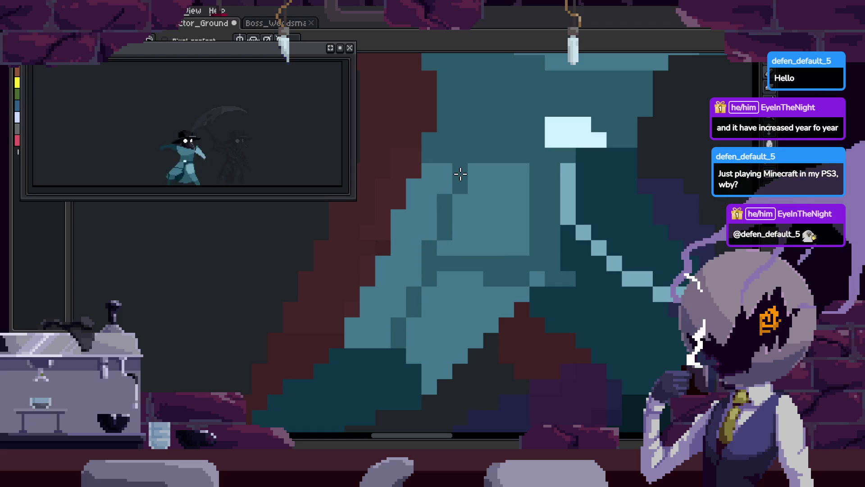
{"action": "key", "text": "g"}
{"action": "left_click", "coordinate": [431, 236]}
Two frames on, draw a dark line across the blade and repaint it mid-teal
{"action": "key", "text": "Right"}
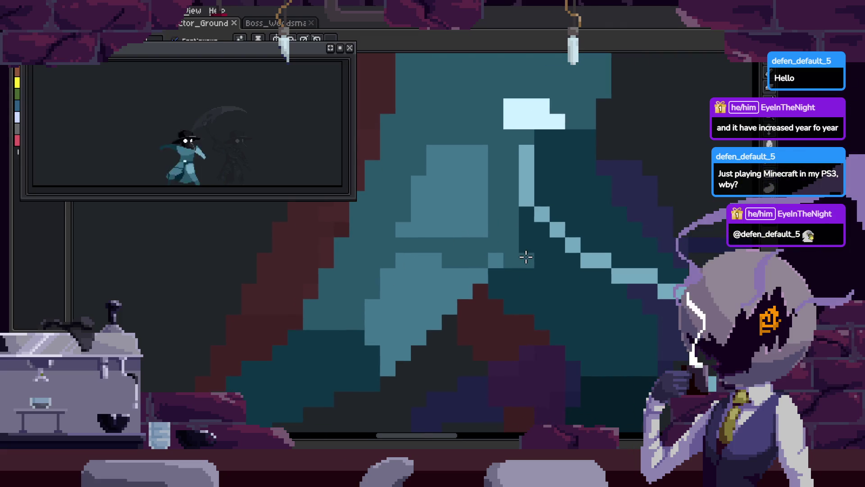
{"action": "key", "text": "Right"}
{"action": "key", "text": "Right"}
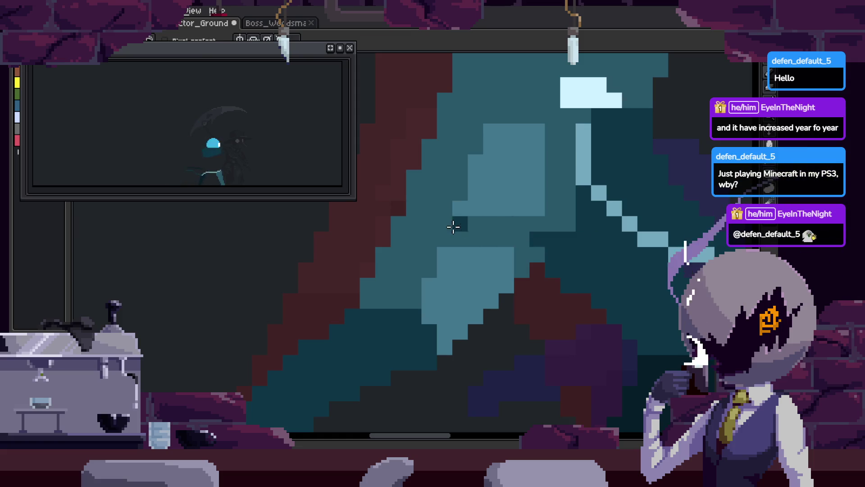
{"action": "left_click_drag", "start_coordinate": [453, 227], "coordinate": [517, 228]}
{"action": "scroll", "coordinate": [532, 228], "scroll_direction": "up", "scroll_amount": 1}
{"action": "left_click_drag", "start_coordinate": [354, 232], "coordinate": [566, 276]}
{"action": "scroll", "coordinate": [566, 276], "scroll_direction": "down", "scroll_amount": 2}
{"action": "scroll", "coordinate": [540, 274], "scroll_direction": "up", "scroll_amount": 2}
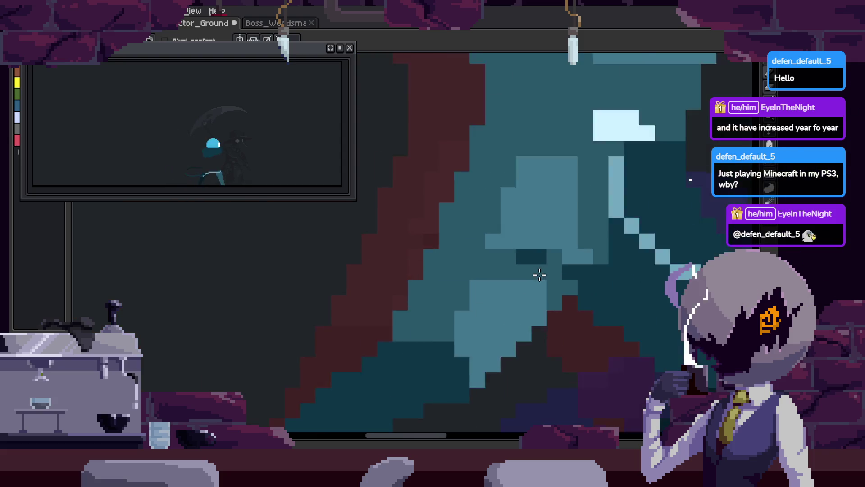
{"action": "scroll", "coordinate": [540, 274], "scroll_direction": "up", "scroll_amount": 1}
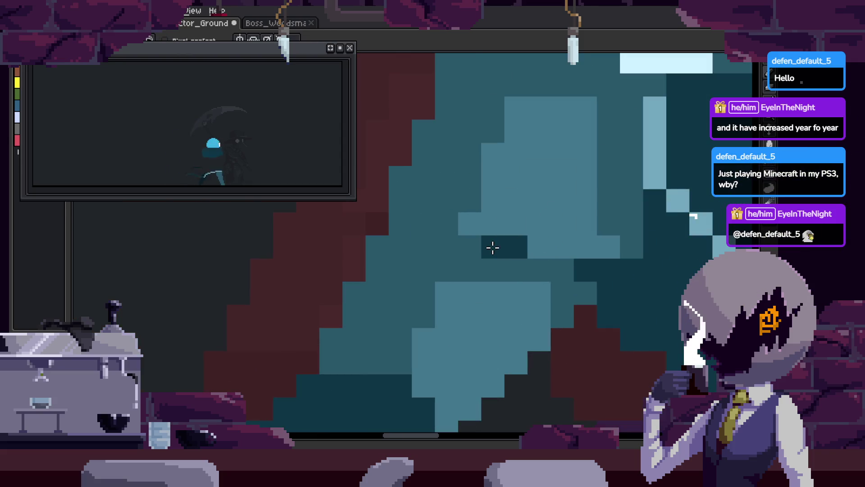
{"action": "scroll", "coordinate": [628, 285], "scroll_direction": "down", "scroll_amount": 3}
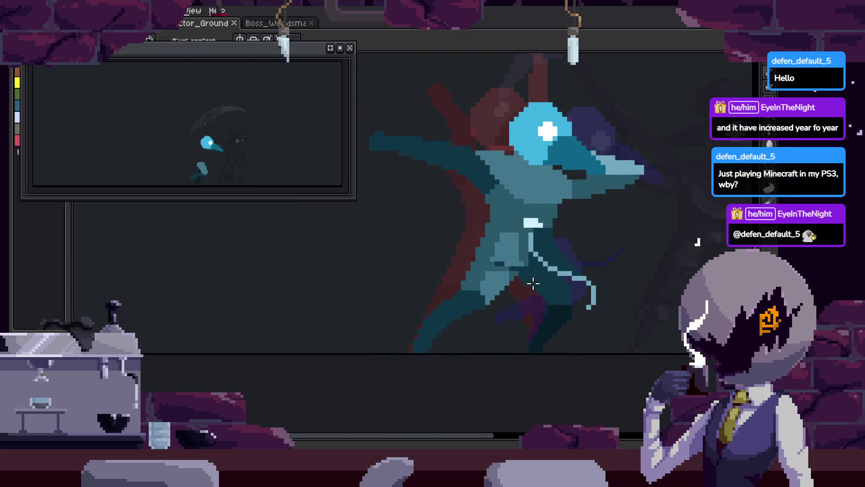
{"action": "scroll", "coordinate": [526, 278], "scroll_direction": "up", "scroll_amount": 2}
Add darker and lighter teal pixels and blocks along the blade, then save
{"action": "key", "text": "i"}
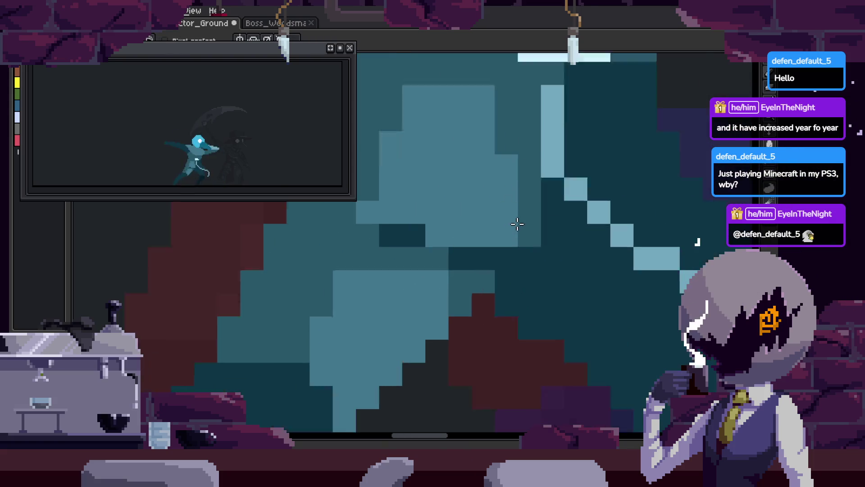
{"action": "scroll", "coordinate": [469, 269], "scroll_direction": "up", "scroll_amount": 2}
{"action": "left_click", "coordinate": [411, 239]}
{"action": "left_click", "coordinate": [440, 269]}
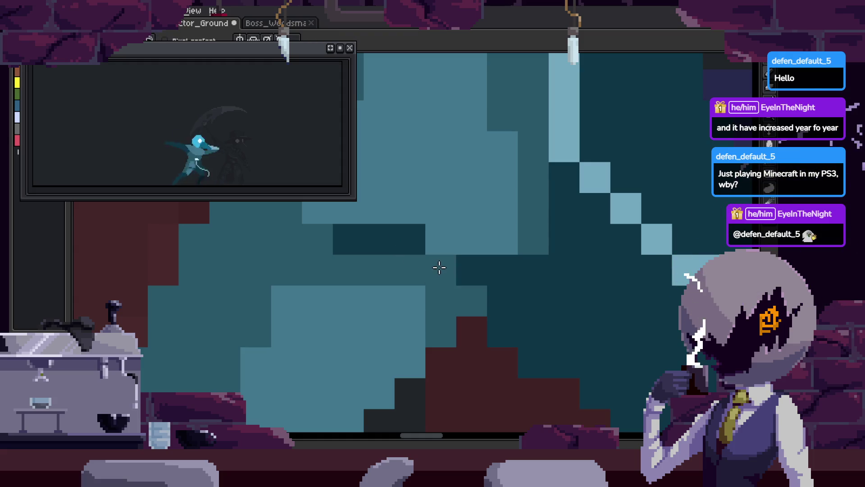
{"action": "left_click", "coordinate": [532, 208]}
{"action": "mouse_move", "coordinate": [532, 239]}
{"action": "left_mouse_down"}
{"action": "mouse_move", "coordinate": [554, 221]}
{"action": "mouse_move", "coordinate": [568, 227]}
{"action": "left_mouse_up"}
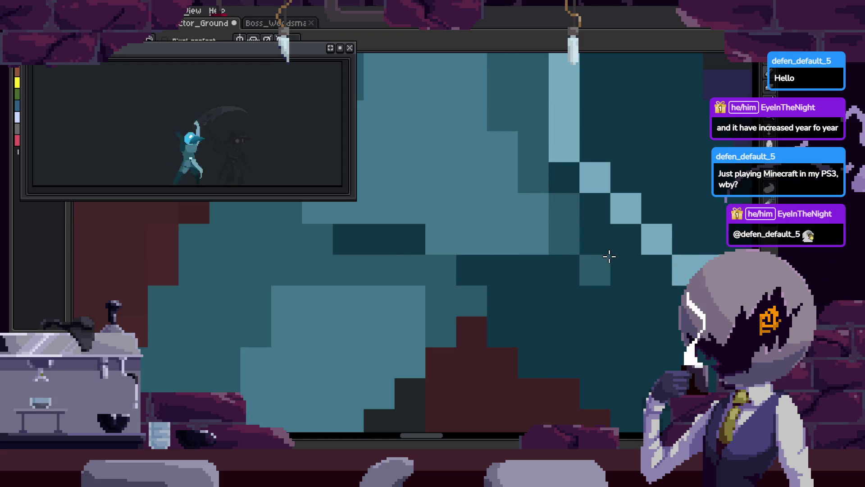
{"action": "key", "text": "ctrl+s"}
Fix a single pixel on the blade and save the changes
{"action": "scroll", "coordinate": [609, 256], "scroll_direction": "down", "scroll_amount": 3}
{"action": "scroll", "coordinate": [516, 272], "scroll_direction": "up", "scroll_amount": 3}
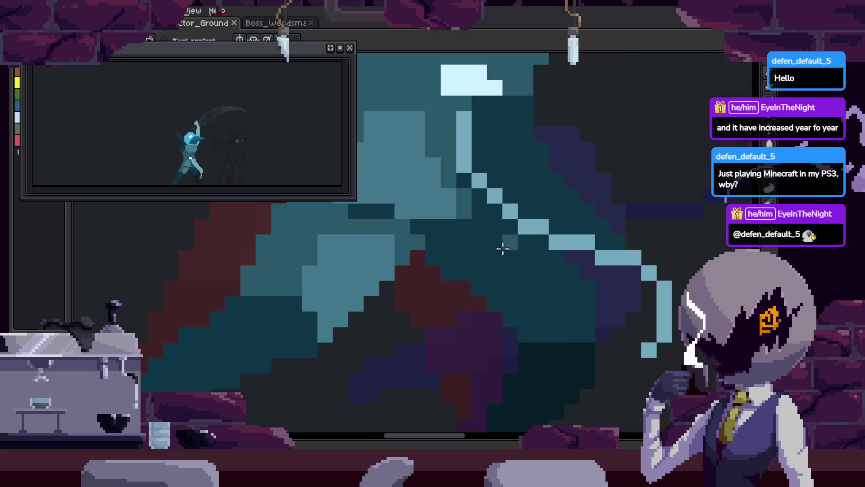
{"action": "left_click", "coordinate": [464, 207]}
{"action": "key", "text": "ctrl+s"}
{"action": "scroll", "coordinate": [532, 256], "scroll_direction": "down", "scroll_amount": 5}
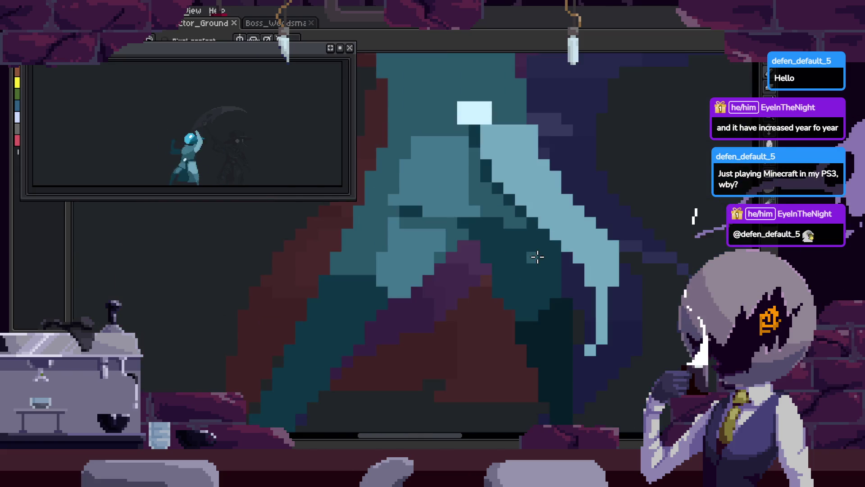
{"action": "key", "text": "ctrl+s"}
Flip through the animation frames, undo the last few changes, and save
{"action": "key", "text": "Right"}
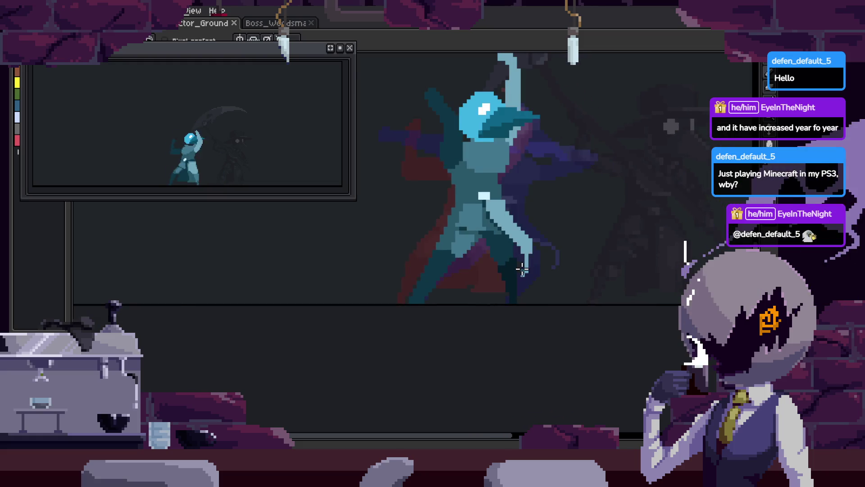
{"action": "scroll", "coordinate": [519, 242], "scroll_direction": "up", "scroll_amount": 3}
{"action": "scroll", "coordinate": [512, 233], "scroll_direction": "up", "scroll_amount": 2}
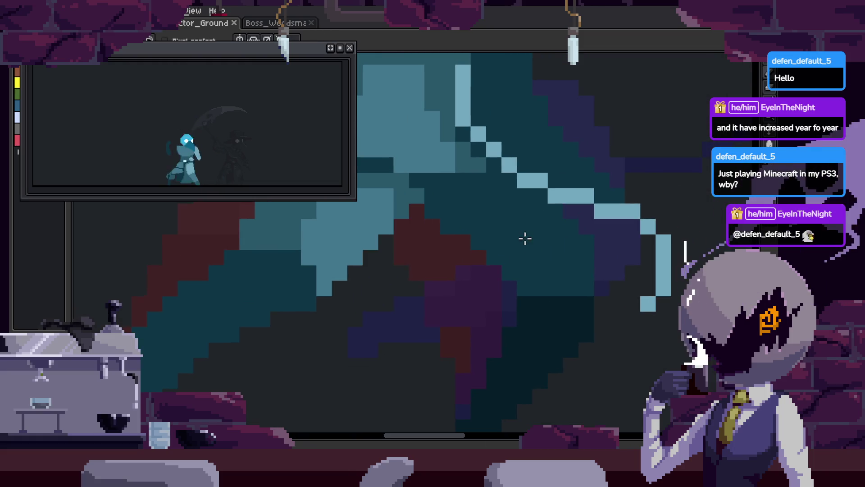
{"action": "key", "text": "Right"}
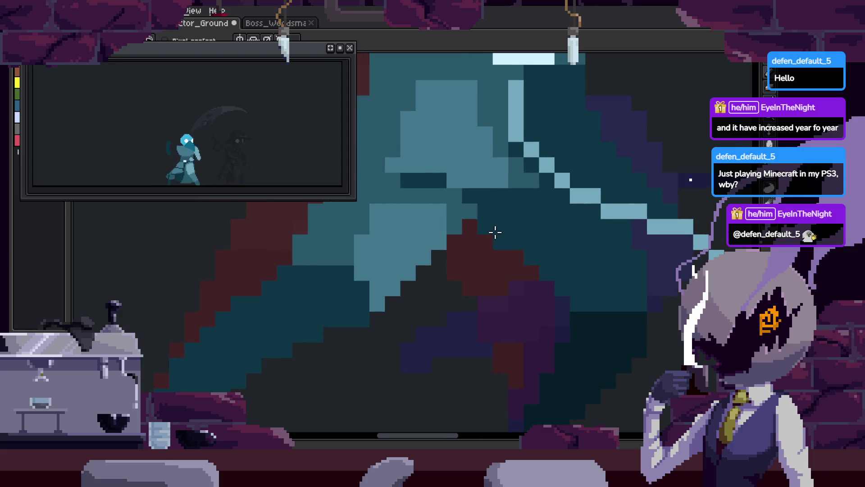
{"action": "key", "text": "Right"}
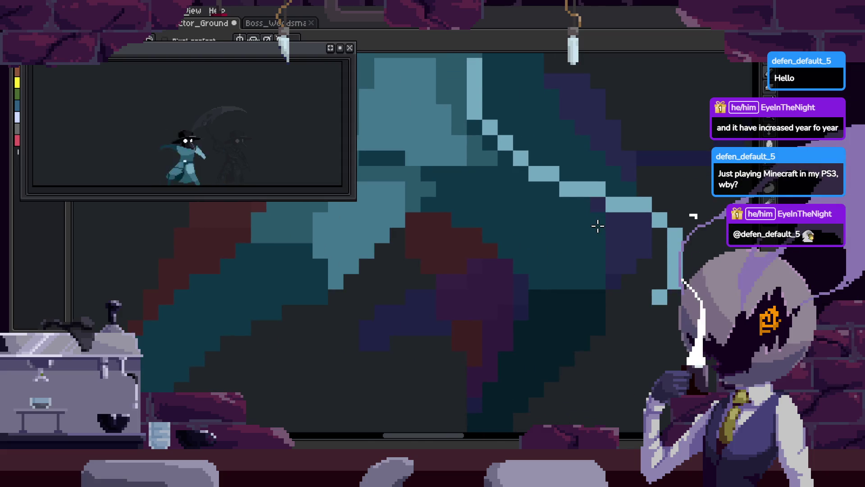
{"action": "key", "text": "ctrl+z"}
{"action": "key", "text": "ctrl+z"}
{"action": "key", "text": "ctrl+z"}
{"action": "key", "text": "Right"}
{"action": "key", "text": "Right"}
{"action": "key", "text": "Right"}
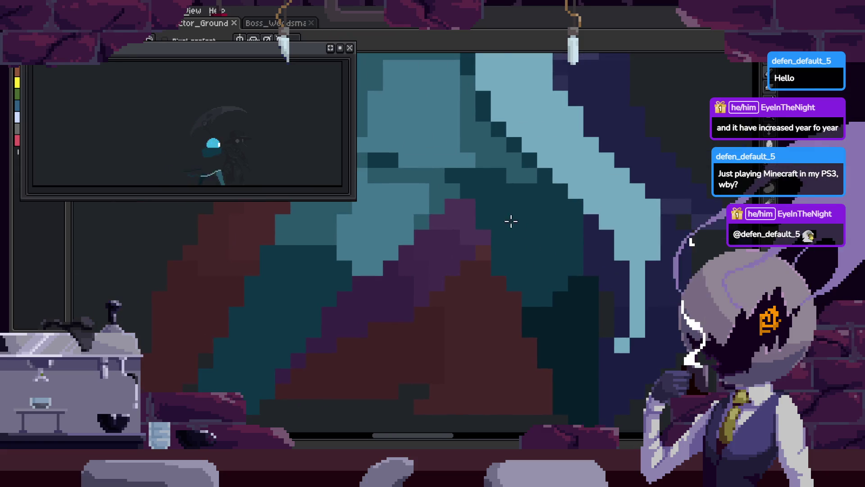
{"action": "scroll", "coordinate": [445, 206], "scroll_direction": "up", "scroll_amount": 1}
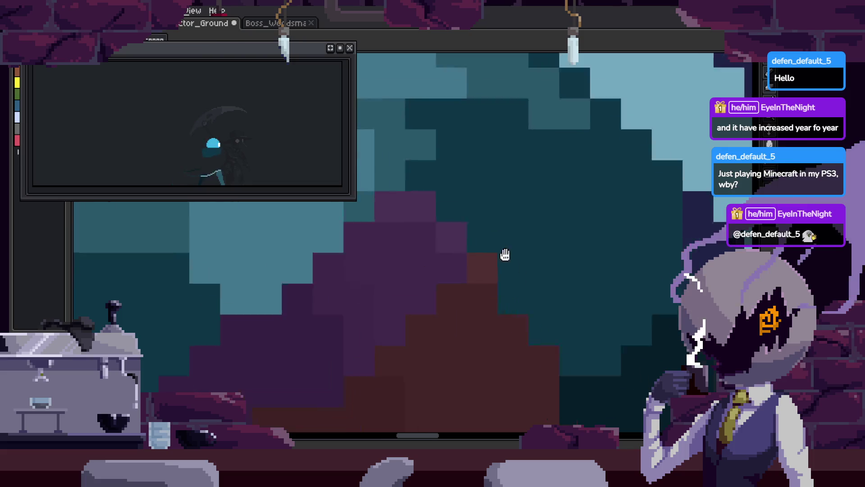
{"action": "key", "text": "ctrl+s"}
Step through the swing frames, making one small stroke on the blade
{"action": "scroll", "coordinate": [514, 189], "scroll_direction": "down", "scroll_amount": 2}
{"action": "key", "text": "Right"}
{"action": "key", "text": "Right"}
{"action": "key", "text": "Right"}
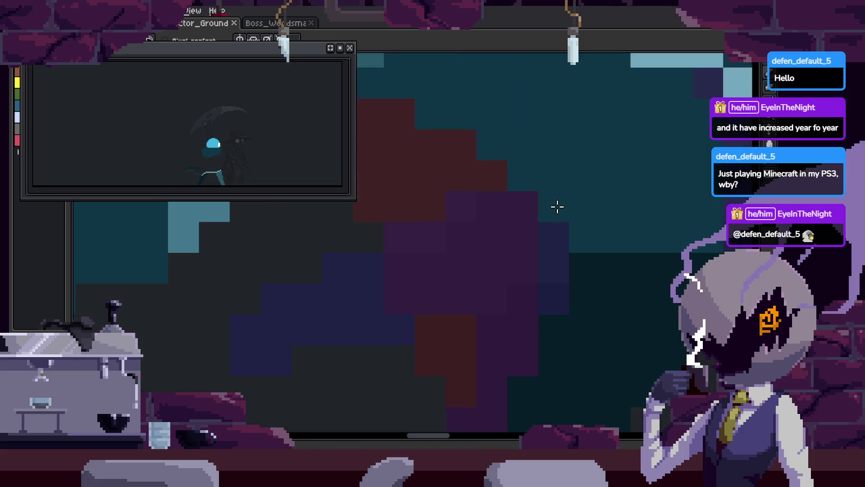
{"action": "left_click_drag", "start_coordinate": [555, 227], "coordinate": [531, 240]}
{"action": "key", "text": "Right"}
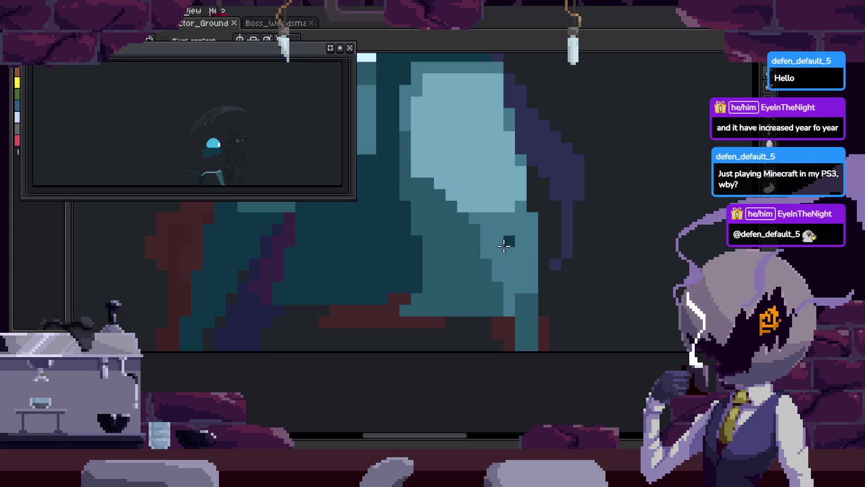
{"action": "key", "text": "Right"}
{"action": "scroll", "coordinate": [566, 245], "scroll_direction": "up", "scroll_amount": 1}
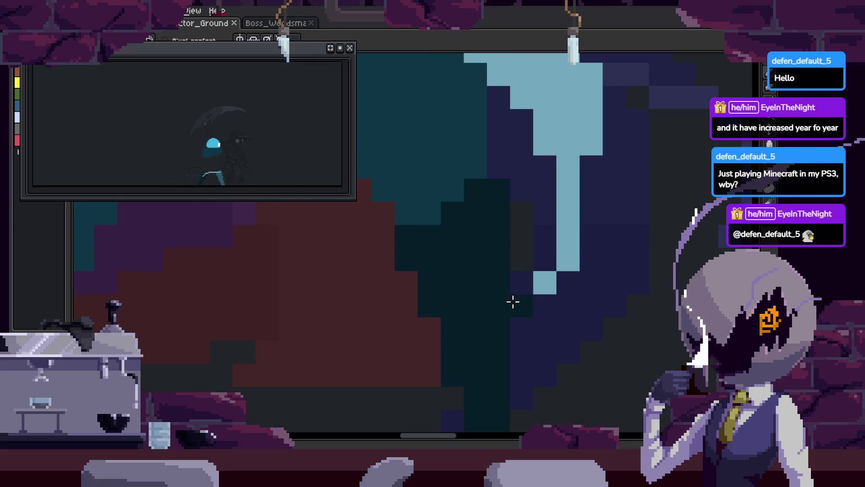
{"action": "scroll", "coordinate": [551, 257], "scroll_direction": "down", "scroll_amount": 2}
{"action": "key", "text": "Right"}
{"action": "key", "text": "Left"}
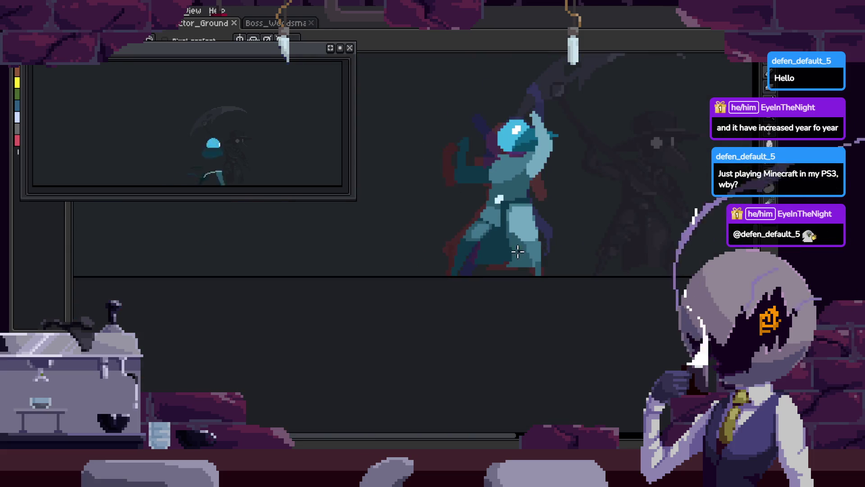
On the next frame, paint a dark teal blade stroke and play the swing
{"action": "scroll", "coordinate": [465, 262], "scroll_direction": "up", "scroll_amount": 2}
{"action": "key", "text": "Right"}
{"action": "scroll", "coordinate": [465, 261], "scroll_direction": "up", "scroll_amount": 1}
{"action": "mouse_move", "coordinate": [473, 284]}
{"action": "left_mouse_down"}
{"action": "mouse_move", "coordinate": [518, 284]}
{"action": "mouse_move", "coordinate": [607, 251]}
{"action": "left_mouse_up"}
{"action": "key", "text": "Return"}
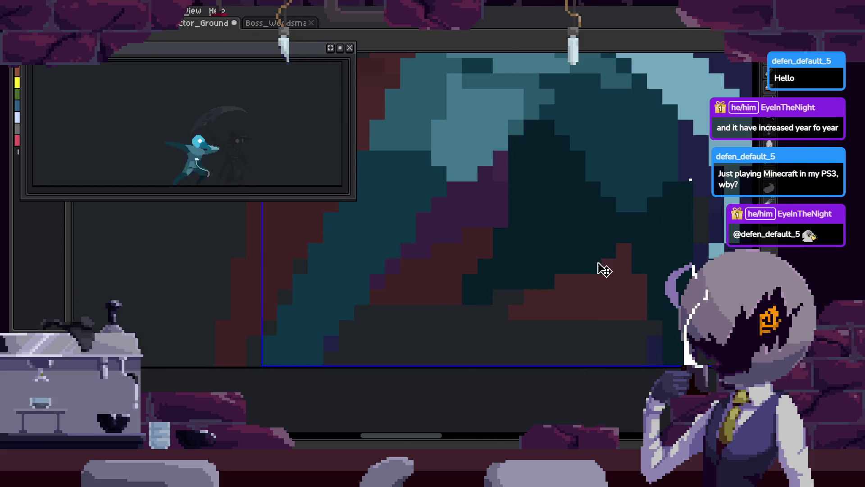
{"action": "scroll", "coordinate": [611, 245], "scroll_direction": "down", "scroll_amount": 1}
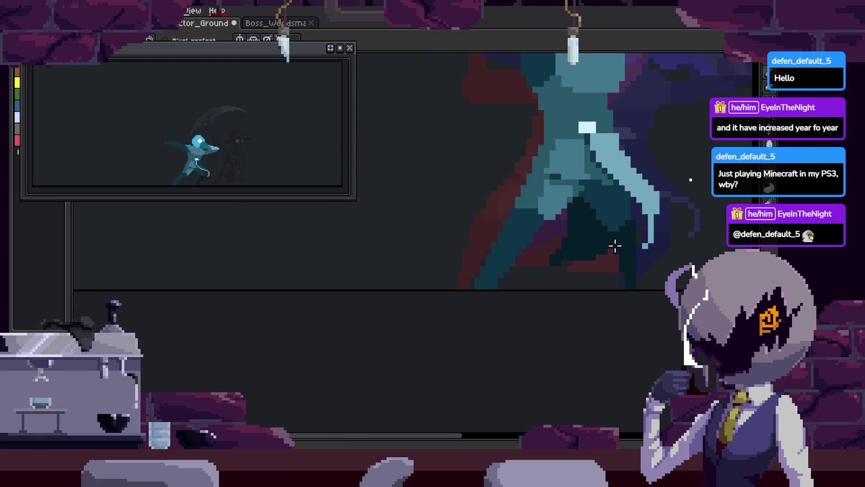
{"action": "scroll", "coordinate": [588, 239], "scroll_direction": "up", "scroll_amount": 3}
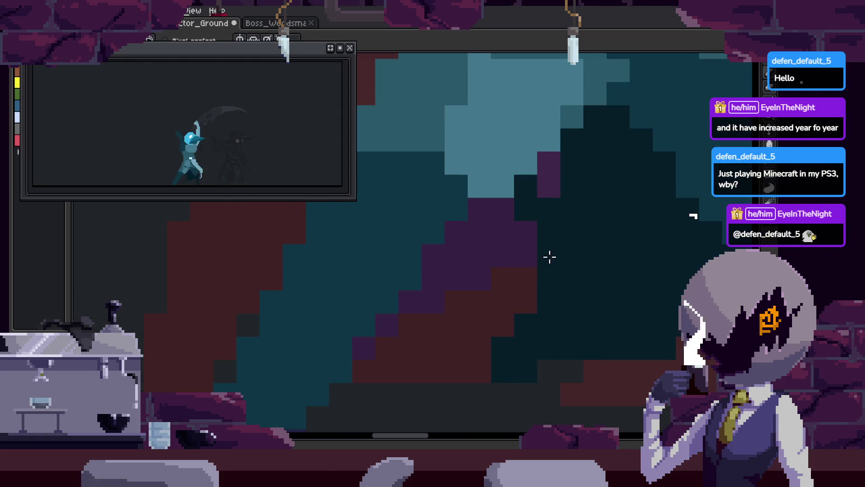
{"action": "left_click_drag", "start_coordinate": [583, 267], "coordinate": [465, 272]}
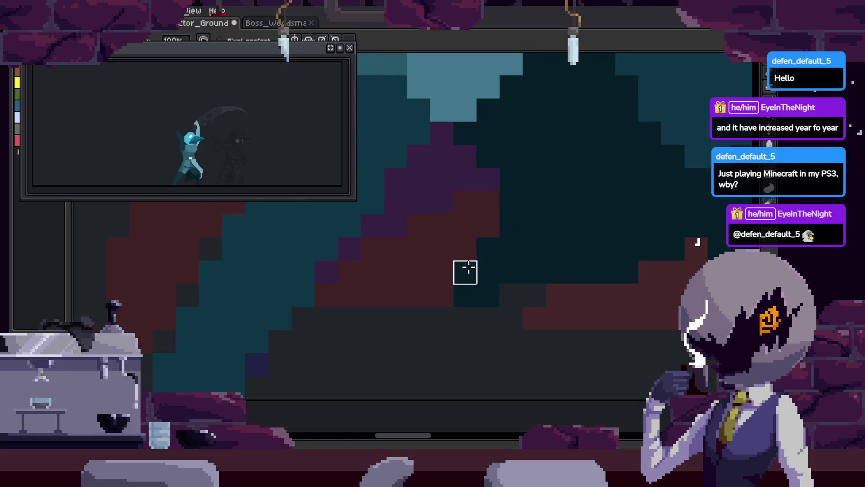
Darken and thicken the blade's diagonal edge, saving before and after
{"action": "key", "text": "b"}
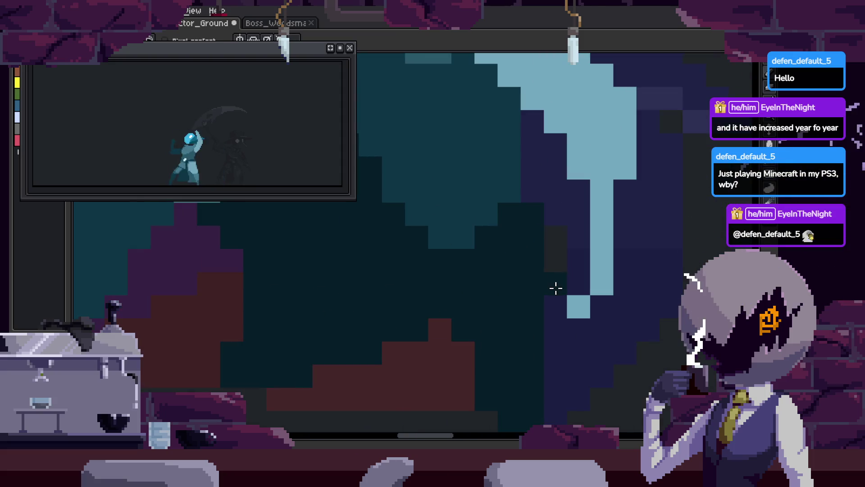
{"action": "key", "text": "b"}
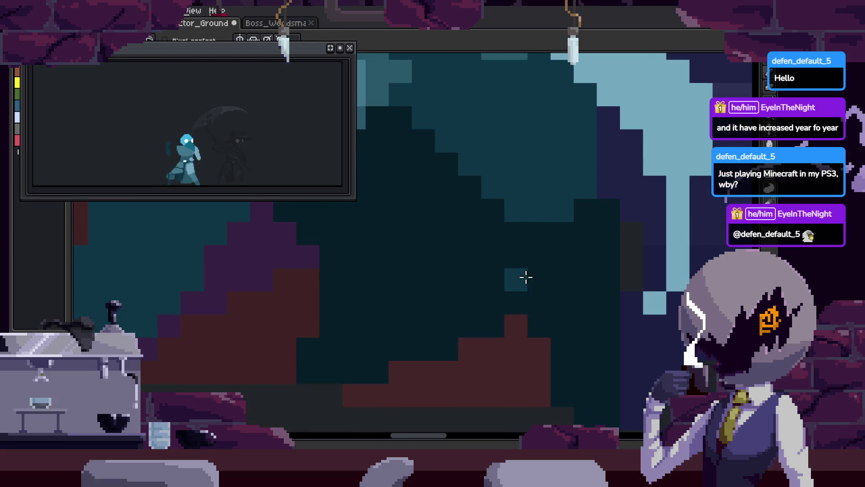
{"action": "scroll", "coordinate": [518, 266], "scroll_direction": "up", "scroll_amount": 1}
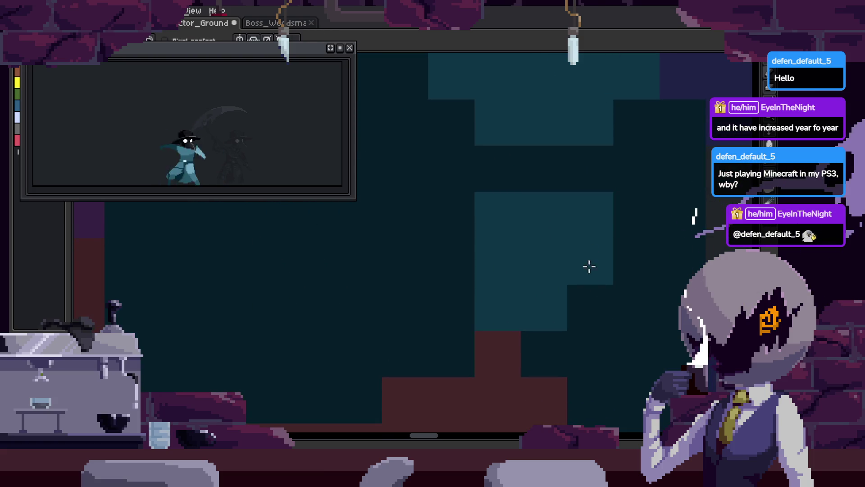
{"action": "key", "text": "g"}
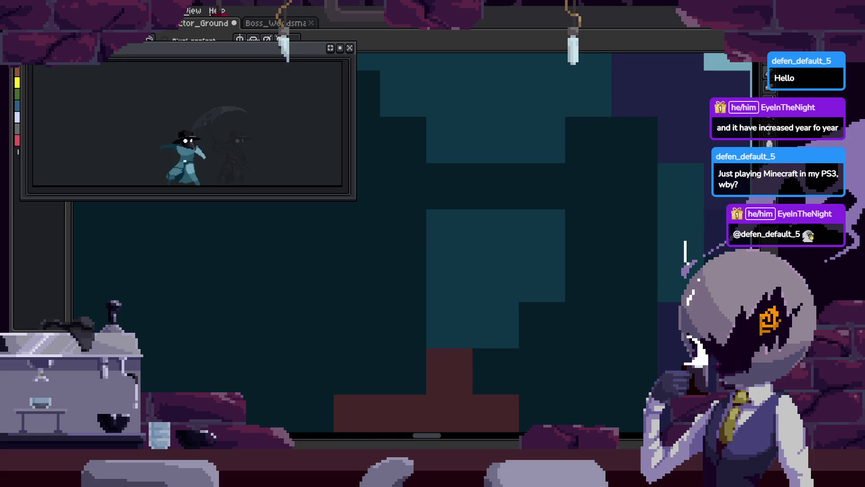
{"action": "key", "text": "ctrl+s"}
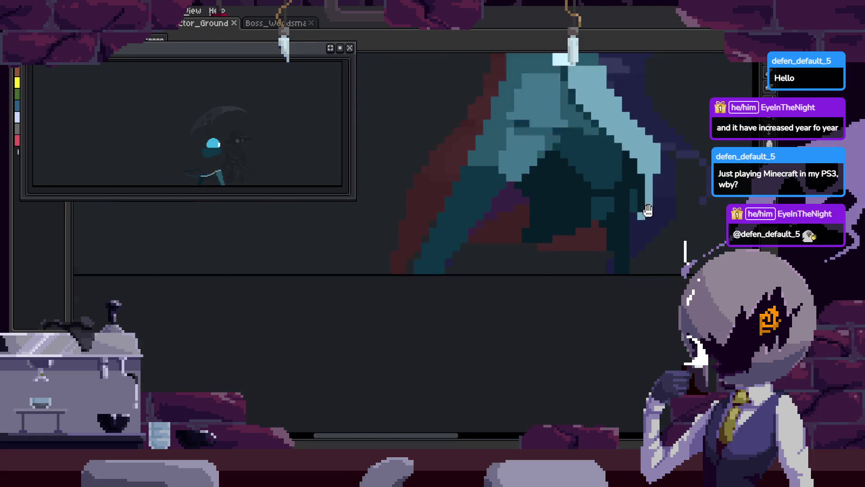
{"action": "left_click_drag", "start_coordinate": [516, 113], "coordinate": [588, 201]}
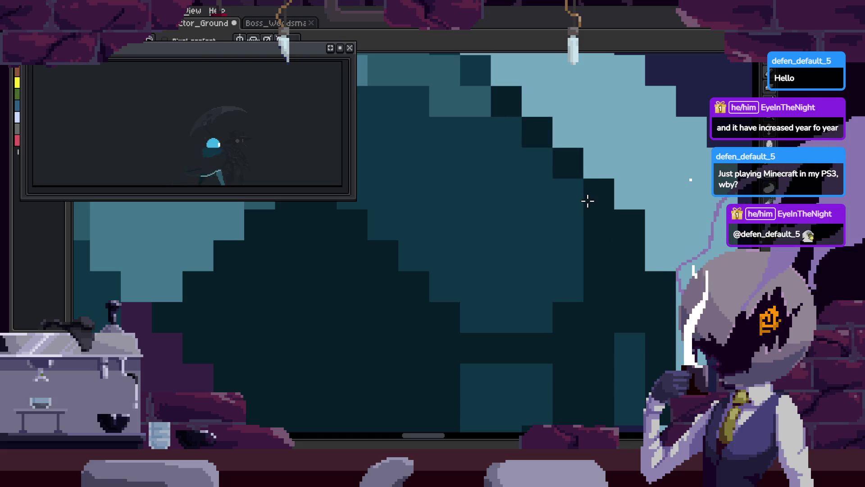
{"action": "left_click_drag", "start_coordinate": [509, 135], "coordinate": [566, 203]}
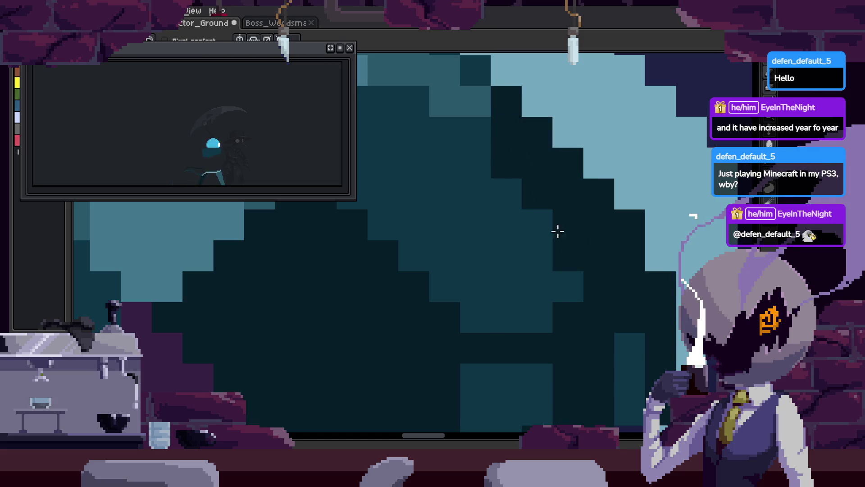
{"action": "key", "text": "ctrl+s"}
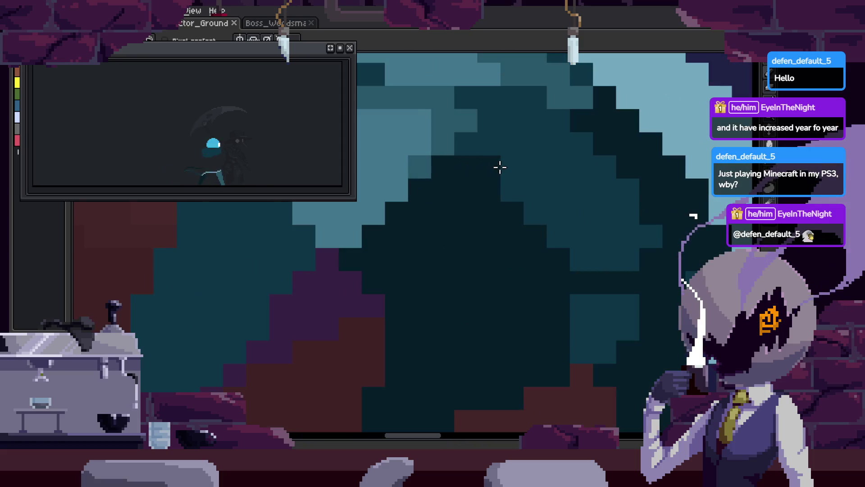
Darken the blade's shadow pixels and paint a dark shadow band across it
{"action": "left_click_drag", "start_coordinate": [516, 196], "coordinate": [462, 212]}
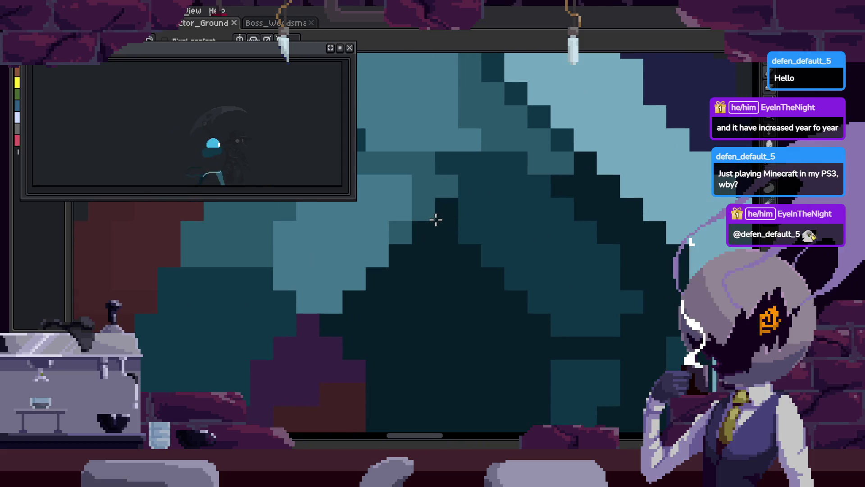
{"action": "mouse_move", "coordinate": [505, 165]}
{"action": "left_mouse_down"}
{"action": "mouse_move", "coordinate": [496, 187]}
{"action": "mouse_move", "coordinate": [549, 199]}
{"action": "left_mouse_up"}
{"action": "mouse_move", "coordinate": [494, 218]}
{"action": "left_mouse_down"}
{"action": "mouse_move", "coordinate": [460, 226]}
{"action": "mouse_move", "coordinate": [633, 230]}
{"action": "left_mouse_up"}
{"action": "scroll", "coordinate": [653, 271], "scroll_direction": "down", "scroll_amount": 3}
{"action": "scroll", "coordinate": [651, 295], "scroll_direction": "up", "scroll_amount": 5}
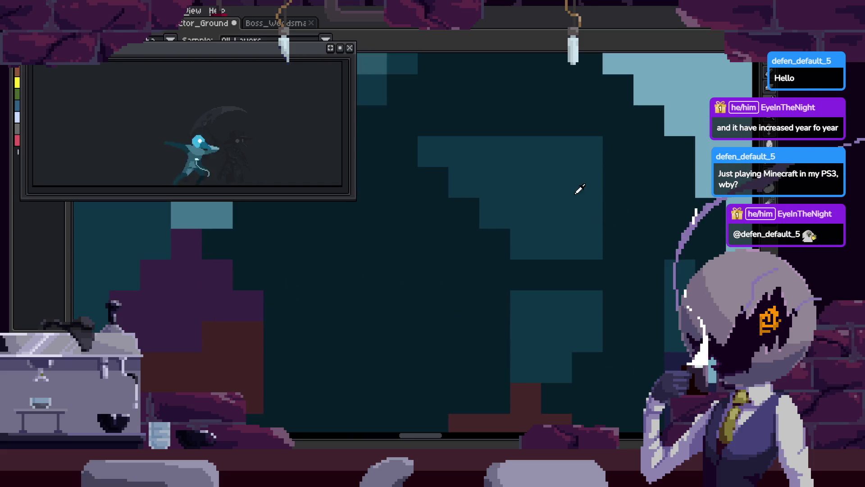
Recolour a dark pixel block on the blade to teal and save the file
{"action": "left_click", "coordinate": [611, 202]}
{"action": "key", "text": "ctrl+s"}
{"action": "scroll", "coordinate": [483, 222], "scroll_direction": "down", "scroll_amount": 3}
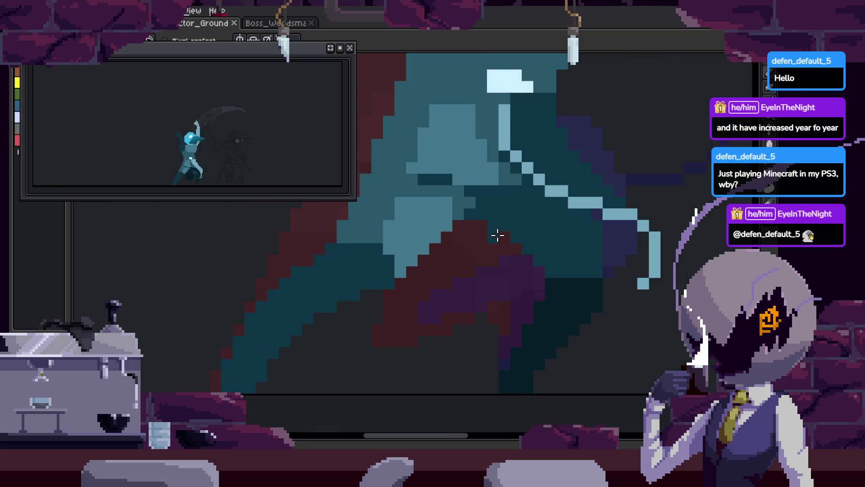
{"action": "scroll", "coordinate": [496, 234], "scroll_direction": "up", "scroll_amount": 2}
{"action": "scroll", "coordinate": [575, 281], "scroll_direction": "up", "scroll_amount": 2}
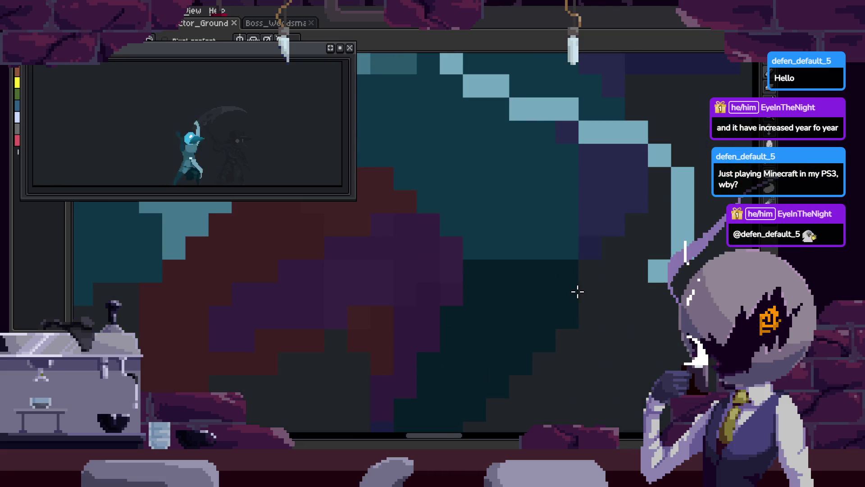
{"action": "scroll", "coordinate": [540, 260], "scroll_direction": "down", "scroll_amount": 3}
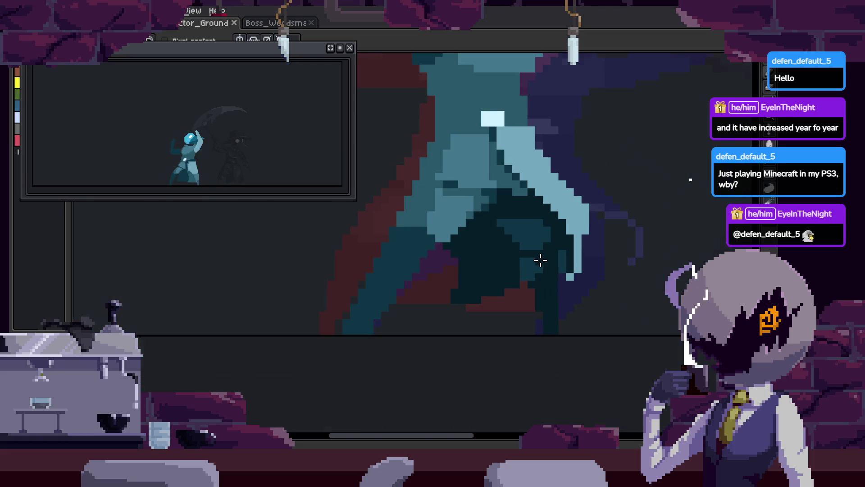
{"action": "scroll", "coordinate": [490, 255], "scroll_direction": "up", "scroll_amount": 2}
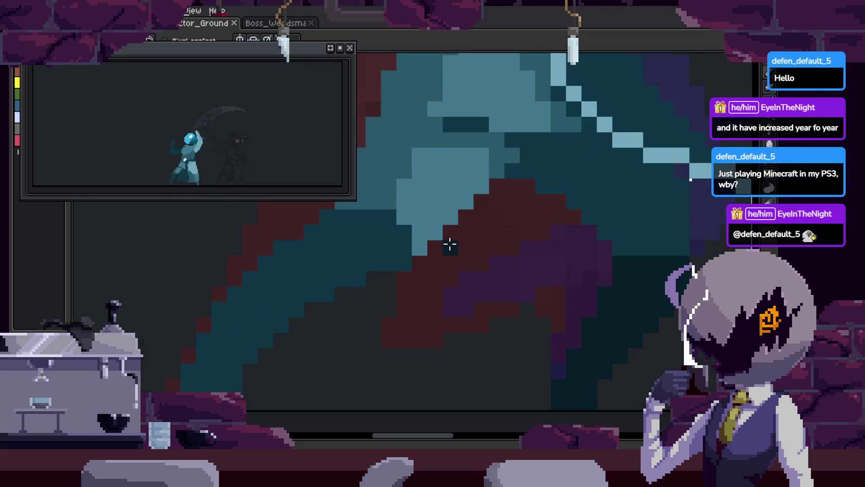
Paint a dark band across the blade, then fill the maroon patch and purple block dark teal
{"action": "left_click_drag", "start_coordinate": [458, 283], "coordinate": [609, 258]}
{"action": "left_click", "coordinate": [512, 254]}
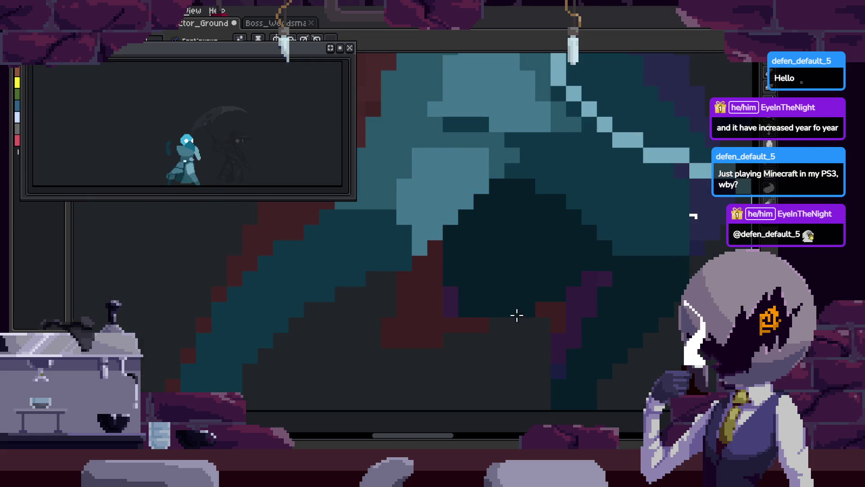
{"action": "scroll", "coordinate": [500, 315], "scroll_direction": "down", "scroll_amount": 1}
{"action": "scroll", "coordinate": [497, 311], "scroll_direction": "up", "scroll_amount": 2}
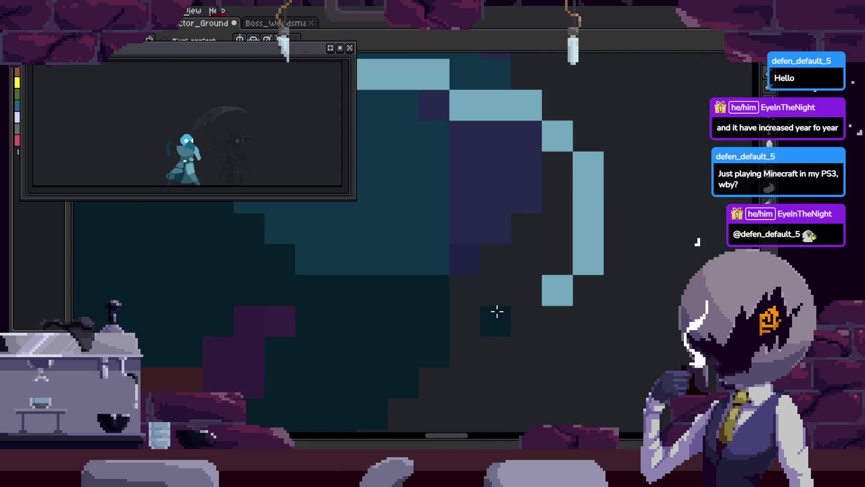
{"action": "left_click", "coordinate": [479, 264]}
{"action": "scroll", "coordinate": [585, 261], "scroll_direction": "down", "scroll_amount": 2}
{"action": "scroll", "coordinate": [570, 219], "scroll_direction": "up", "scroll_amount": 1}
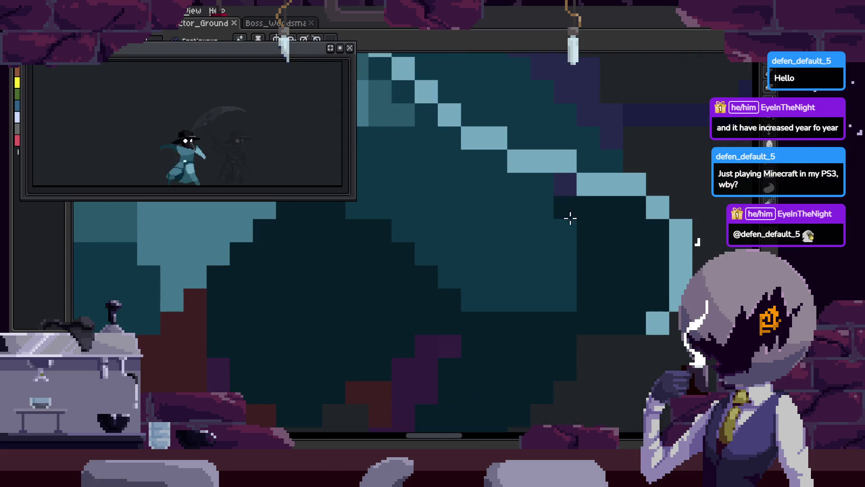
{"action": "scroll", "coordinate": [505, 182], "scroll_direction": "up", "scroll_amount": 2}
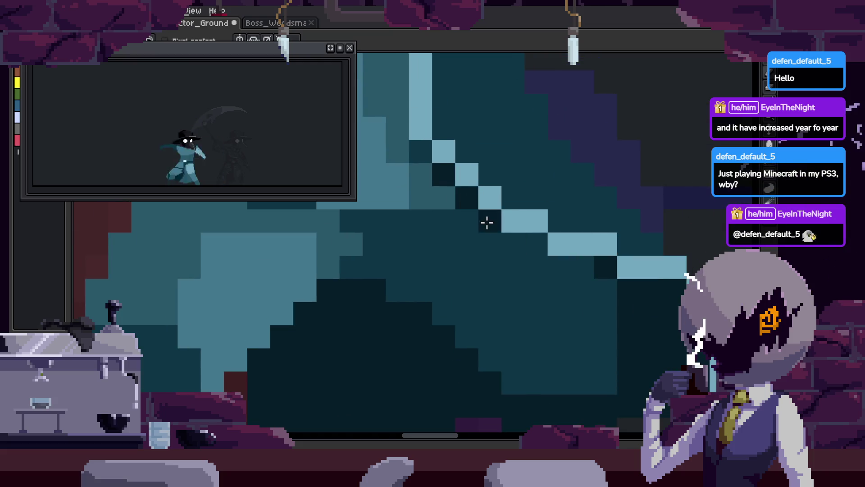
{"action": "scroll", "coordinate": [599, 259], "scroll_direction": "down", "scroll_amount": 1}
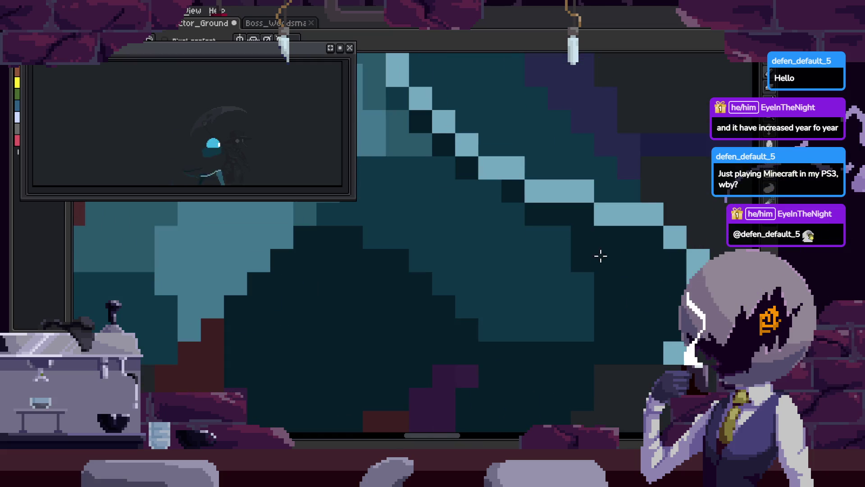
{"action": "scroll", "coordinate": [380, 232], "scroll_direction": "up", "scroll_amount": 1}
{"action": "scroll", "coordinate": [426, 236], "scroll_direction": "down", "scroll_amount": 1}
{"action": "scroll", "coordinate": [435, 259], "scroll_direction": "up", "scroll_amount": 1}
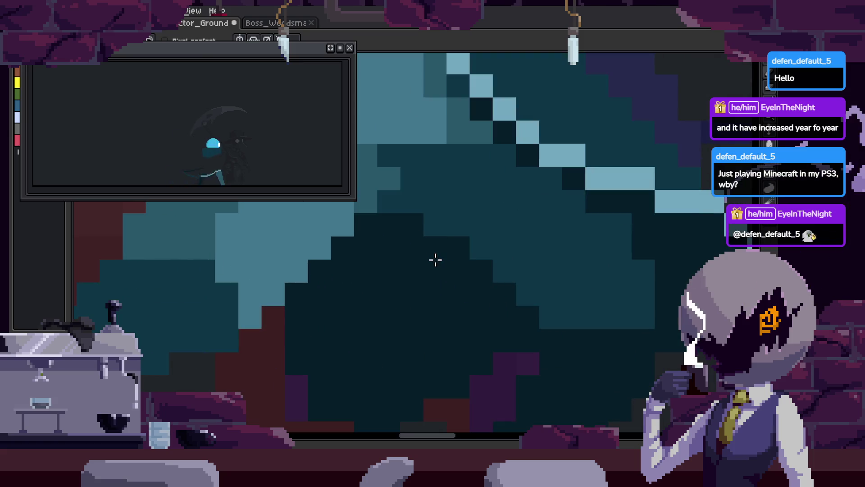
{"action": "key", "text": "g"}
{"action": "scroll", "coordinate": [484, 226], "scroll_direction": "down", "scroll_amount": 3}
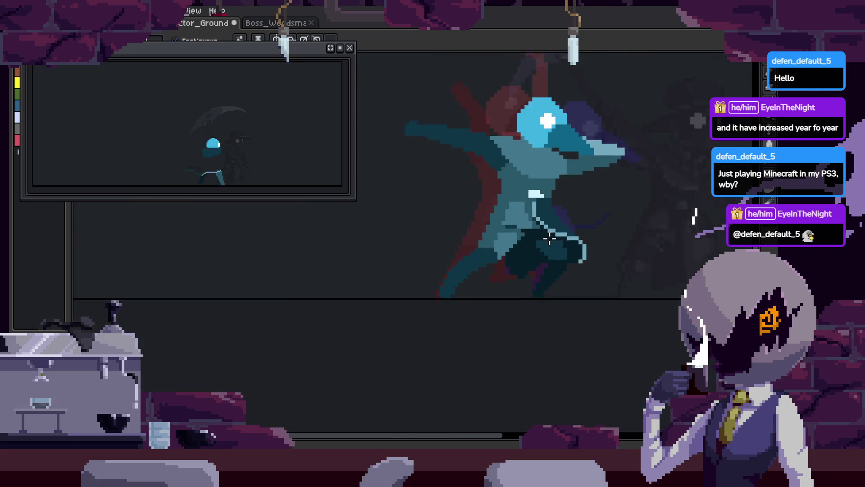
Paint a row of light teal highlight pixels on the blade and save
{"action": "scroll", "coordinate": [567, 260], "scroll_direction": "up", "scroll_amount": 3}
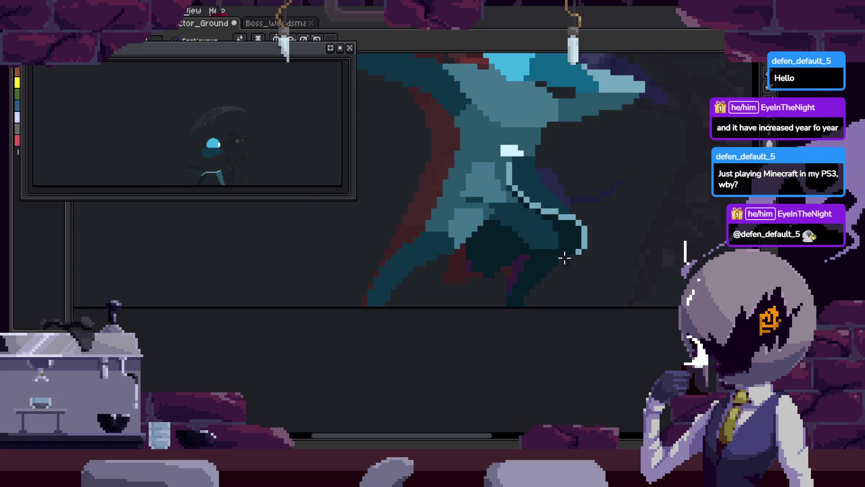
{"action": "scroll", "coordinate": [487, 242], "scroll_direction": "up", "scroll_amount": 2}
{"action": "key", "text": "b"}
{"action": "key", "text": "g"}
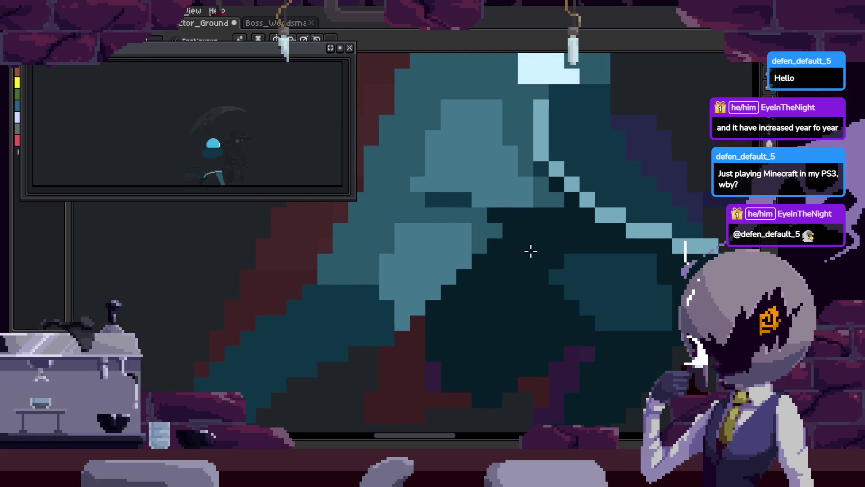
{"action": "scroll", "coordinate": [489, 243], "scroll_direction": "up", "scroll_amount": 2}
{"action": "key", "text": "b"}
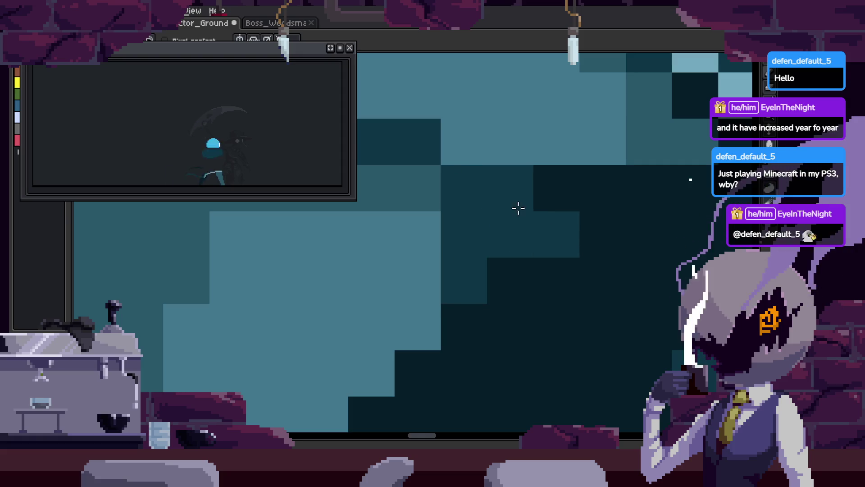
{"action": "scroll", "coordinate": [572, 281], "scroll_direction": "down", "scroll_amount": 3}
{"action": "scroll", "coordinate": [572, 280], "scroll_direction": "down", "scroll_amount": 3}
{"action": "scroll", "coordinate": [473, 205], "scroll_direction": "up", "scroll_amount": 4}
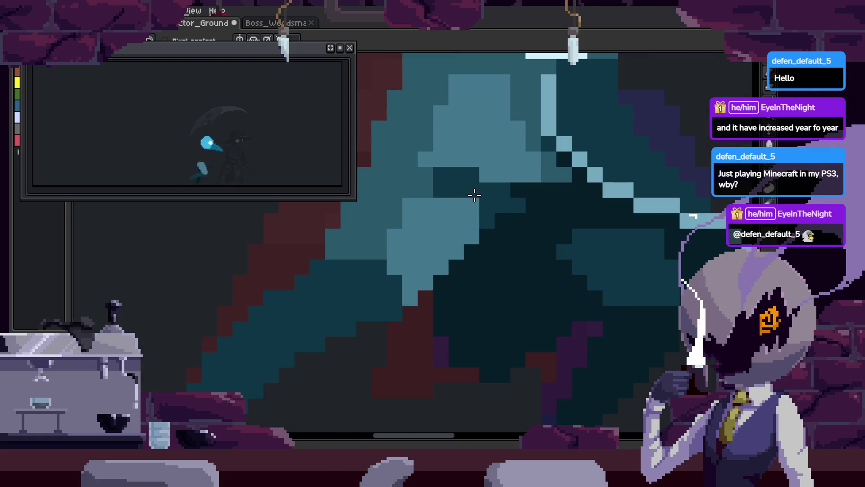
{"action": "left_click_drag", "start_coordinate": [434, 189], "coordinate": [480, 193]}
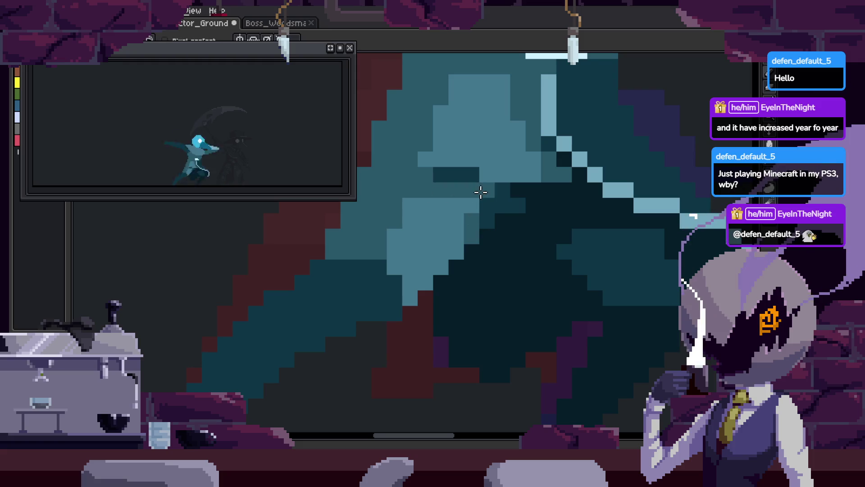
{"action": "key", "text": "ctrl+s"}
Play the attack animation to review the motion
{"action": "scroll", "coordinate": [493, 244], "scroll_direction": "down", "scroll_amount": 3}
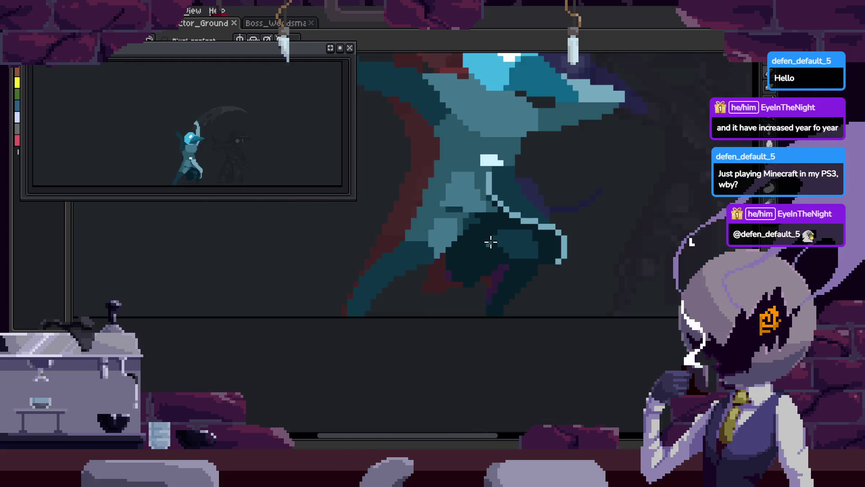
{"action": "scroll", "coordinate": [514, 245], "scroll_direction": "up", "scroll_amount": 6}
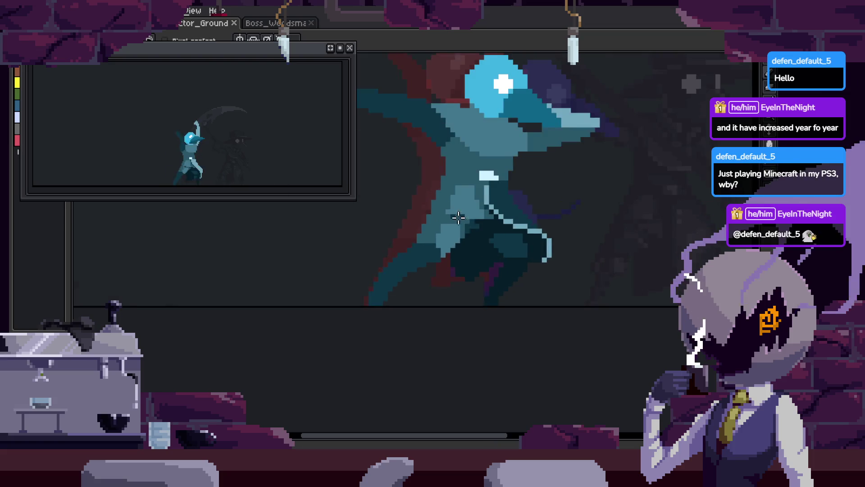
{"action": "key", "text": "Return"}
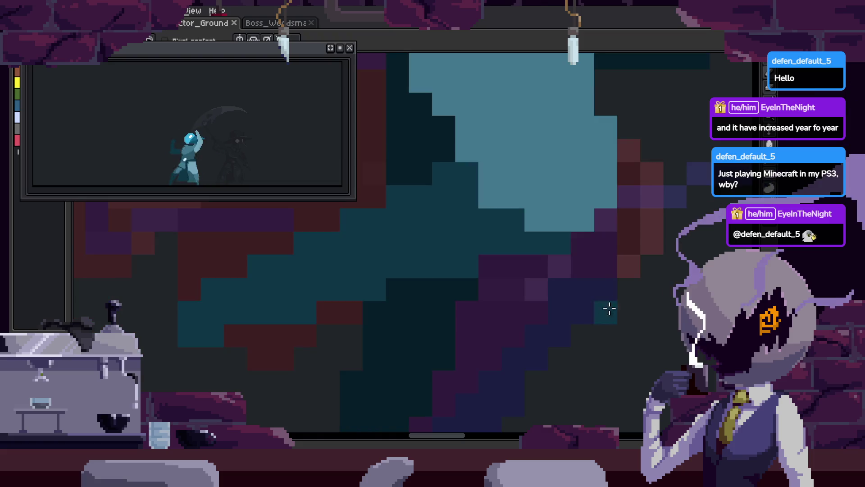
Add a teal pixel block to the shading, replacing an undone teal stroke, and save
{"action": "scroll", "coordinate": [539, 261], "scroll_direction": "up", "scroll_amount": 1}
{"action": "mouse_move", "coordinate": [448, 207]}
{"action": "left_mouse_down"}
{"action": "mouse_move", "coordinate": [542, 232]}
{"action": "mouse_move", "coordinate": [585, 286]}
{"action": "left_mouse_up"}
{"action": "key", "text": "ctrl+z"}
{"action": "scroll", "coordinate": [541, 252], "scroll_direction": "down", "scroll_amount": 2}
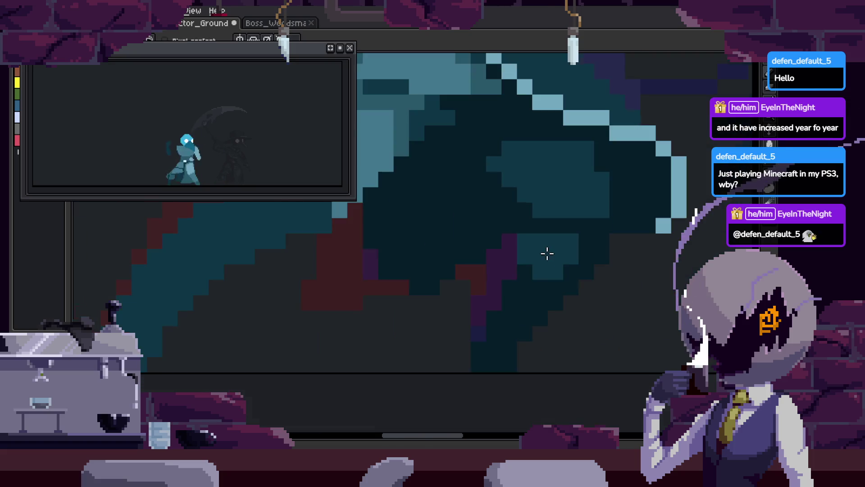
{"action": "scroll", "coordinate": [499, 251], "scroll_direction": "up", "scroll_amount": 1}
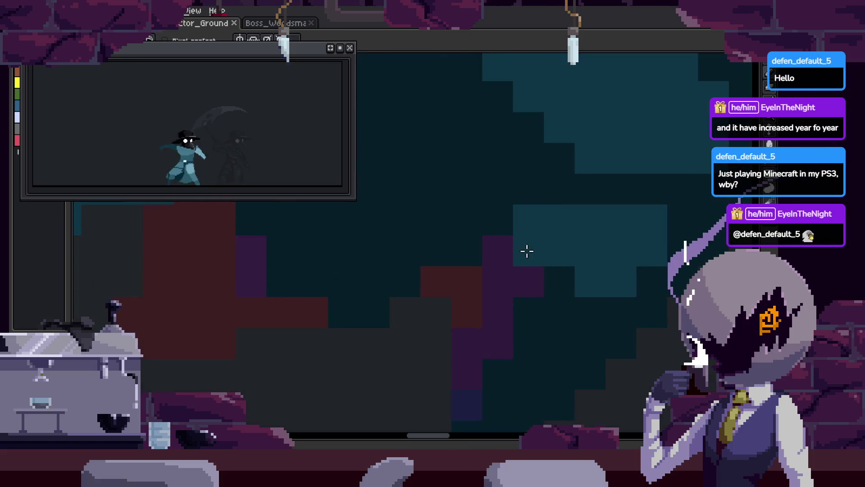
{"action": "left_click_drag", "start_coordinate": [527, 251], "coordinate": [562, 277]}
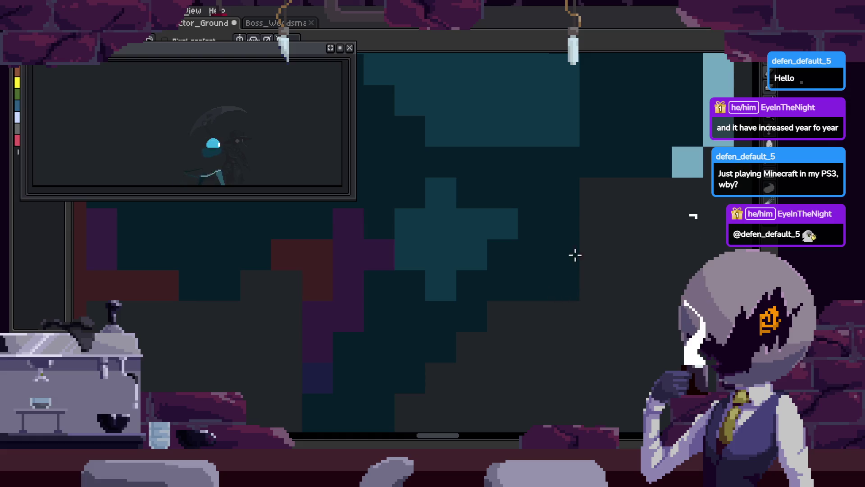
{"action": "key", "text": "ctrl+s"}
Zoom in and out to inspect the blade and body shading, saving along the way
{"action": "scroll", "coordinate": [561, 252], "scroll_direction": "down", "scroll_amount": 2}
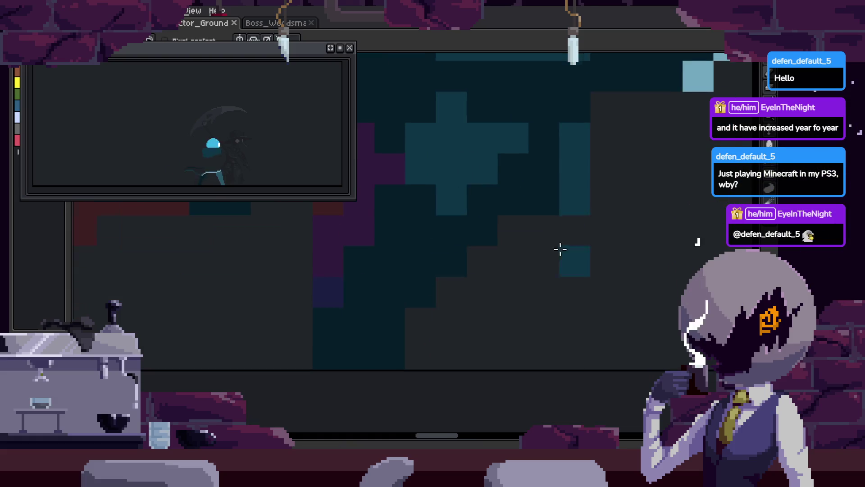
{"action": "scroll", "coordinate": [545, 299], "scroll_direction": "up", "scroll_amount": 4}
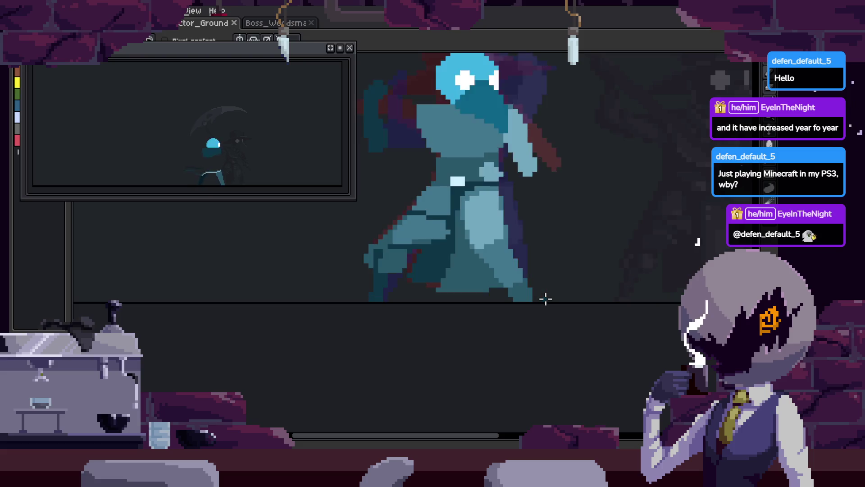
{"action": "scroll", "coordinate": [599, 296], "scroll_direction": "down", "scroll_amount": 2}
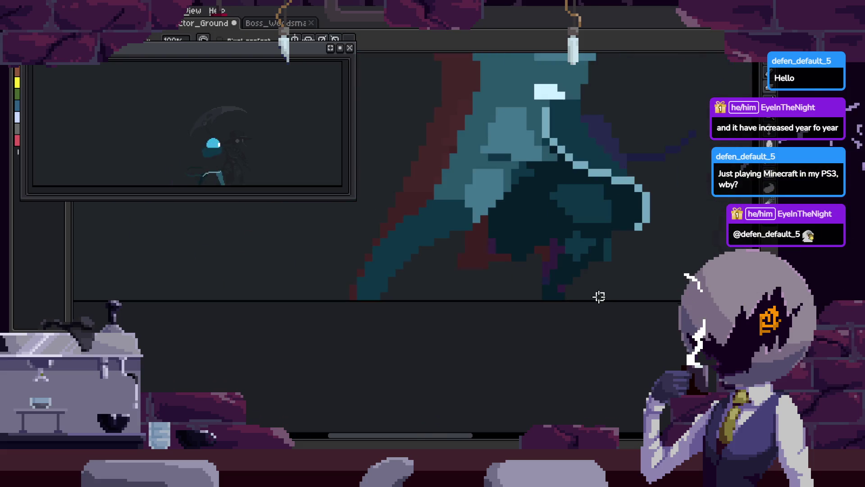
{"action": "key", "text": "ctrl+s"}
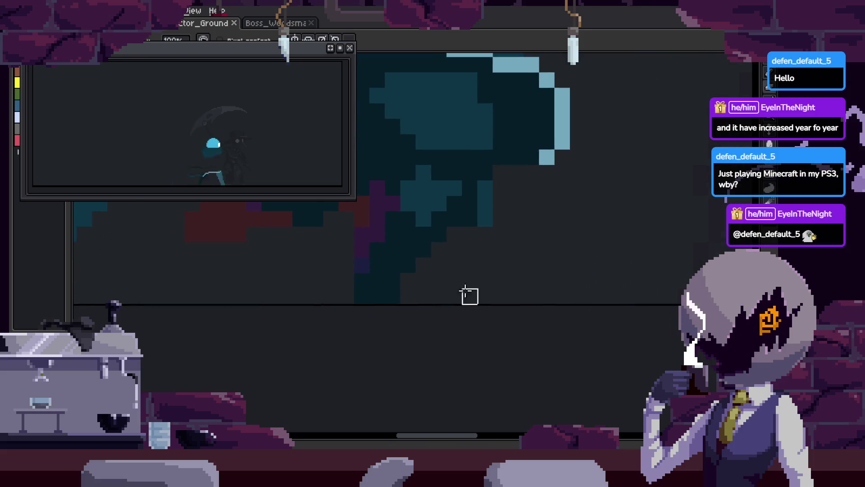
{"action": "scroll", "coordinate": [467, 291], "scroll_direction": "down", "scroll_amount": 2}
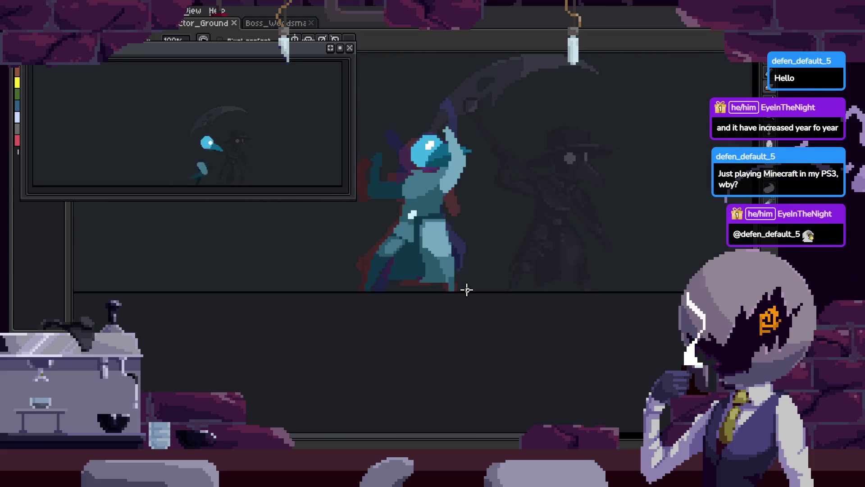
{"action": "scroll", "coordinate": [467, 291], "scroll_direction": "up", "scroll_amount": 4}
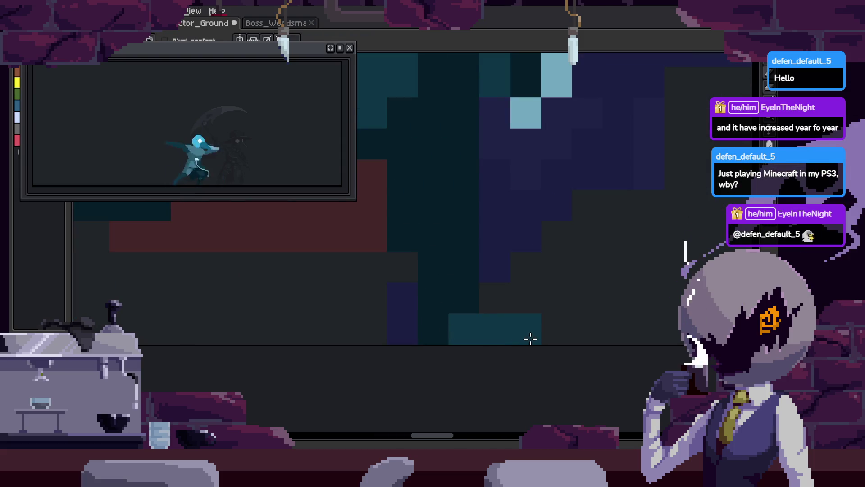
{"action": "scroll", "coordinate": [621, 349], "scroll_direction": "down", "scroll_amount": 4}
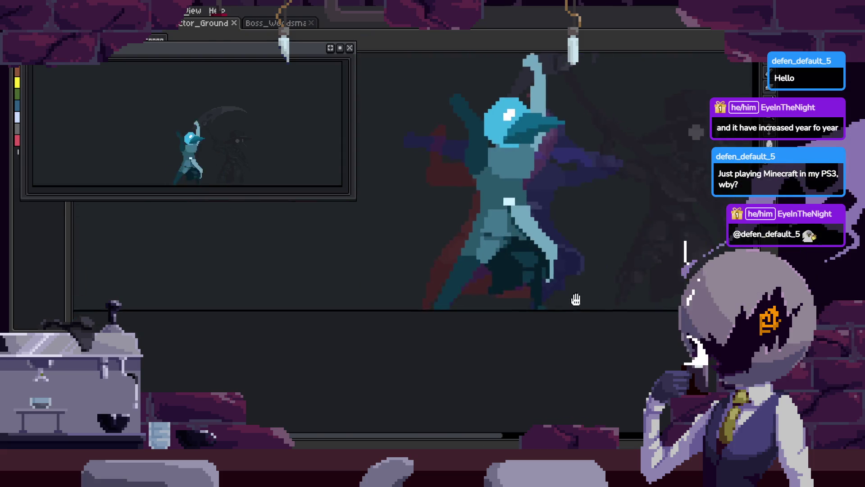
{"action": "scroll", "coordinate": [517, 284], "scroll_direction": "up", "scroll_amount": 4}
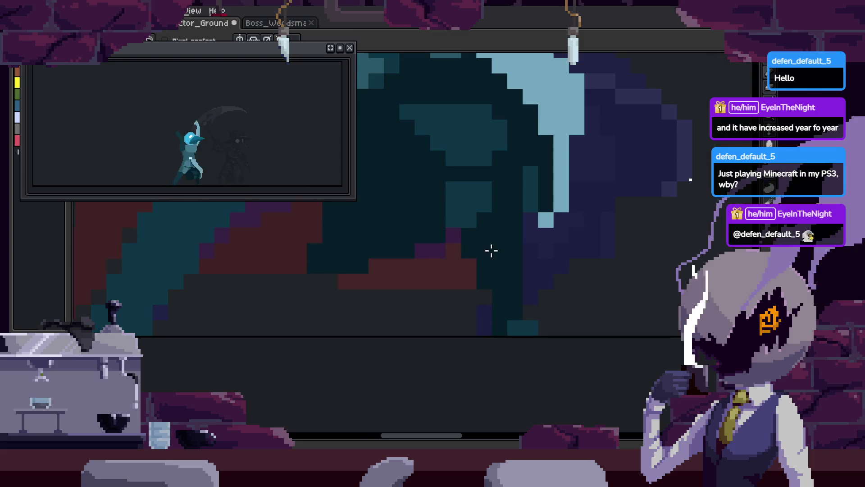
{"action": "scroll", "coordinate": [570, 303], "scroll_direction": "down", "scroll_amount": 3}
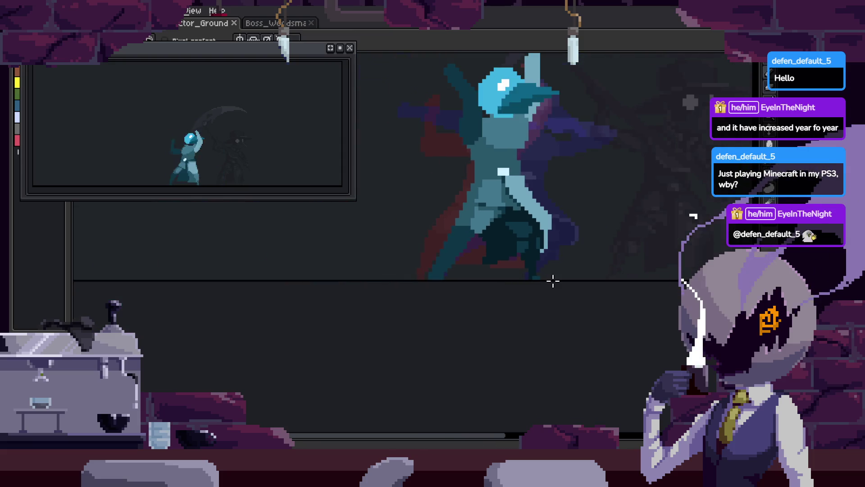
{"action": "scroll", "coordinate": [552, 282], "scroll_direction": "up", "scroll_amount": 3}
{"action": "scroll", "coordinate": [517, 217], "scroll_direction": "up", "scroll_amount": 2}
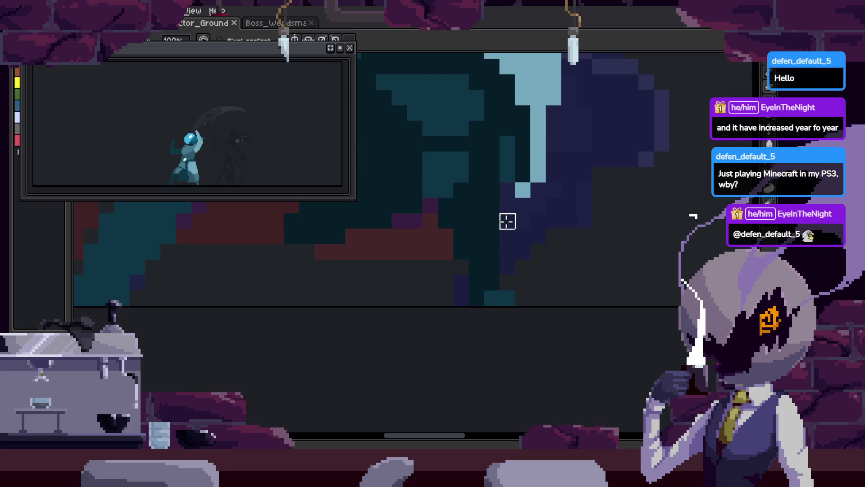
{"action": "scroll", "coordinate": [513, 260], "scroll_direction": "down", "scroll_amount": 2}
{"action": "scroll", "coordinate": [481, 309], "scroll_direction": "up", "scroll_amount": 3}
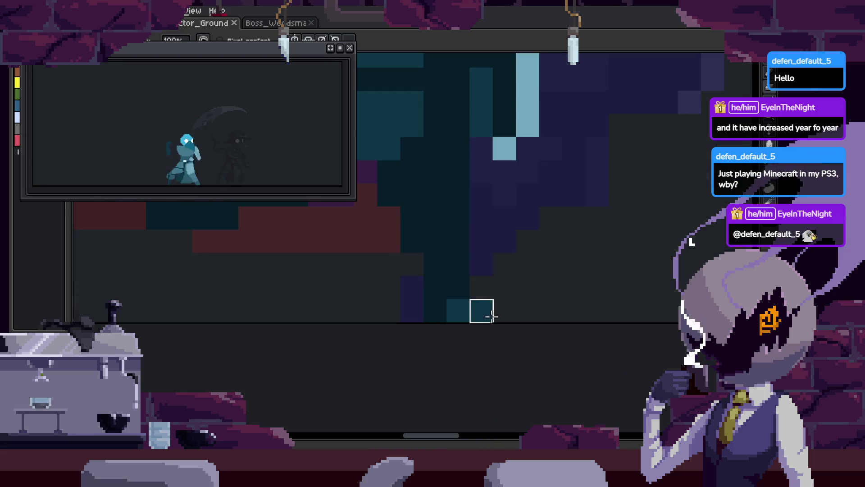
{"action": "scroll", "coordinate": [421, 322], "scroll_direction": "down", "scroll_amount": 1}
{"action": "scroll", "coordinate": [550, 315], "scroll_direction": "down", "scroll_amount": 2}
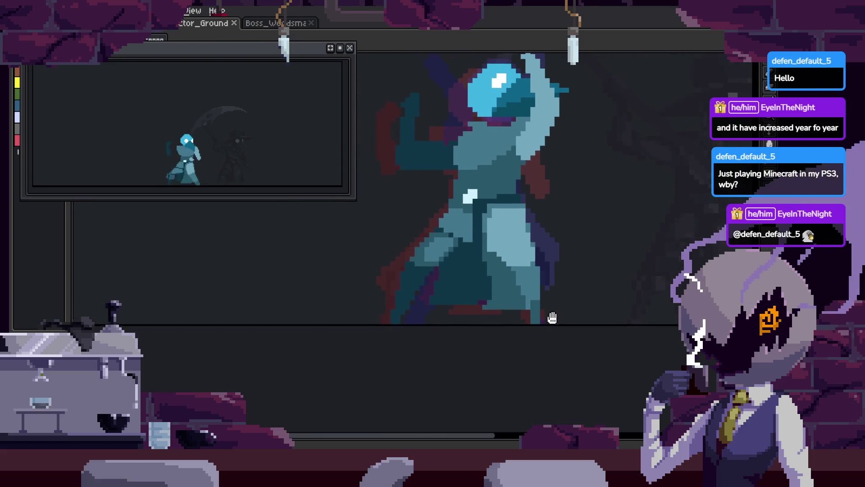
{"action": "scroll", "coordinate": [553, 319], "scroll_direction": "up", "scroll_amount": 2}
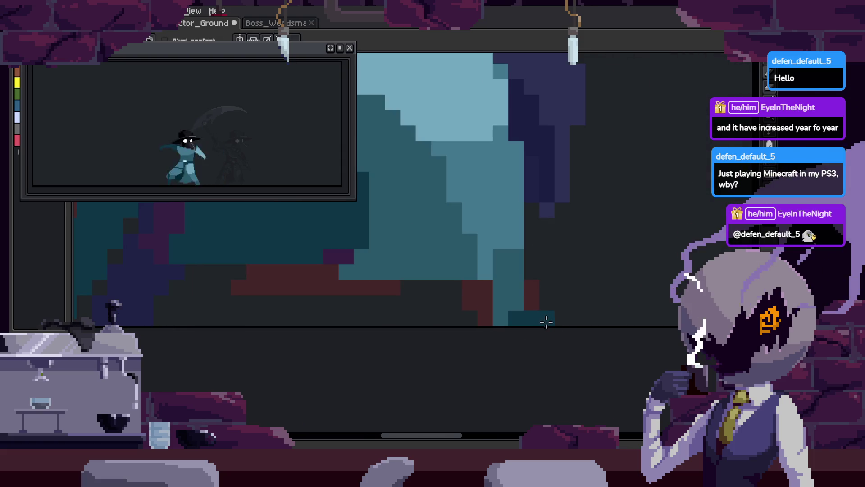
{"action": "key", "text": "ctrl+s"}
{"action": "scroll", "coordinate": [547, 315], "scroll_direction": "up", "scroll_amount": 1}
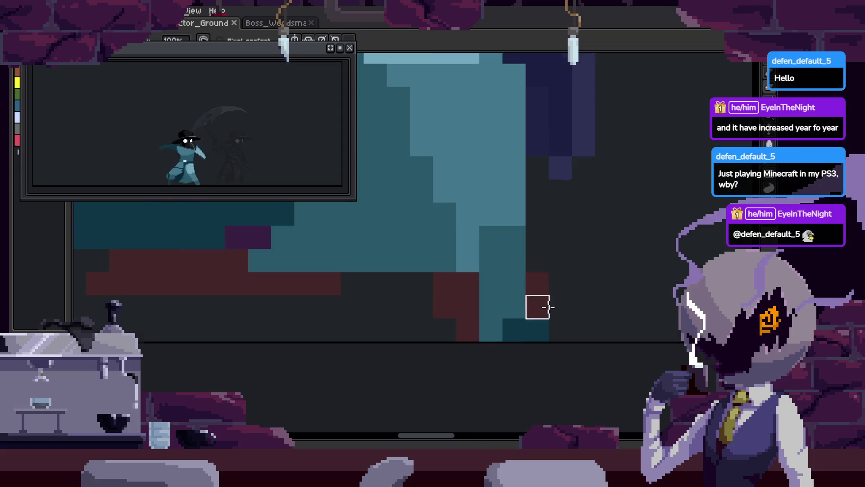
{"action": "scroll", "coordinate": [531, 328], "scroll_direction": "down", "scroll_amount": 1}
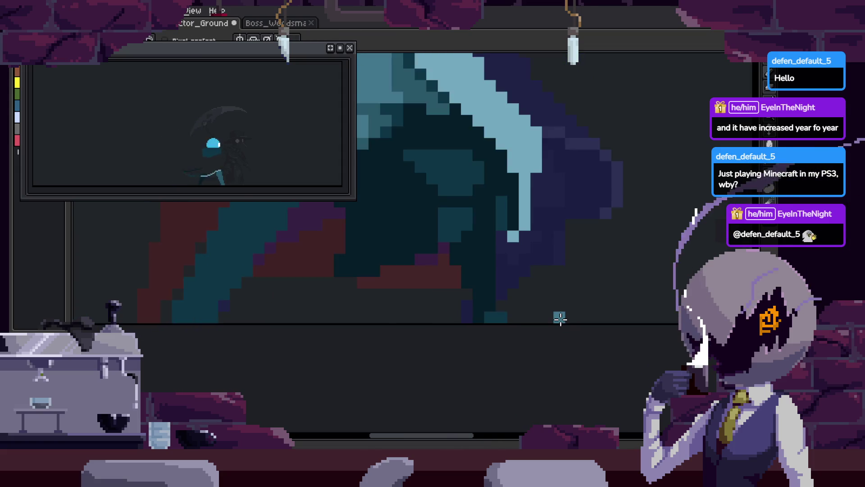
{"action": "scroll", "coordinate": [560, 318], "scroll_direction": "down", "scroll_amount": 2}
{"action": "scroll", "coordinate": [561, 319], "scroll_direction": "up", "scroll_amount": 1}
{"action": "scroll", "coordinate": [506, 253], "scroll_direction": "up", "scroll_amount": 2}
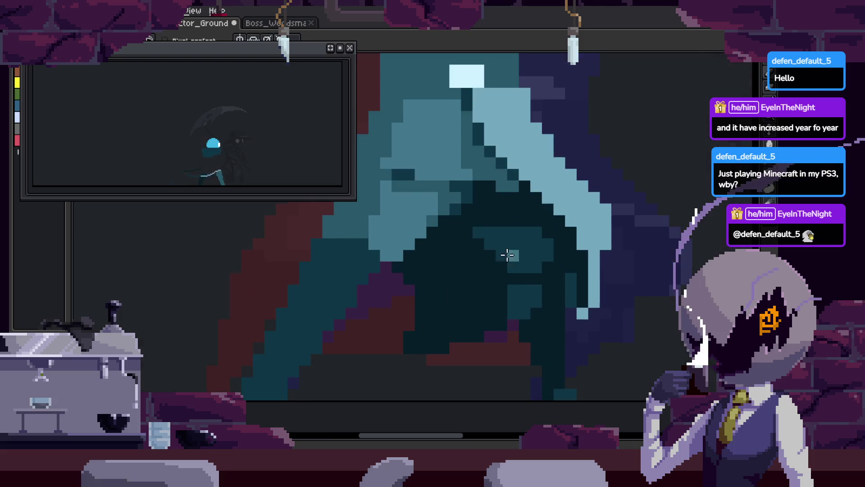
{"action": "scroll", "coordinate": [518, 257], "scroll_direction": "up", "scroll_amount": 2}
Try a darker fill on the light-blue area, undo it, and save
{"action": "key", "text": "g"}
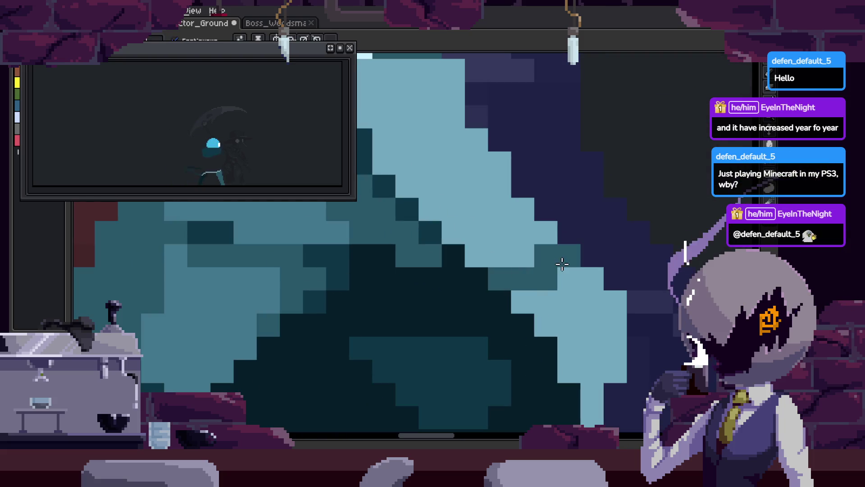
{"action": "scroll", "coordinate": [532, 265], "scroll_direction": "down", "scroll_amount": 2}
{"action": "scroll", "coordinate": [557, 244], "scroll_direction": "up", "scroll_amount": 3}
{"action": "left_click", "coordinate": [582, 302]}
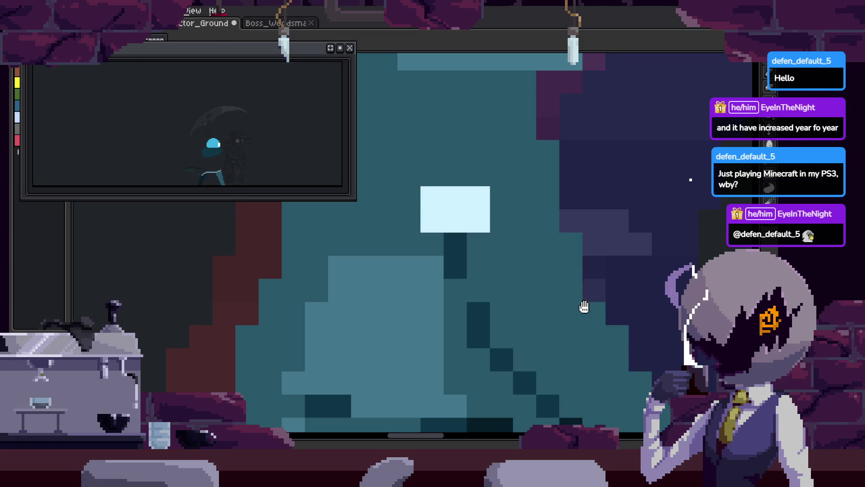
{"action": "scroll", "coordinate": [576, 289], "scroll_direction": "down", "scroll_amount": 2}
{"action": "scroll", "coordinate": [551, 236], "scroll_direction": "up", "scroll_amount": 2}
{"action": "key", "text": "ctrl+z"}
{"action": "scroll", "coordinate": [473, 260], "scroll_direction": "down", "scroll_amount": 1}
{"action": "scroll", "coordinate": [473, 260], "scroll_direction": "down", "scroll_amount": 3}
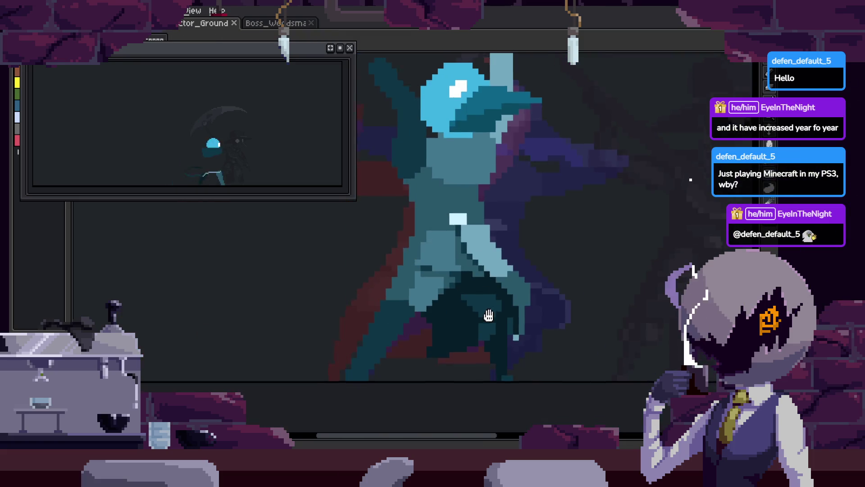
{"action": "key", "text": "ctrl+s"}
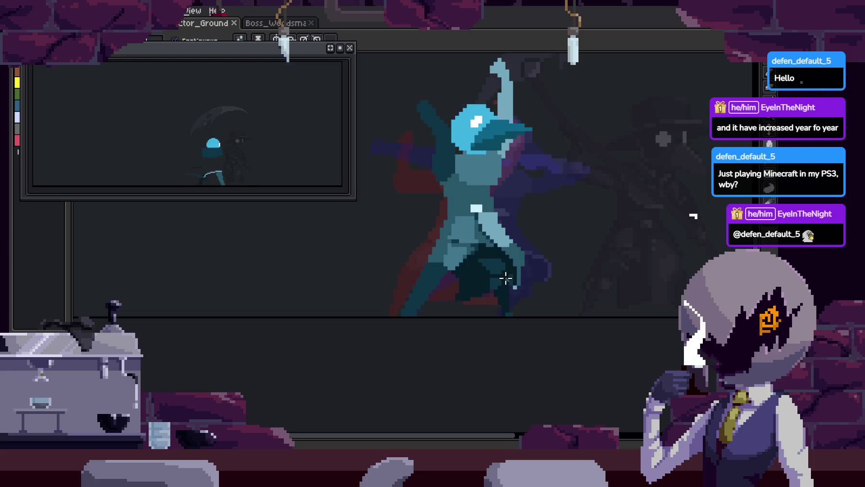
{"action": "scroll", "coordinate": [496, 289], "scroll_direction": "up", "scroll_amount": 4}
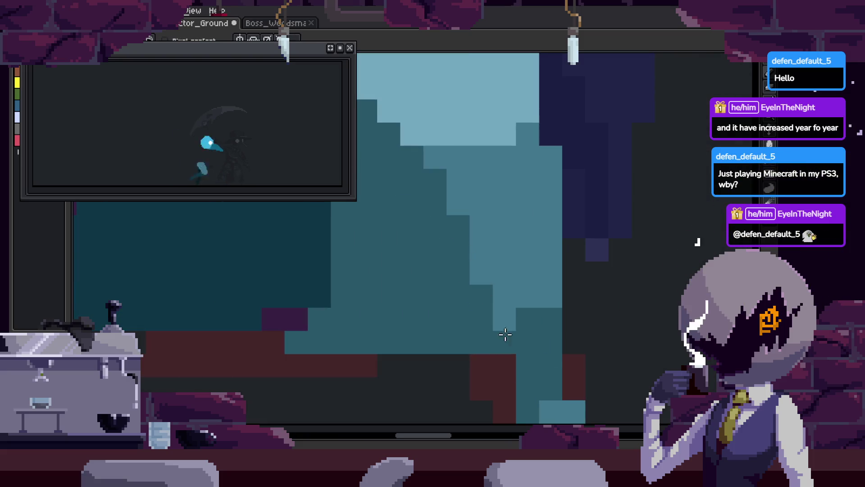
{"action": "scroll", "coordinate": [525, 335], "scroll_direction": "down", "scroll_amount": 1}
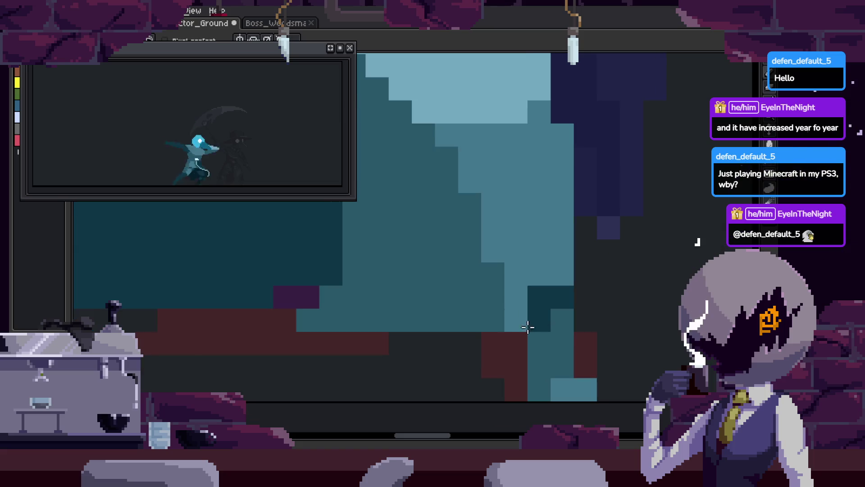
Paint dark-red shading on the lower cloak and a diagonal run of dark pixels
{"action": "left_click_drag", "start_coordinate": [536, 324], "coordinate": [486, 289]}
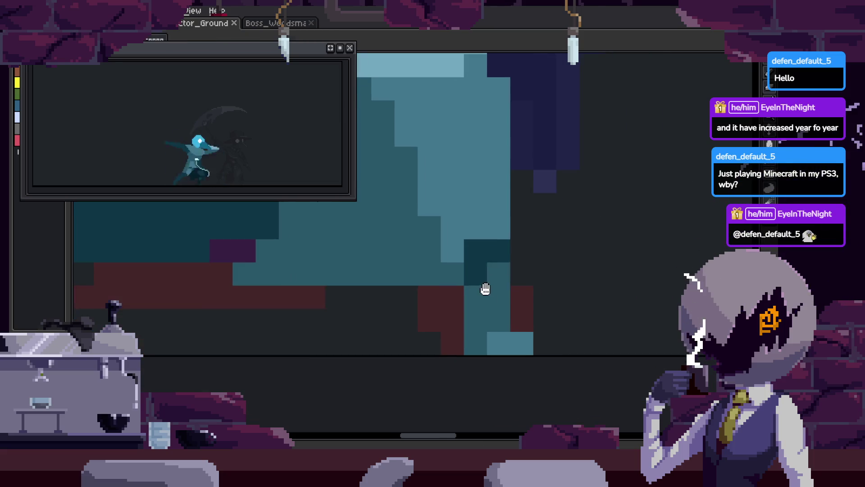
{"action": "scroll", "coordinate": [501, 252], "scroll_direction": "down", "scroll_amount": 4}
{"action": "scroll", "coordinate": [537, 323], "scroll_direction": "up", "scroll_amount": 4}
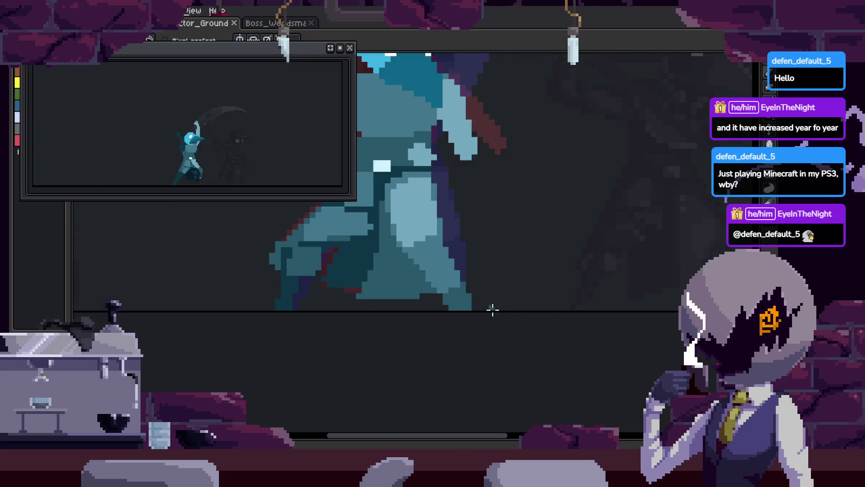
{"action": "mouse_move", "coordinate": [469, 265]}
{"action": "left_mouse_down"}
{"action": "mouse_move", "coordinate": [483, 265]}
{"action": "mouse_move", "coordinate": [500, 293]}
{"action": "left_mouse_up"}
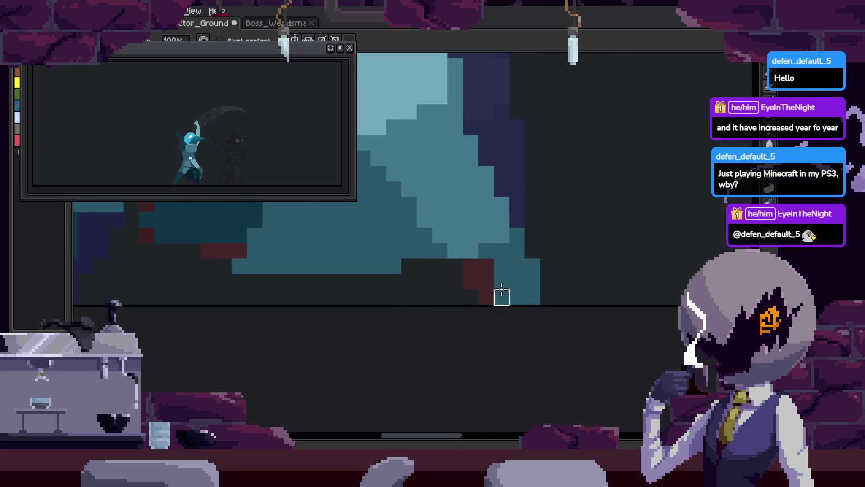
{"action": "scroll", "coordinate": [500, 293], "scroll_direction": "up", "scroll_amount": 1}
{"action": "scroll", "coordinate": [544, 295], "scroll_direction": "down", "scroll_amount": 1}
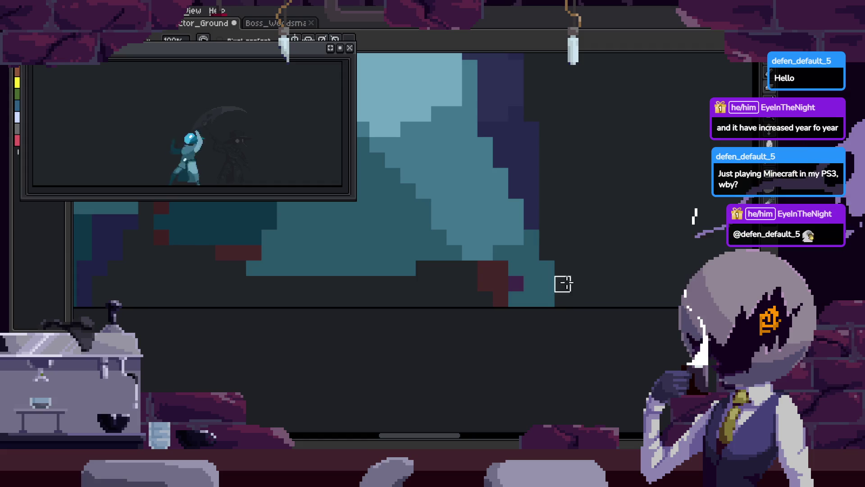
{"action": "scroll", "coordinate": [569, 286], "scroll_direction": "up", "scroll_amount": 2}
{"action": "scroll", "coordinate": [599, 286], "scroll_direction": "down", "scroll_amount": 2}
{"action": "scroll", "coordinate": [560, 282], "scroll_direction": "up", "scroll_amount": 1}
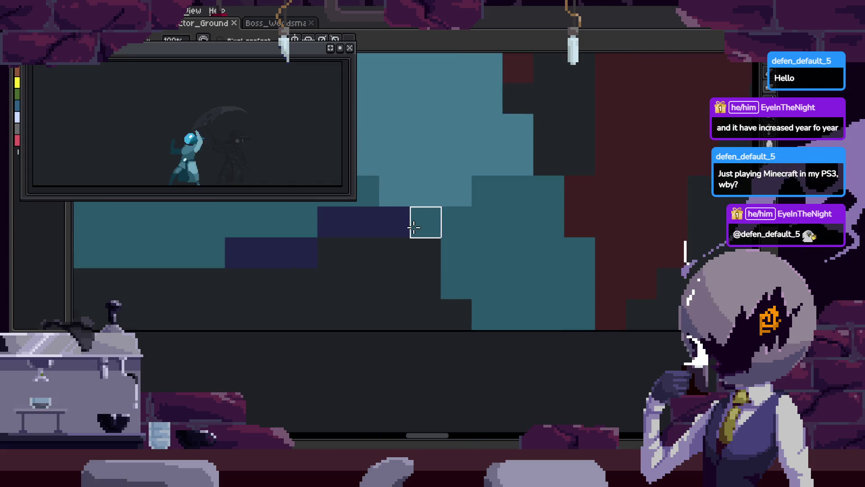
{"action": "mouse_move", "coordinate": [490, 257]}
{"action": "left_mouse_down"}
{"action": "mouse_move", "coordinate": [517, 284]}
{"action": "mouse_move", "coordinate": [519, 313]}
{"action": "left_mouse_up"}
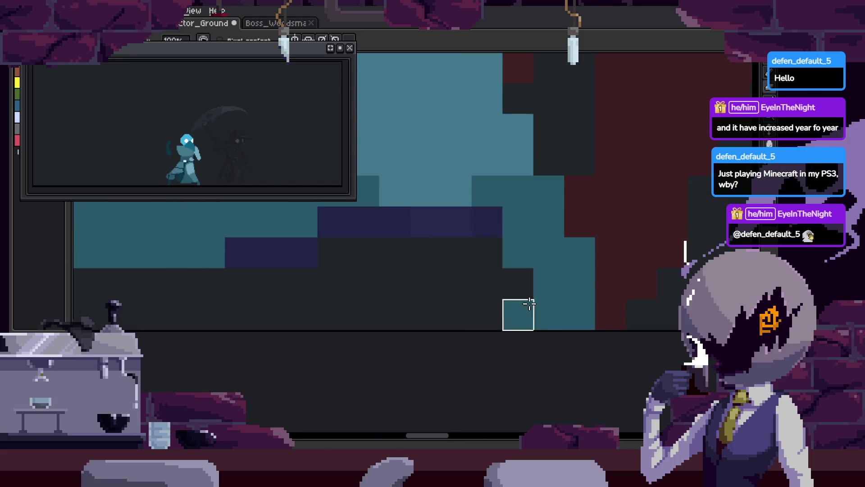
{"action": "scroll", "coordinate": [587, 264], "scroll_direction": "down", "scroll_amount": 1}
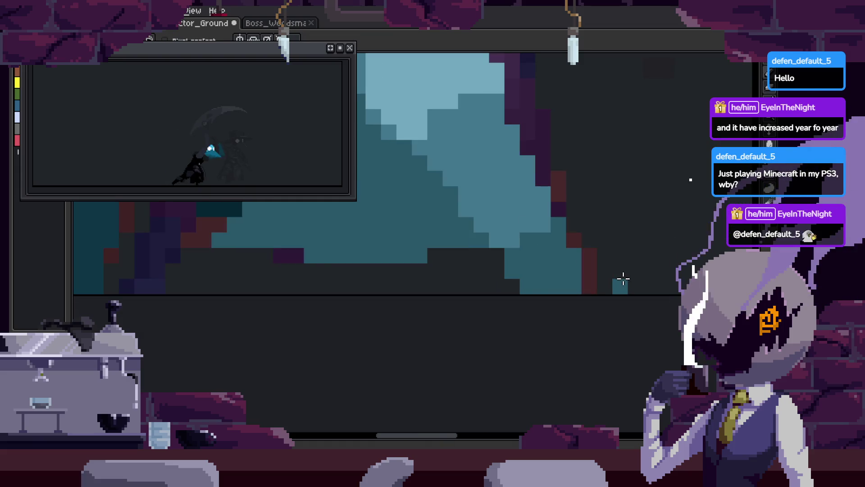
{"action": "scroll", "coordinate": [618, 284], "scroll_direction": "up", "scroll_amount": 1}
{"action": "mouse_move", "coordinate": [499, 232]}
{"action": "left_mouse_down"}
{"action": "mouse_move", "coordinate": [541, 280]}
{"action": "mouse_move", "coordinate": [523, 244]}
{"action": "left_mouse_up"}
{"action": "scroll", "coordinate": [535, 233], "scroll_direction": "down", "scroll_amount": 4}
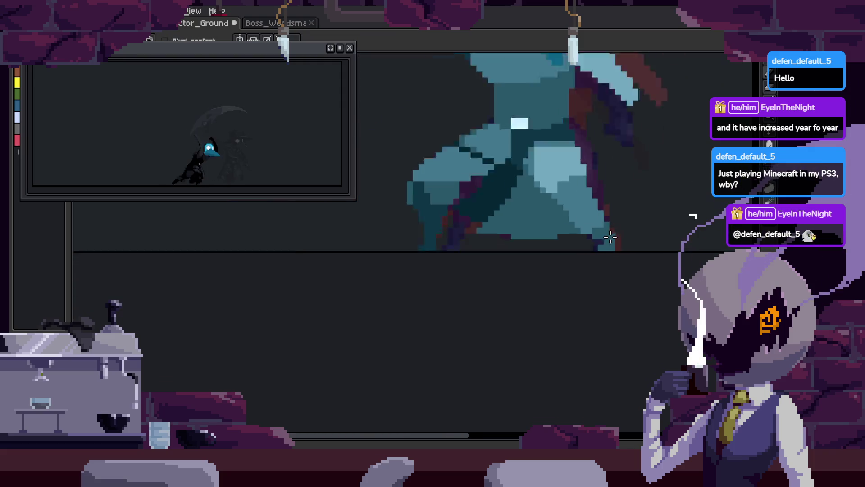
{"action": "scroll", "coordinate": [519, 290], "scroll_direction": "up", "scroll_amount": 5}
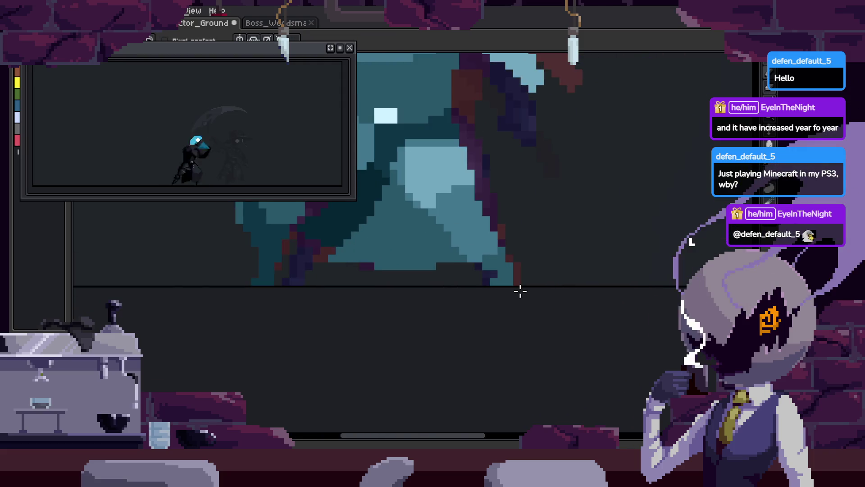
Step forward three frames through the attack animation
{"action": "key", "text": "Right"}
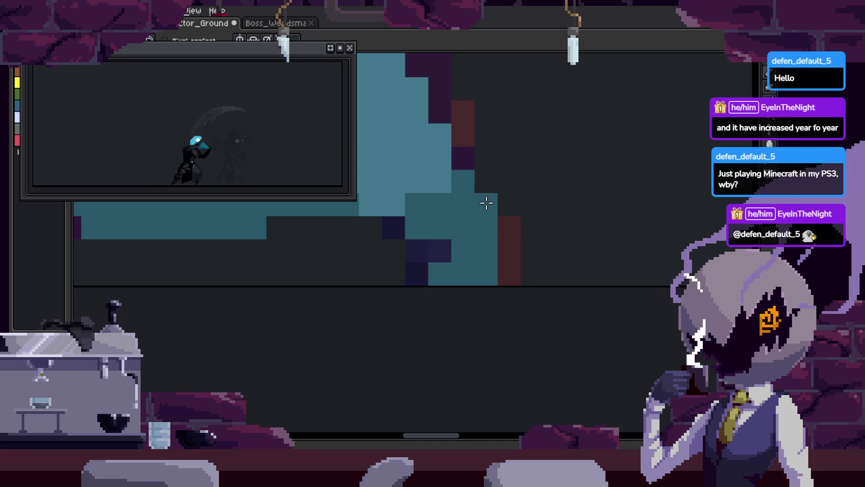
{"action": "key", "text": "Right"}
{"action": "scroll", "coordinate": [549, 288], "scroll_direction": "up", "scroll_amount": 2}
{"action": "scroll", "coordinate": [549, 288], "scroll_direction": "left", "scroll_amount": 1}
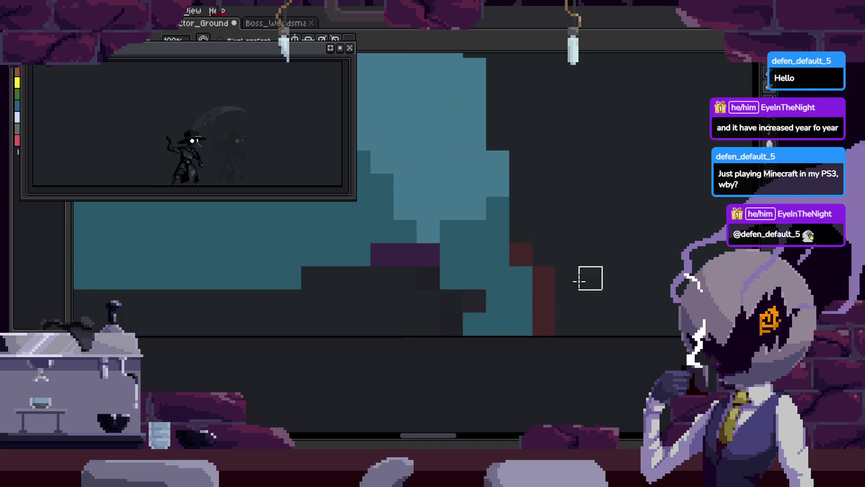
{"action": "key", "text": "Right"}
Save the sprite and play the attack animation
{"action": "key", "text": "ctrl+s"}
{"action": "scroll", "coordinate": [583, 296], "scroll_direction": "down", "scroll_amount": 4}
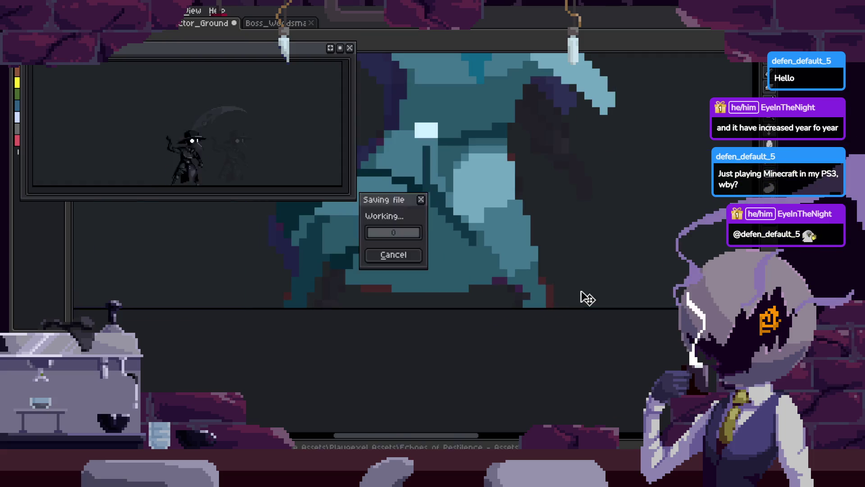
{"action": "key", "text": "Return"}
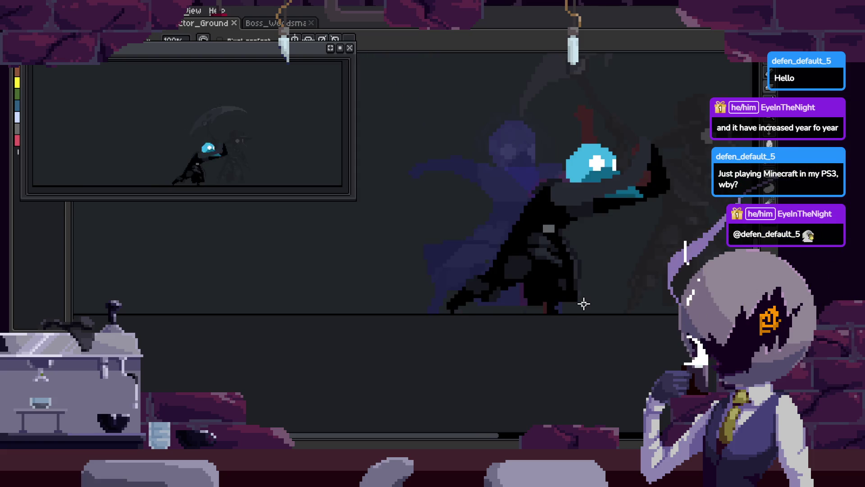
Pan and zoom the canvas to inspect the plague doctor up close
{"action": "left_click_drag", "start_coordinate": [584, 304], "coordinate": [514, 328]}
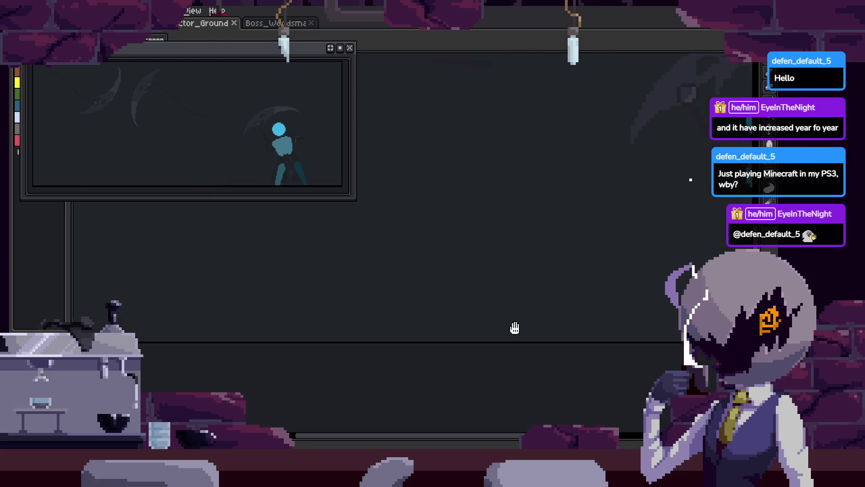
{"action": "scroll", "coordinate": [514, 328], "scroll_direction": "down", "scroll_amount": 1}
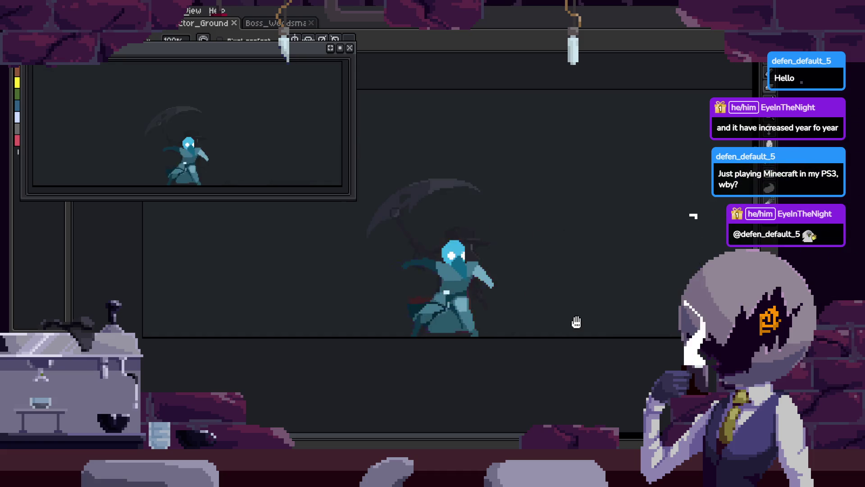
{"action": "scroll", "coordinate": [577, 322], "scroll_direction": "up", "scroll_amount": 1}
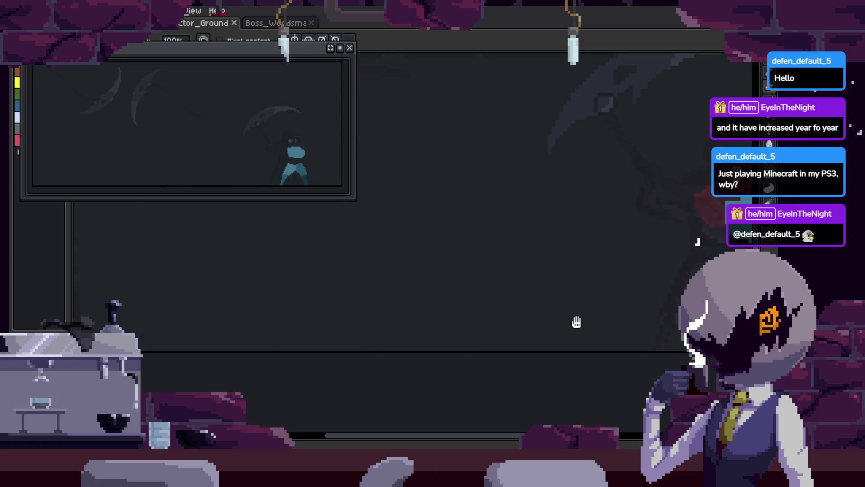
{"action": "scroll", "coordinate": [578, 324], "scroll_direction": "up", "scroll_amount": 1}
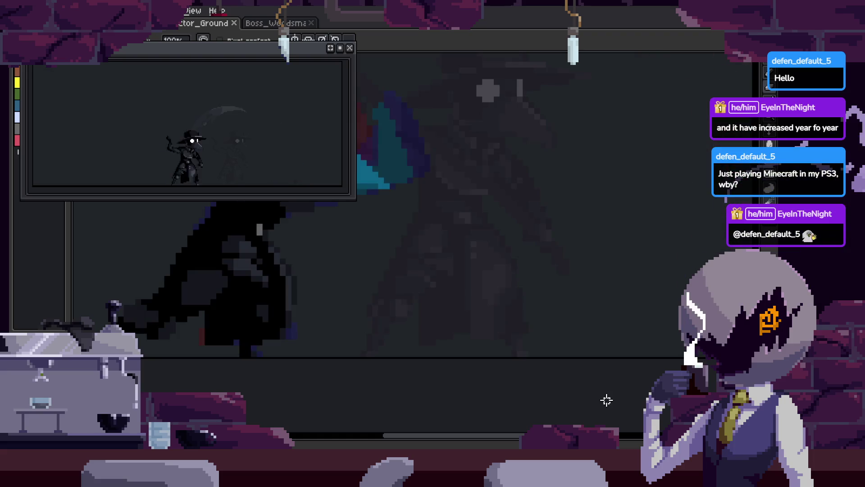
{"action": "scroll", "coordinate": [460, 367], "scroll_direction": "up", "scroll_amount": 3}
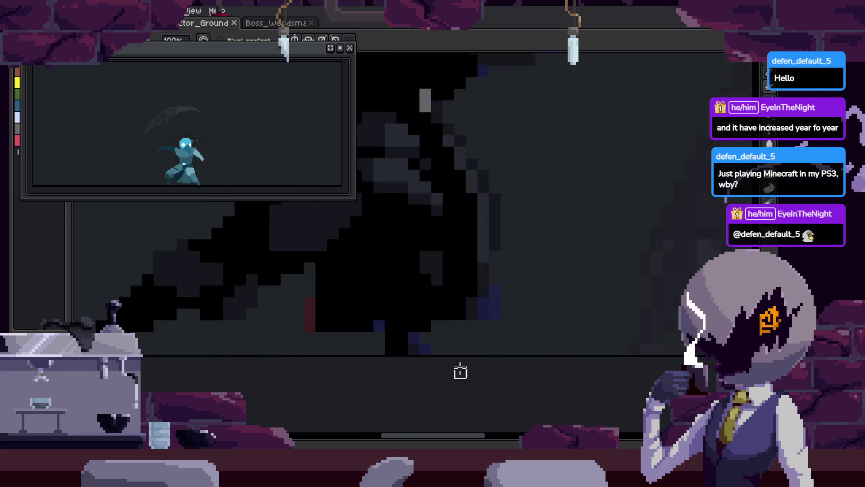
{"action": "scroll", "coordinate": [460, 365], "scroll_direction": "up", "scroll_amount": 1}
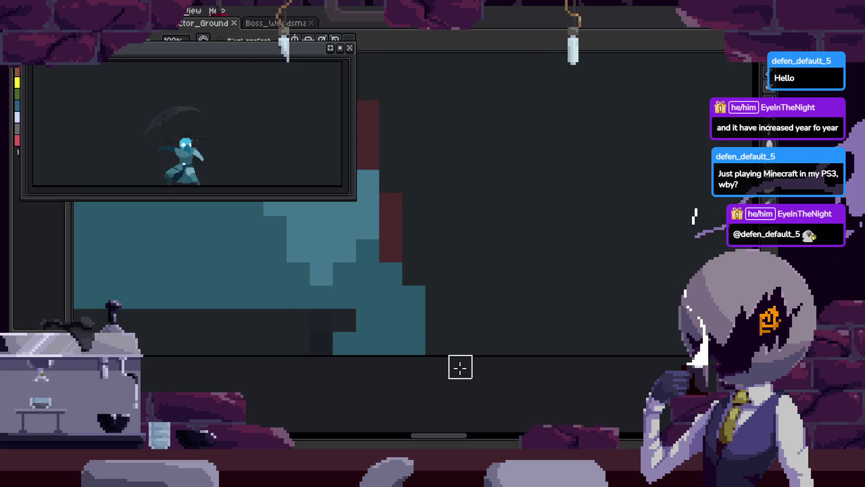
{"action": "scroll", "coordinate": [460, 367], "scroll_direction": "down", "scroll_amount": 4}
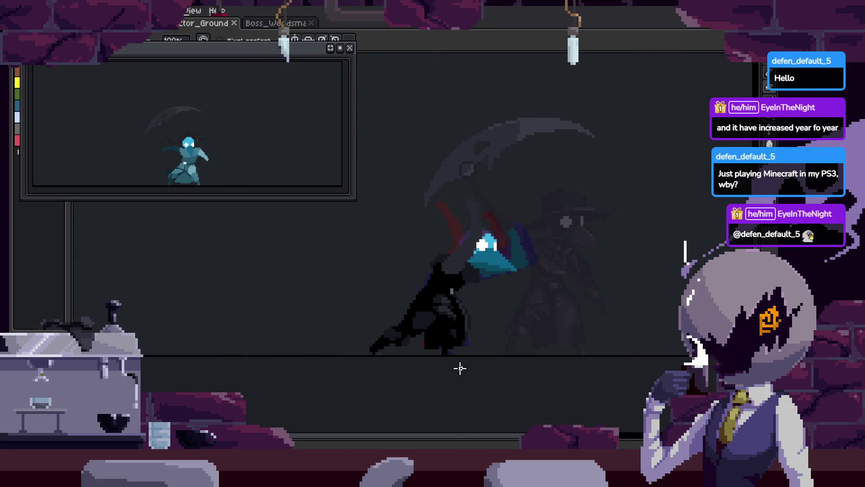
{"action": "left_click_drag", "start_coordinate": [460, 367], "coordinate": [454, 333]}
{"action": "scroll", "coordinate": [455, 331], "scroll_direction": "up", "scroll_amount": 2}
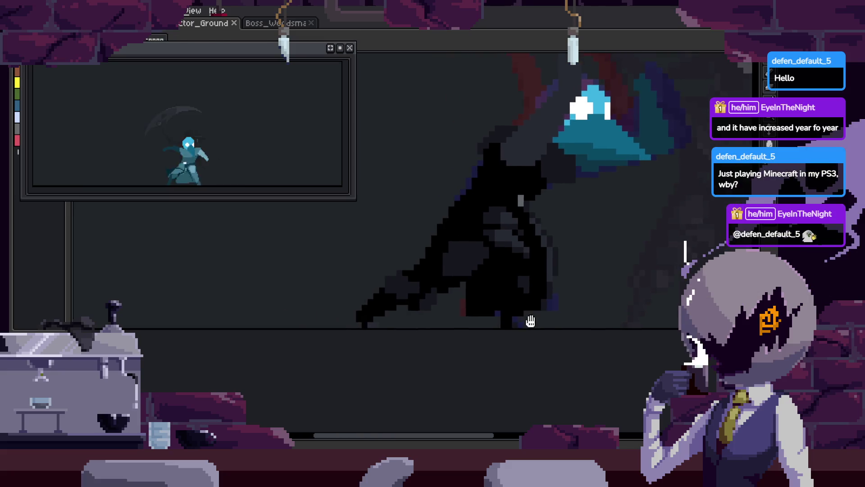
{"action": "scroll", "coordinate": [523, 318], "scroll_direction": "up", "scroll_amount": 3}
{"action": "scroll", "coordinate": [490, 322], "scroll_direction": "down", "scroll_amount": 2}
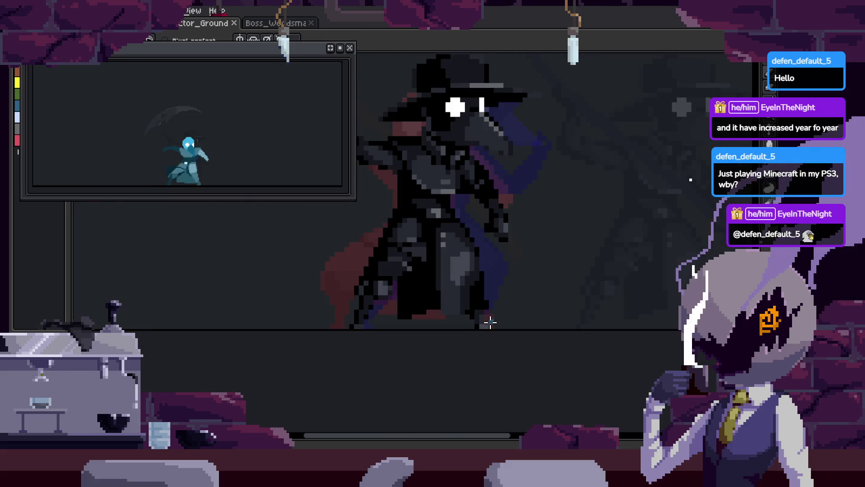
Check the neighbouring frame on the timeline, return to the original, and save
{"action": "key", "text": "Tab"}
{"action": "key", "text": "Right"}
{"action": "key", "text": "Left"}
{"action": "key", "text": "Tab"}
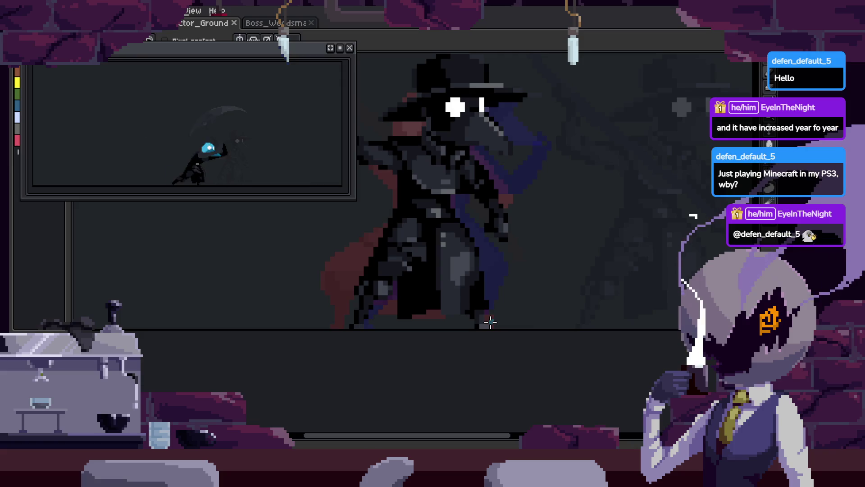
{"action": "key", "text": "ctrl+s"}
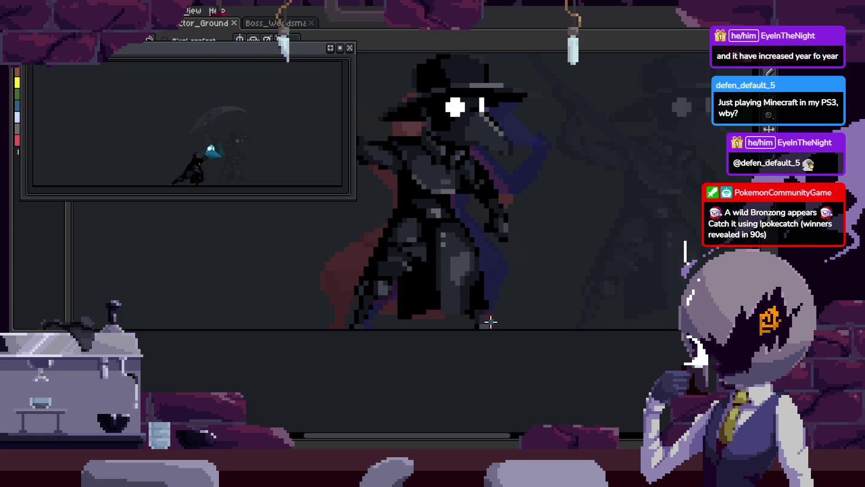
{"action": "scroll", "coordinate": [491, 321], "scroll_direction": "down", "scroll_amount": 3}
Play the Attack_1 through to_Idle frames and zoom in on the boss
{"action": "key", "text": "Return"}
{"action": "key", "text": "Tab"}
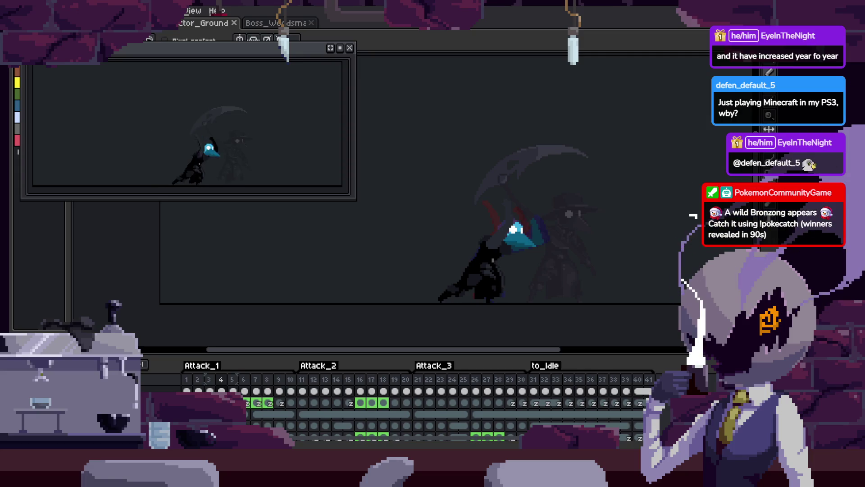
{"action": "key", "text": "Tab"}
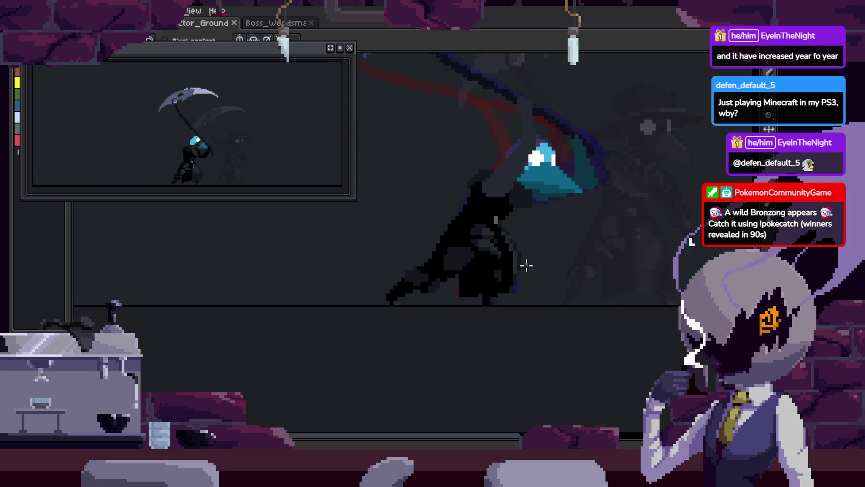
{"action": "scroll", "coordinate": [547, 272], "scroll_direction": "up", "scroll_amount": 4}
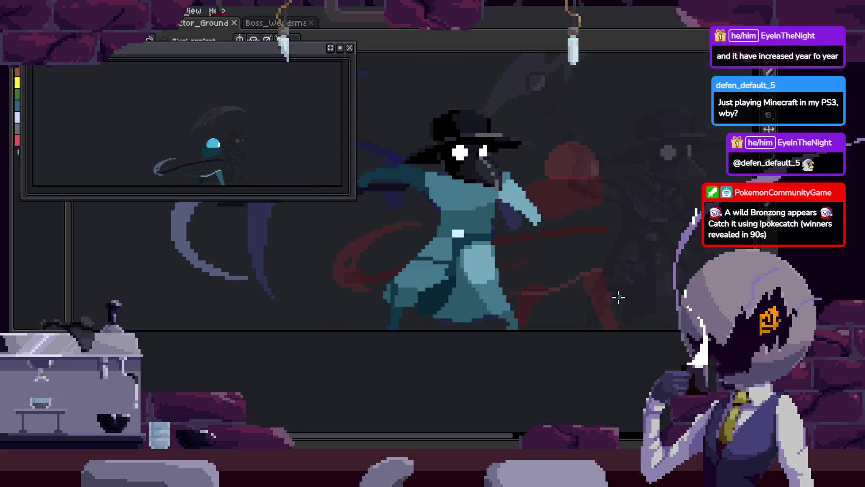
{"action": "scroll", "coordinate": [444, 285], "scroll_direction": "up", "scroll_amount": 2}
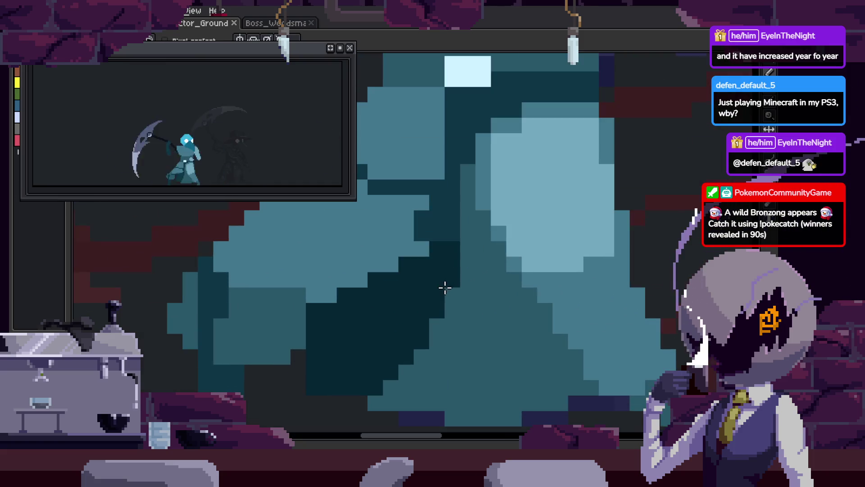
{"action": "scroll", "coordinate": [433, 303], "scroll_direction": "down", "scroll_amount": 2}
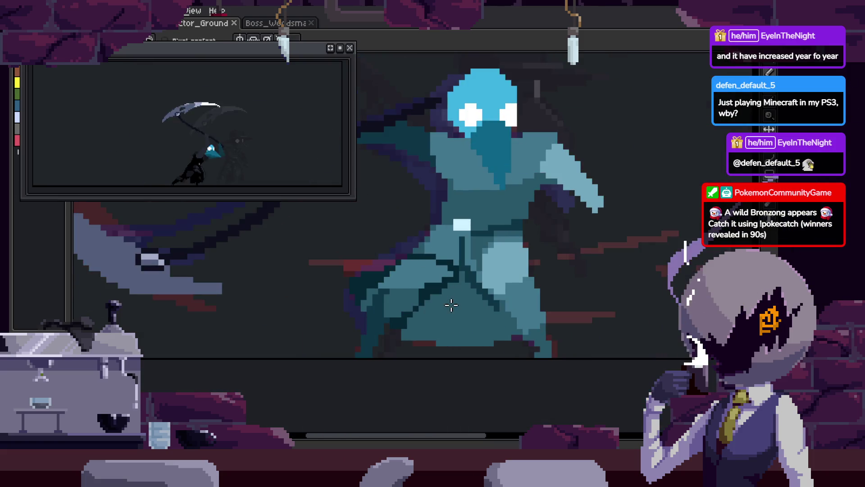
{"action": "scroll", "coordinate": [398, 309], "scroll_direction": "down", "scroll_amount": 1}
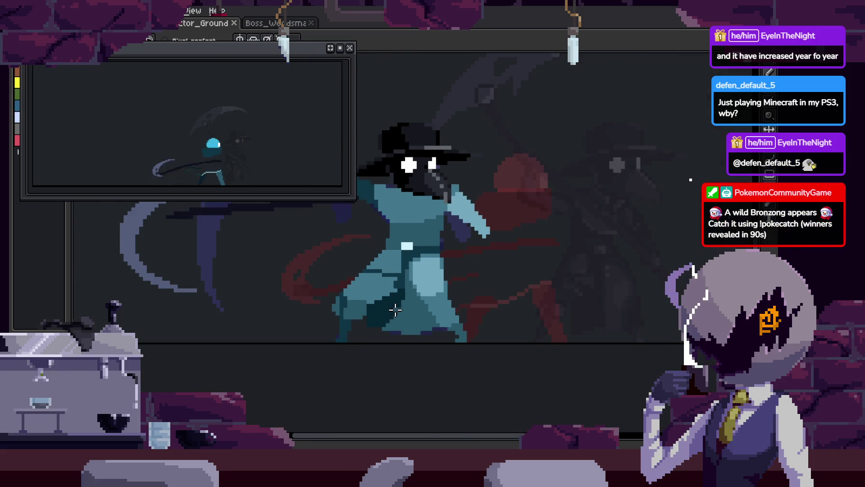
Hide the timeline and select the Paint Bucket tool for colour fills
{"action": "key", "text": "Tab"}
{"action": "key", "text": "Tab"}
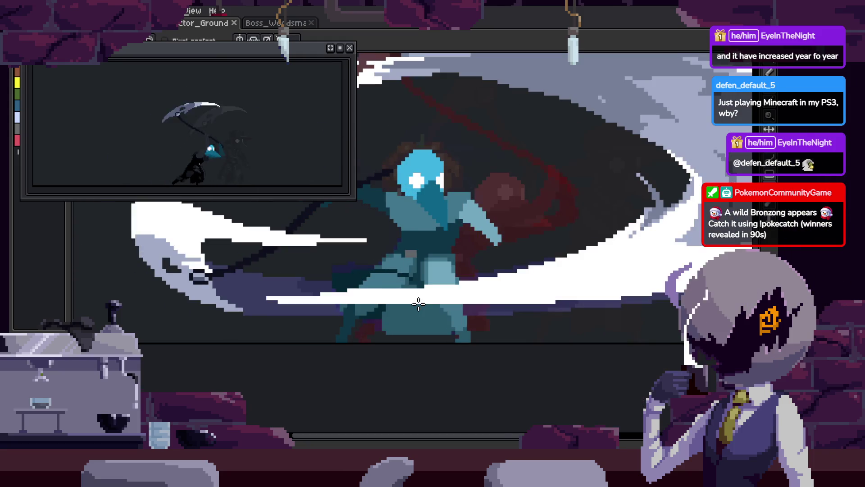
{"action": "key", "text": "Tab"}
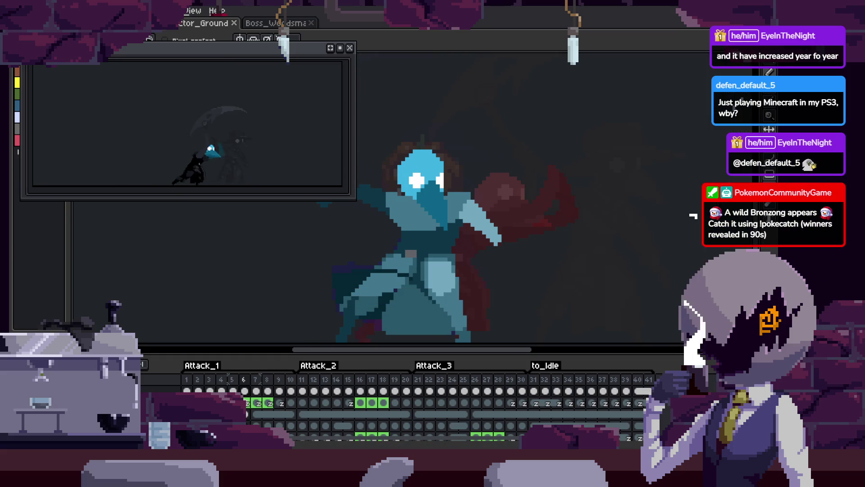
{"action": "key", "text": "Tab"}
{"action": "scroll", "coordinate": [399, 353], "scroll_direction": "up", "scroll_amount": 3}
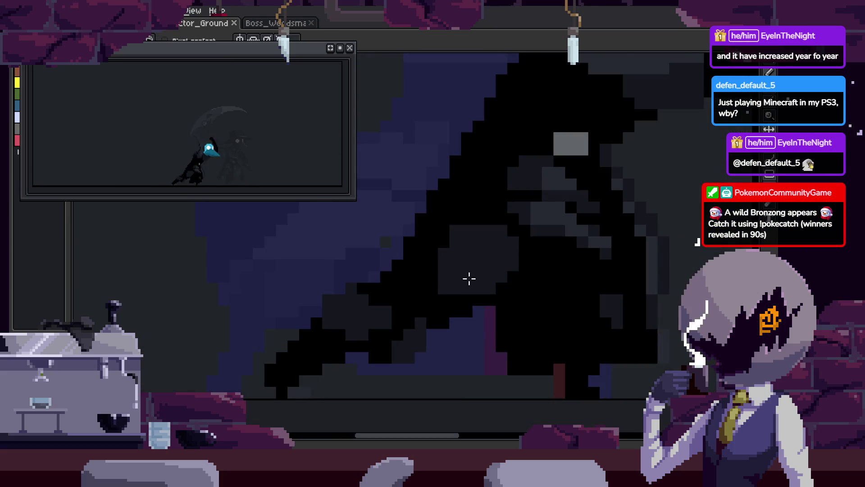
{"action": "key", "text": "g"}
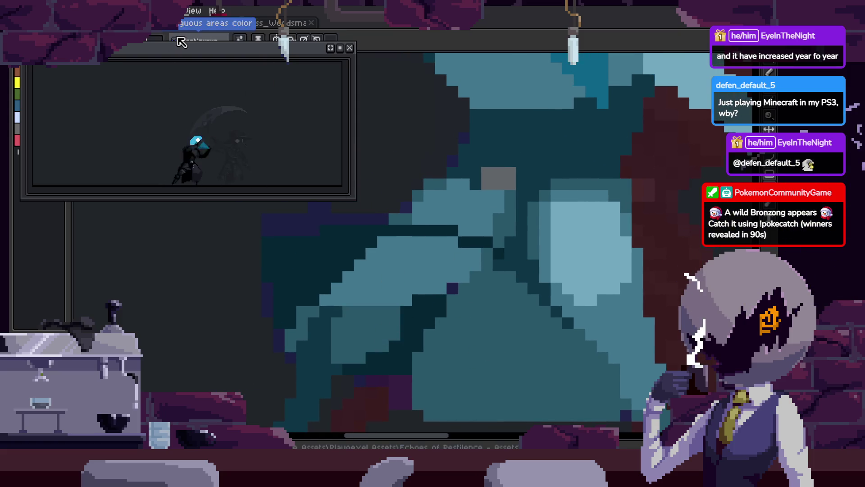
Fill body and lower-left shadow areas with black, comparing against the neighbouring dark frame
{"action": "left_click", "coordinate": [487, 355]}
{"action": "key", "text": "Left"}
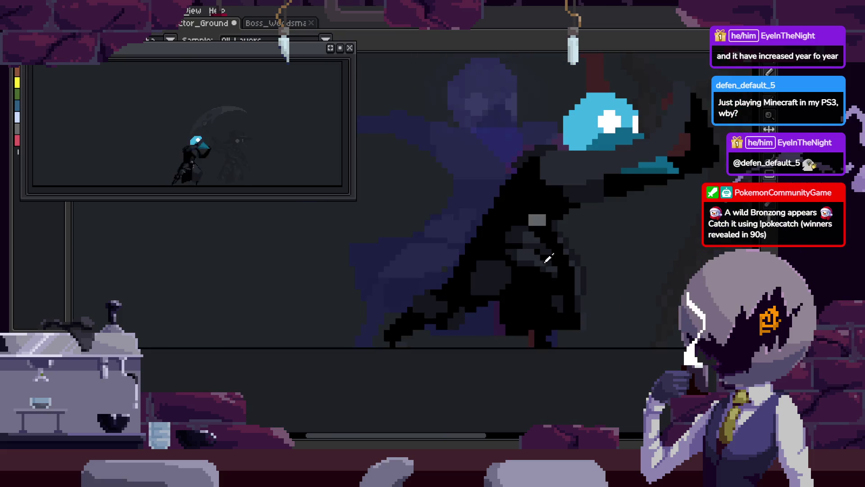
{"action": "key", "text": "Right"}
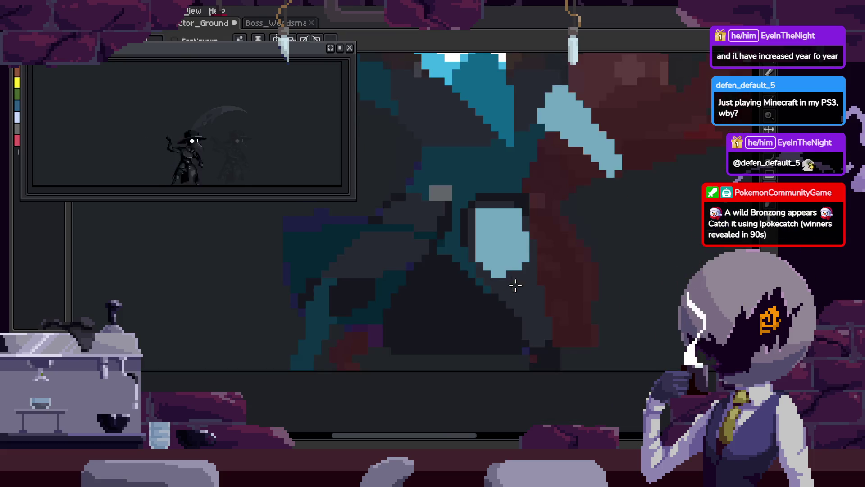
{"action": "scroll", "coordinate": [523, 277], "scroll_direction": "up", "scroll_amount": 1}
{"action": "key", "text": "Left"}
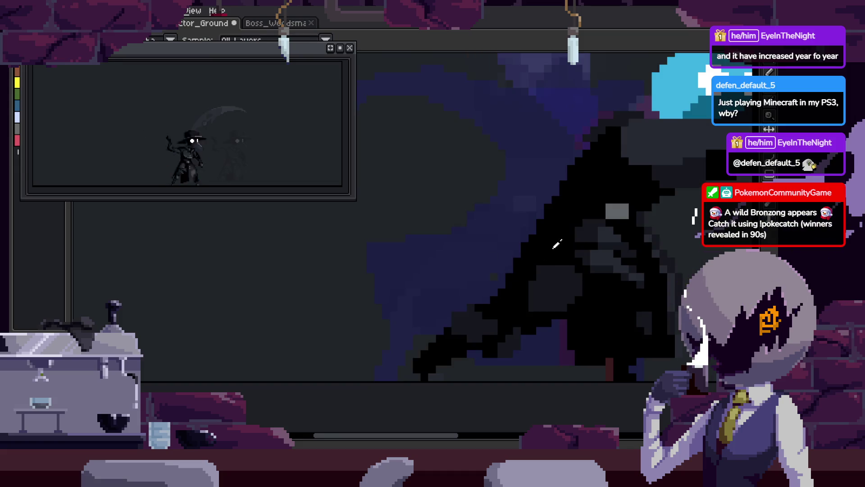
{"action": "key", "text": "Right"}
{"action": "left_click", "coordinate": [467, 308]}
{"action": "key", "text": "Return"}
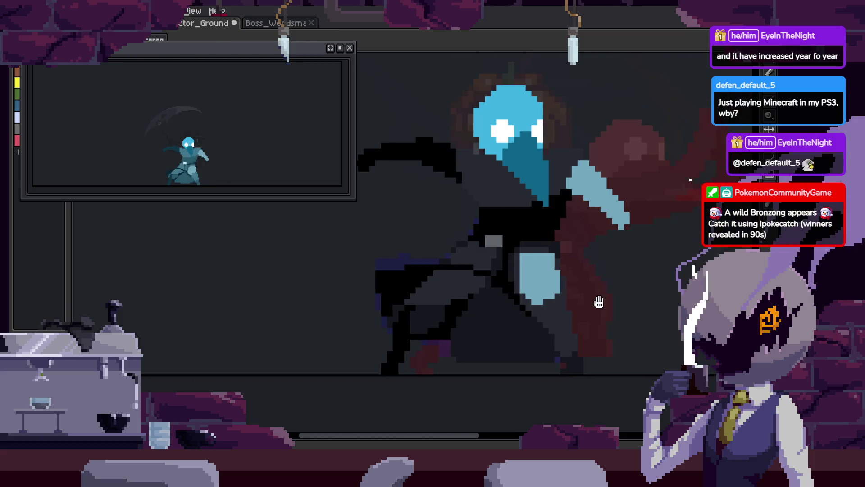
Undo and redo the dark fill between the legs, then save the sprite
{"action": "scroll", "coordinate": [534, 290], "scroll_direction": "down", "scroll_amount": 2}
{"action": "scroll", "coordinate": [534, 290], "scroll_direction": "up", "scroll_amount": 2}
{"action": "key", "text": "v"}
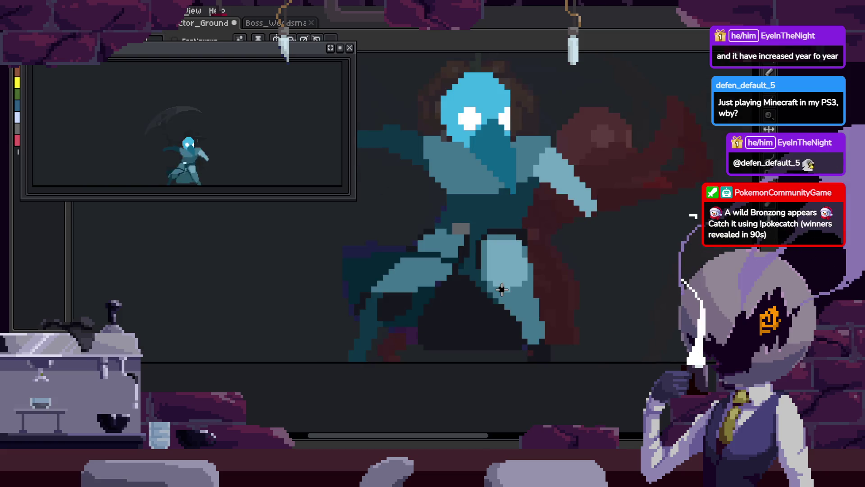
{"action": "key", "text": "ctrl+z"}
{"action": "scroll", "coordinate": [450, 298], "scroll_direction": "up", "scroll_amount": 2}
{"action": "key", "text": "ctrl+y"}
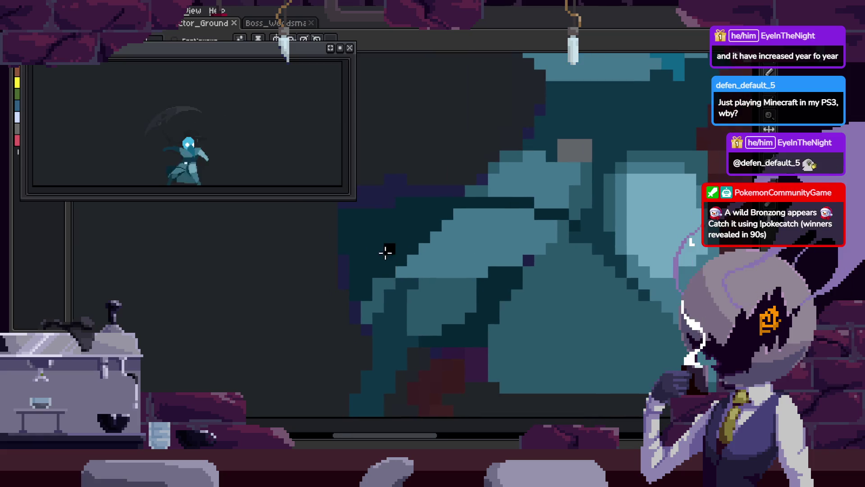
{"action": "scroll", "coordinate": [543, 301], "scroll_direction": "down", "scroll_amount": 2}
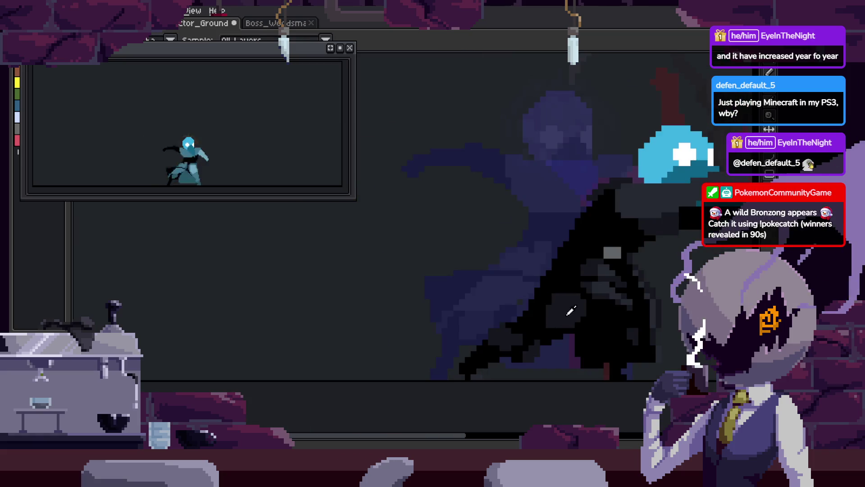
{"action": "key", "text": "m"}
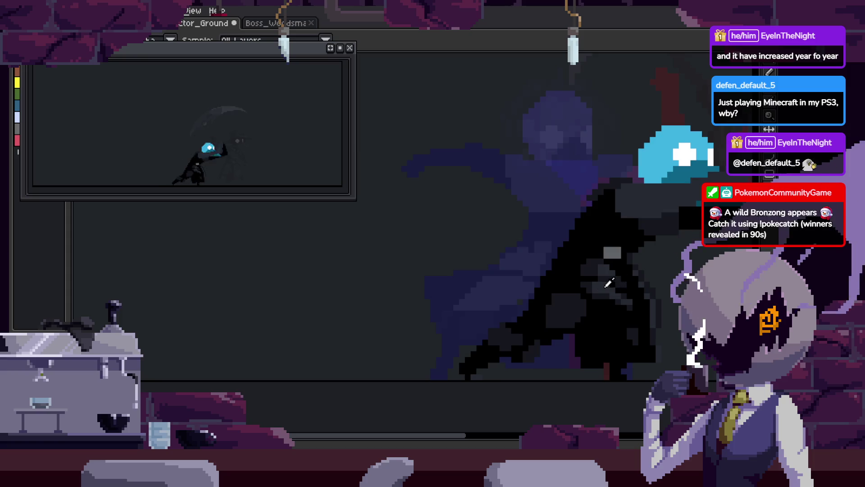
{"action": "key", "text": "m"}
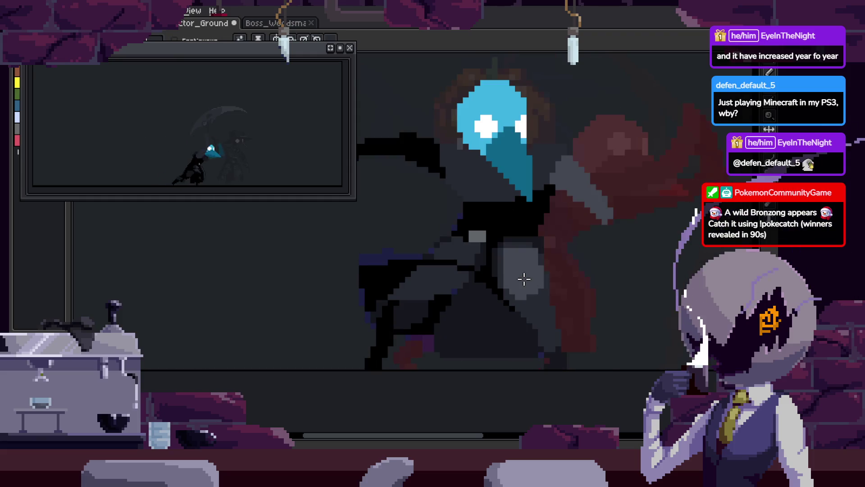
{"action": "key", "text": "ctrl+s"}
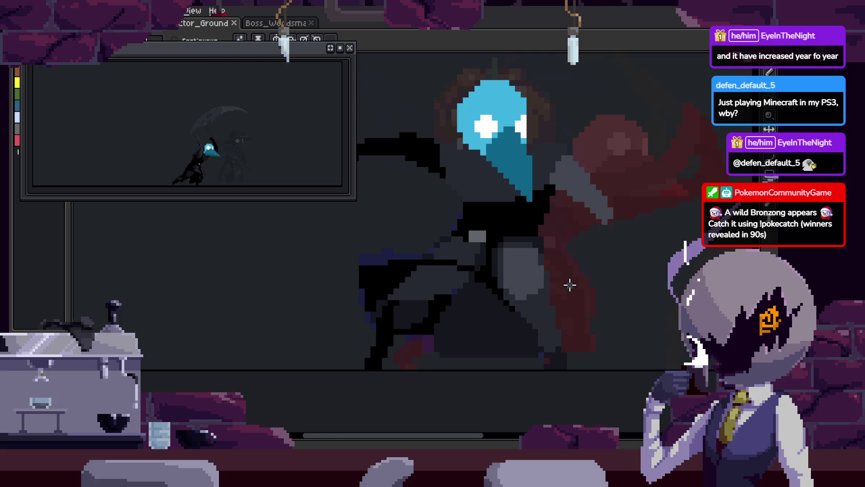
Eyedrop a dark shade and paint a dark pixel into the cloak shading
{"action": "scroll", "coordinate": [258, 334], "scroll_direction": "up", "scroll_amount": 2}
{"action": "key", "text": "i"}
{"action": "left_click", "coordinate": [266, 329]}
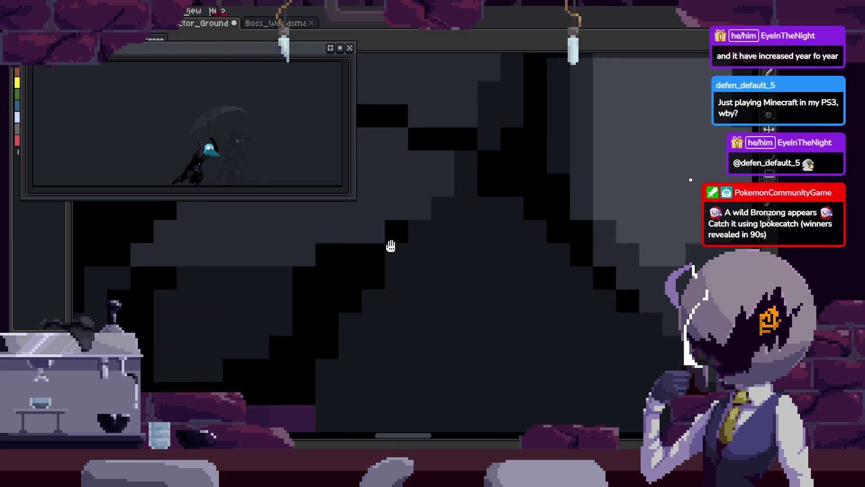
Save, then draw a row of black pixels and one extra black pixel across the cloak
{"action": "scroll", "coordinate": [488, 270], "scroll_direction": "down", "scroll_amount": 2}
{"action": "scroll", "coordinate": [488, 271], "scroll_direction": "down", "scroll_amount": 3}
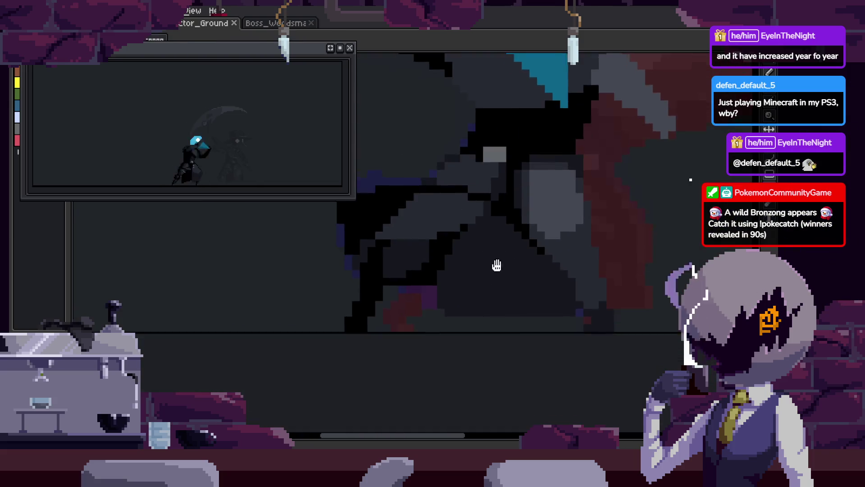
{"action": "key", "text": "ctrl+s"}
{"action": "scroll", "coordinate": [475, 268], "scroll_direction": "up", "scroll_amount": 4}
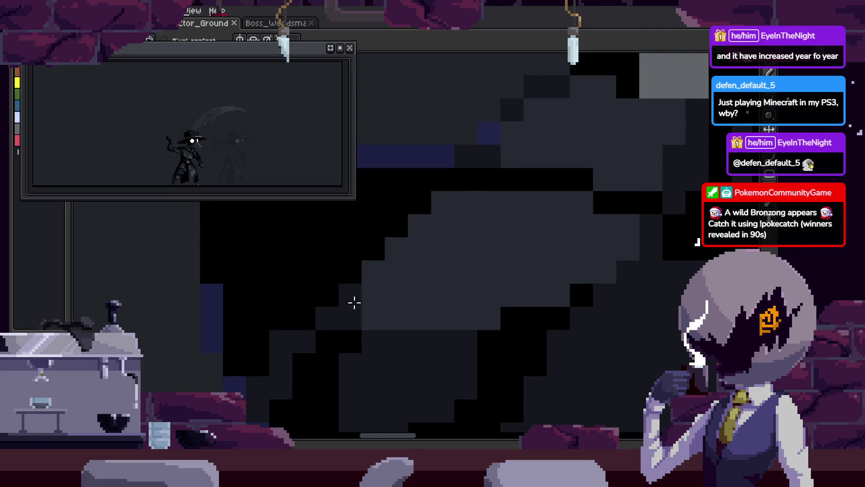
{"action": "left_click_drag", "start_coordinate": [367, 315], "coordinate": [504, 321]}
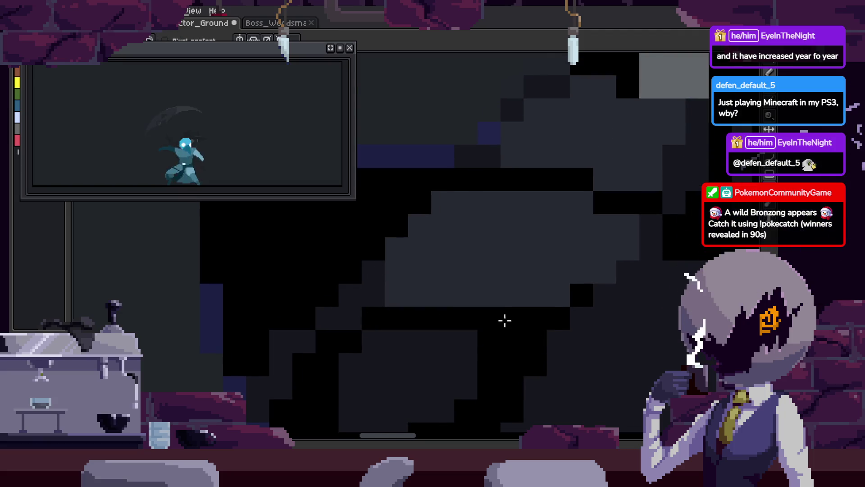
{"action": "left_click", "coordinate": [489, 303]}
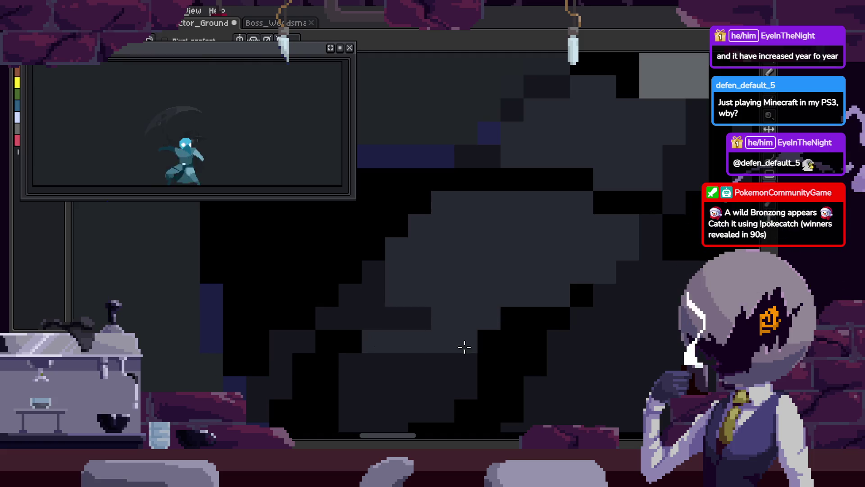
Move the preview window down and try a darker fill on a cloak region, then undo it
{"action": "scroll", "coordinate": [464, 346], "scroll_direction": "down", "scroll_amount": 3}
{"action": "key", "text": "alt"}
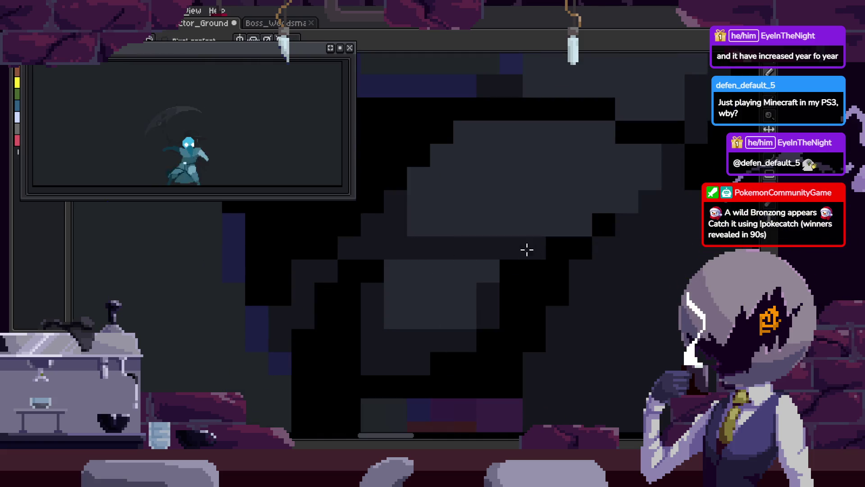
{"action": "scroll", "coordinate": [527, 247], "scroll_direction": "up", "scroll_amount": 3}
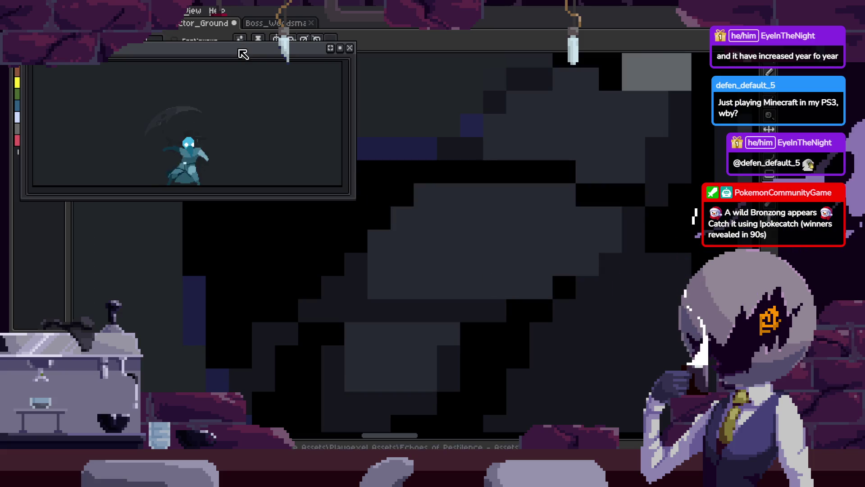
{"action": "left_click_drag", "start_coordinate": [245, 53], "coordinate": [248, 82]}
{"action": "key", "text": "g"}
{"action": "left_click", "coordinate": [483, 241]}
{"action": "key", "text": "ctrl+z"}
{"action": "key", "text": "h"}
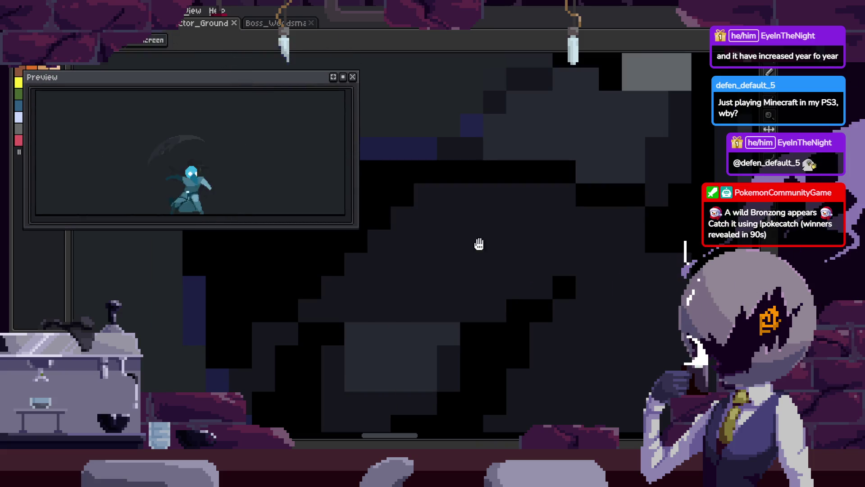
{"action": "scroll", "coordinate": [588, 292], "scroll_direction": "down", "scroll_amount": 5}
{"action": "key", "text": "g"}
{"action": "scroll", "coordinate": [619, 302], "scroll_direction": "up", "scroll_amount": 6}
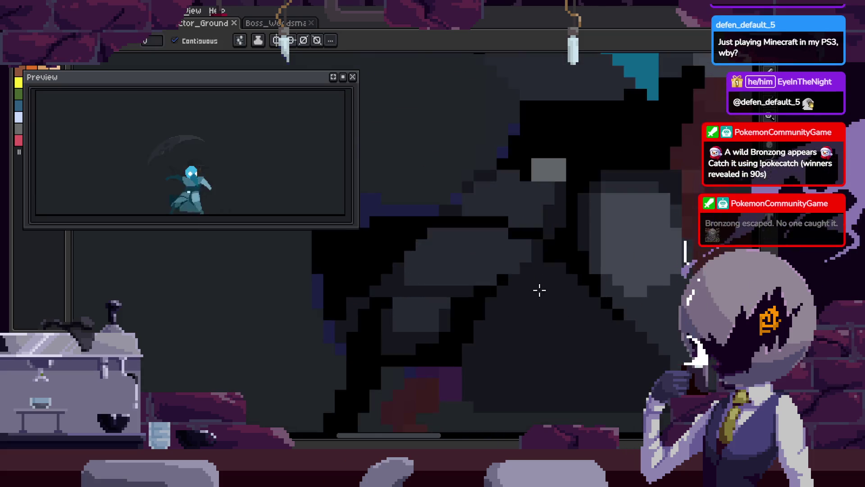
{"action": "key", "text": "b"}
{"action": "scroll", "coordinate": [581, 203], "scroll_direction": "down", "scroll_amount": 1}
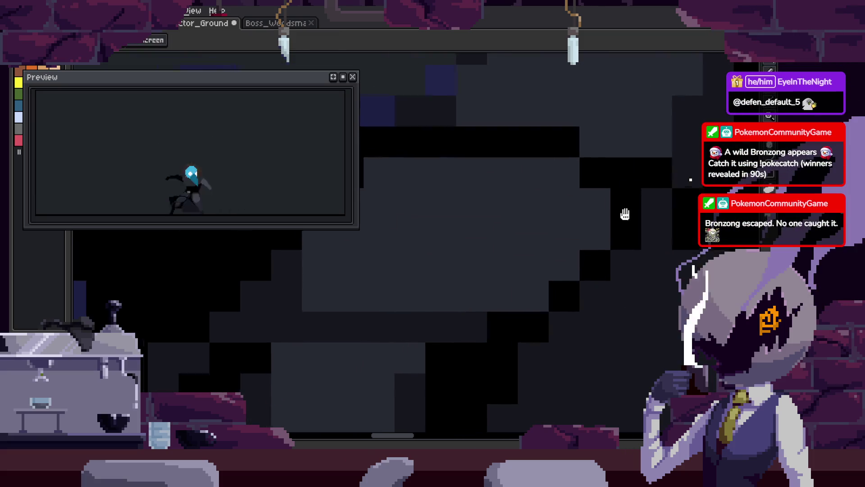
{"action": "scroll", "coordinate": [428, 279], "scroll_direction": "up", "scroll_amount": 1}
Darken a diagonal band and two more cloak pixels, then save
{"action": "mouse_move", "coordinate": [388, 254]}
{"action": "left_mouse_down"}
{"action": "mouse_move", "coordinate": [405, 286]}
{"action": "mouse_move", "coordinate": [465, 195]}
{"action": "mouse_move", "coordinate": [503, 223]}
{"action": "mouse_move", "coordinate": [521, 290]}
{"action": "left_mouse_up"}
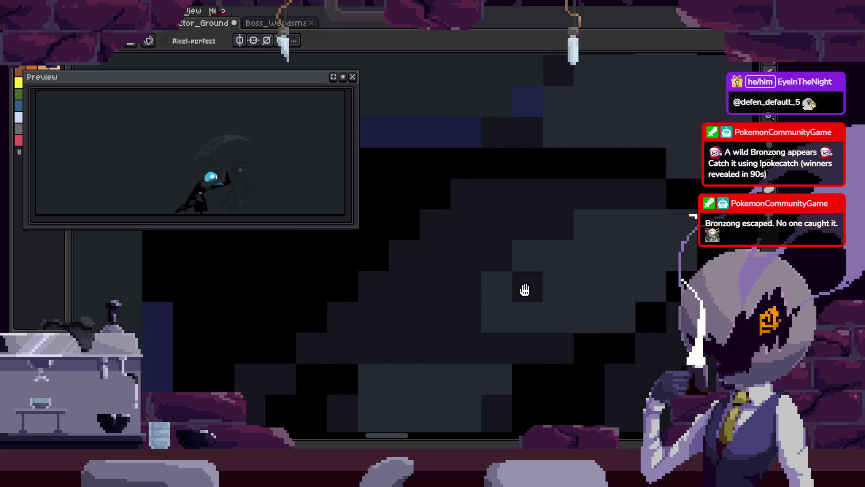
{"action": "scroll", "coordinate": [464, 330], "scroll_direction": "right", "scroll_amount": 1}
{"action": "left_click_drag", "start_coordinate": [596, 226], "coordinate": [571, 206]}
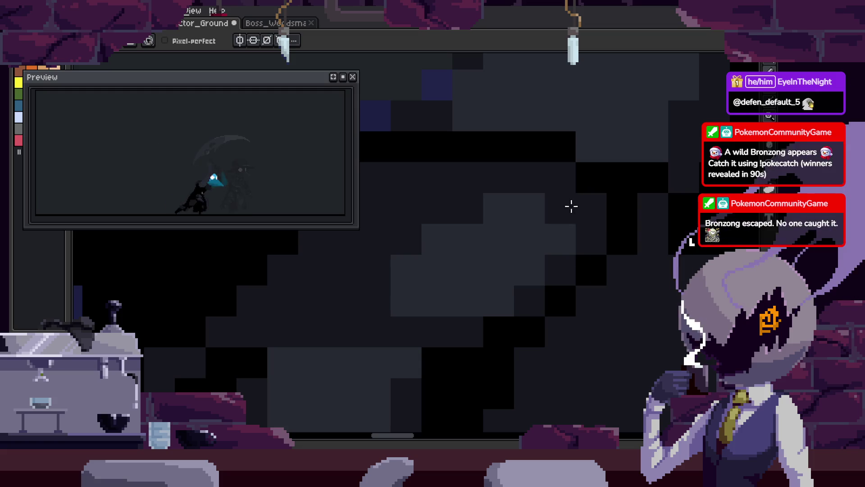
{"action": "key", "text": "ctrl+s"}
{"action": "scroll", "coordinate": [460, 286], "scroll_direction": "down", "scroll_amount": 3}
{"action": "scroll", "coordinate": [460, 292], "scroll_direction": "up", "scroll_amount": 3}
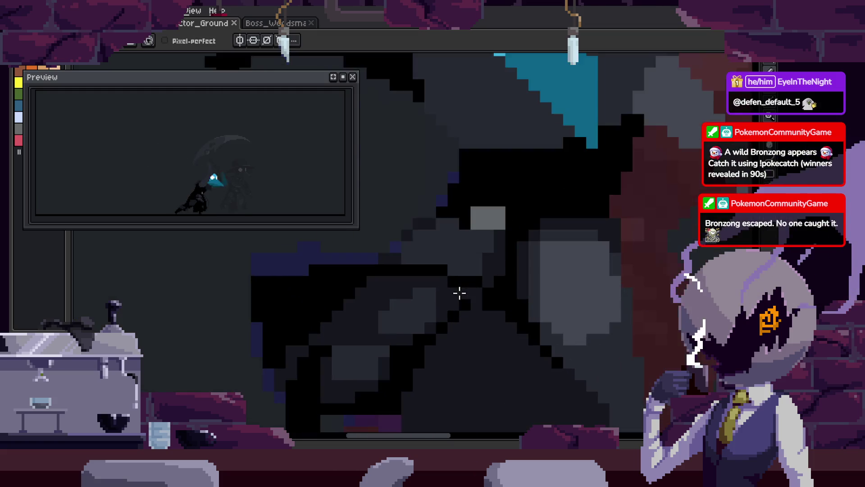
Paint one black pixel in the cloak and save
{"action": "key", "text": "i"}
{"action": "left_click", "coordinate": [421, 266]}
{"action": "scroll", "coordinate": [437, 270], "scroll_direction": "left", "scroll_amount": 1}
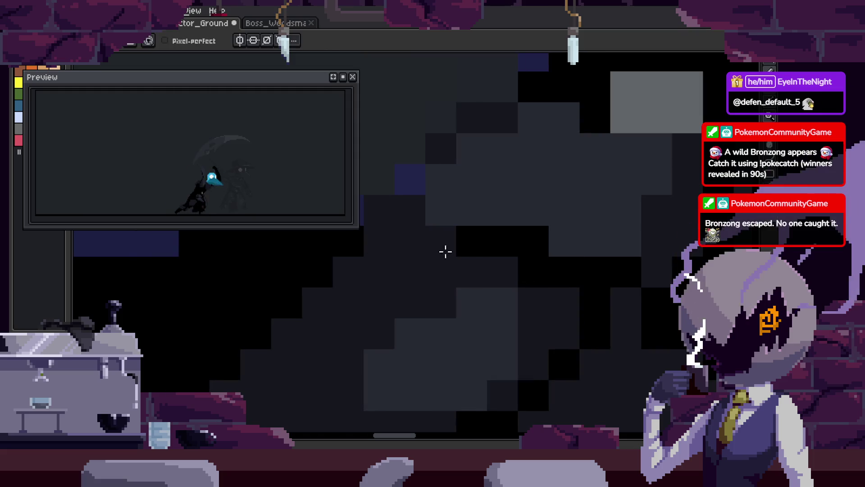
{"action": "key", "text": "b"}
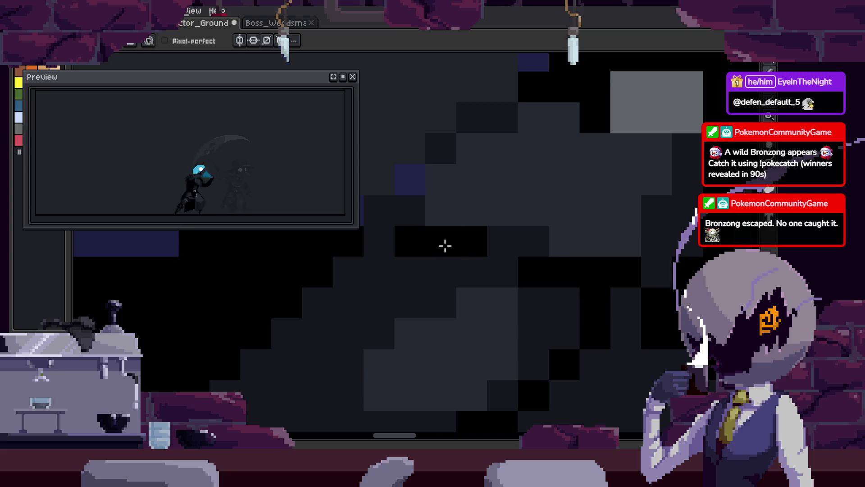
{"action": "scroll", "coordinate": [496, 261], "scroll_direction": "down", "scroll_amount": 2}
{"action": "key", "text": "ctrl+s"}
{"action": "scroll", "coordinate": [533, 274], "scroll_direction": "up", "scroll_amount": 2}
Move across the cloak, undo the last three pixel edits, and save
{"action": "left_click_drag", "start_coordinate": [533, 274], "coordinate": [508, 272]}
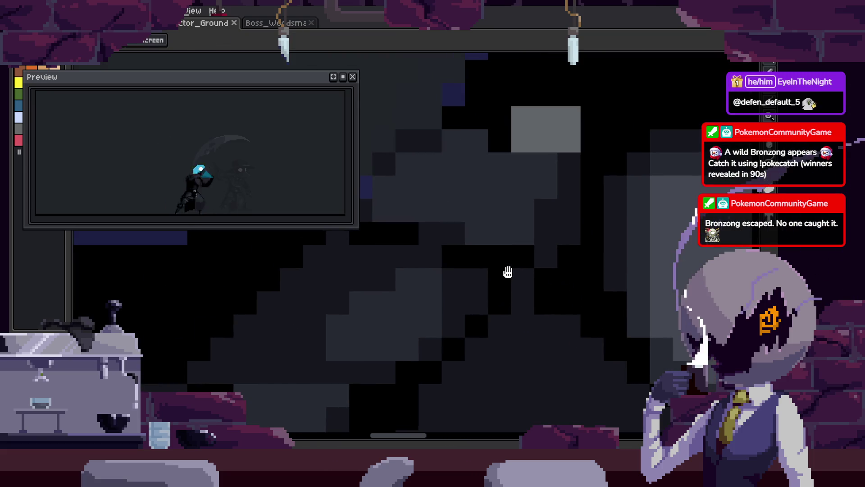
{"action": "scroll", "coordinate": [526, 260], "scroll_direction": "down", "scroll_amount": 2}
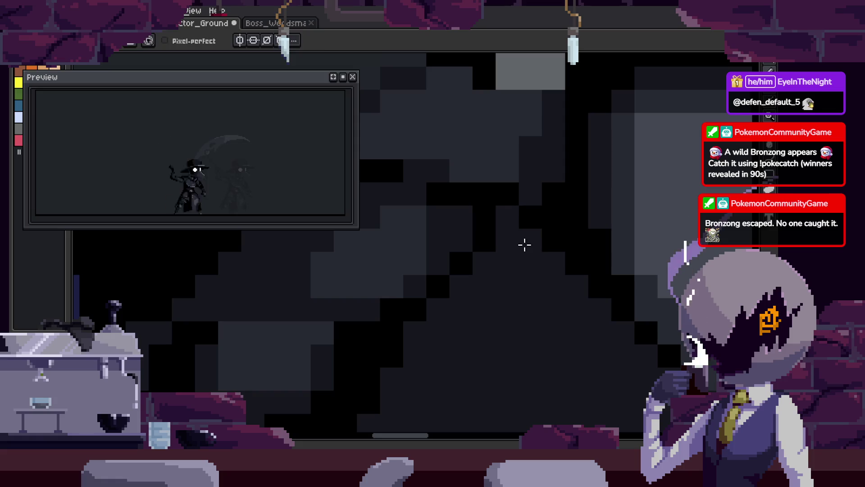
{"action": "scroll", "coordinate": [554, 267], "scroll_direction": "down", "scroll_amount": 5}
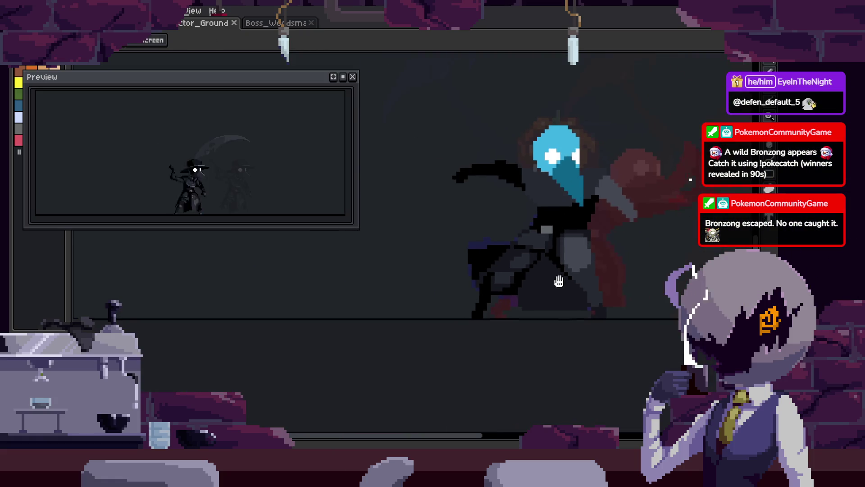
{"action": "scroll", "coordinate": [550, 257], "scroll_direction": "up", "scroll_amount": 5}
{"action": "left_click_drag", "start_coordinate": [509, 230], "coordinate": [515, 237]}
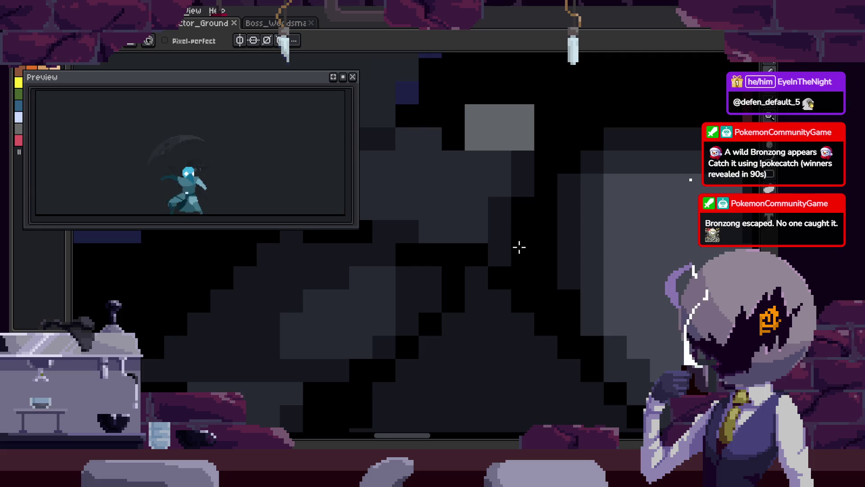
{"action": "key", "text": "ctrl+z"}
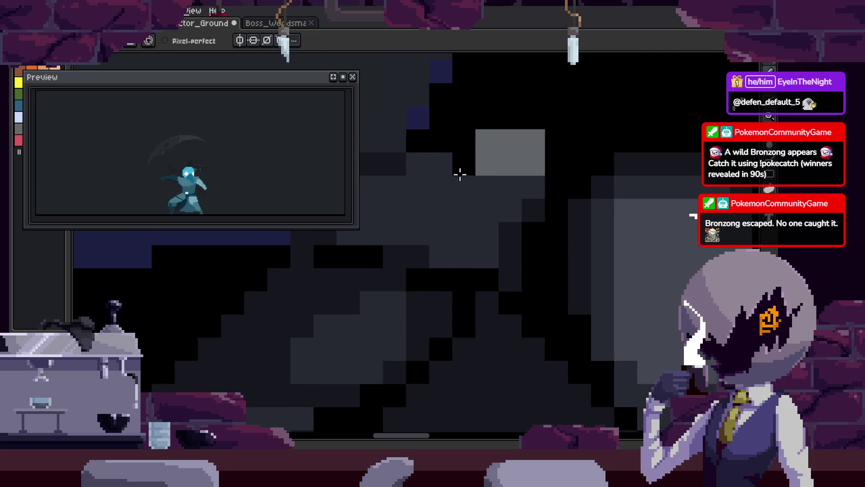
{"action": "key", "text": "ctrl+z"}
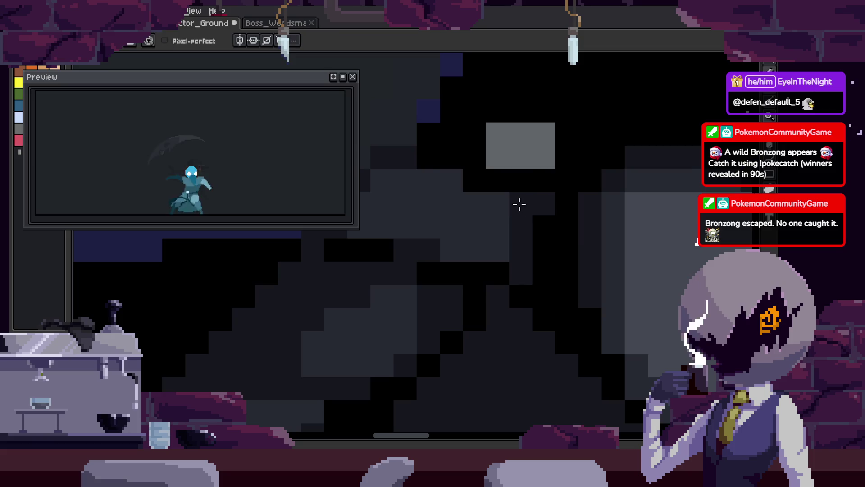
{"action": "key", "text": "ctrl+z"}
{"action": "key", "text": "ctrl+s"}
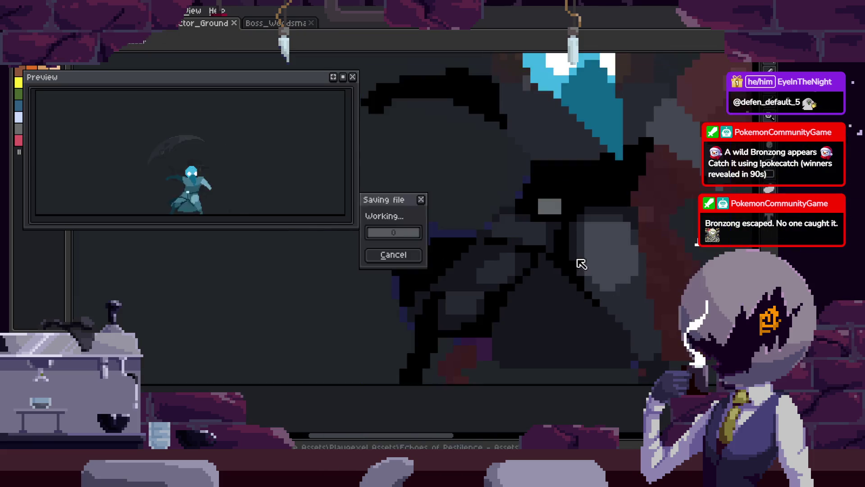
Paint another pixel in the cloak and save
{"action": "key", "text": "i"}
{"action": "key", "text": "b"}
{"action": "left_click", "coordinate": [483, 245]}
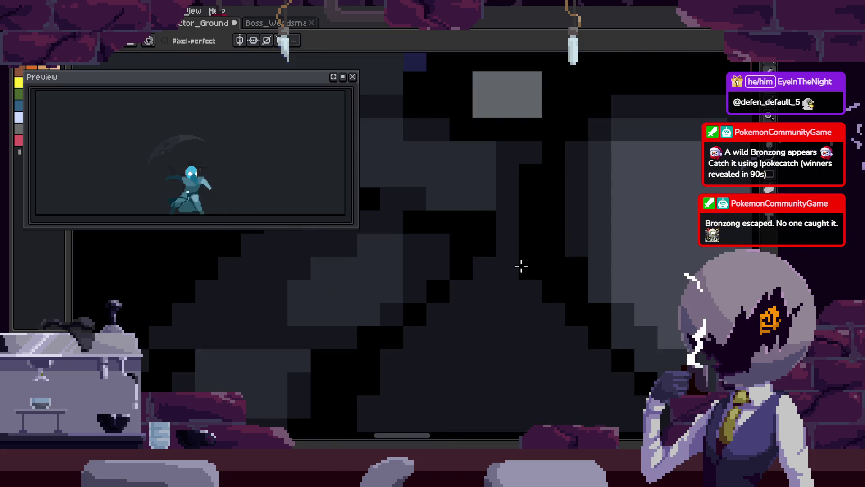
{"action": "key", "text": "ctrl+s"}
{"action": "scroll", "coordinate": [521, 266], "scroll_direction": "down", "scroll_amount": 3}
{"action": "scroll", "coordinate": [519, 266], "scroll_direction": "up", "scroll_amount": 4}
Sample the outline black and paint two black and two dark grey cloak pixels
{"action": "key", "text": "i"}
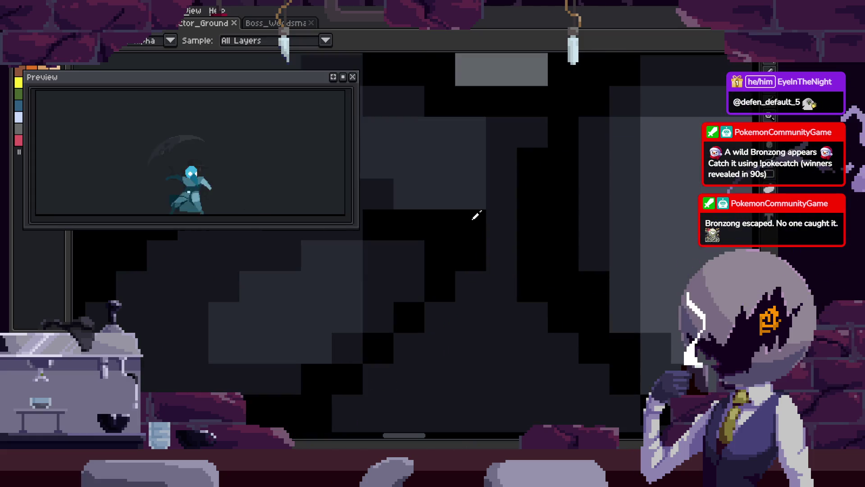
{"action": "left_click", "coordinate": [476, 215]}
{"action": "key", "text": "b"}
{"action": "left_click_drag", "start_coordinate": [496, 198], "coordinate": [484, 204]}
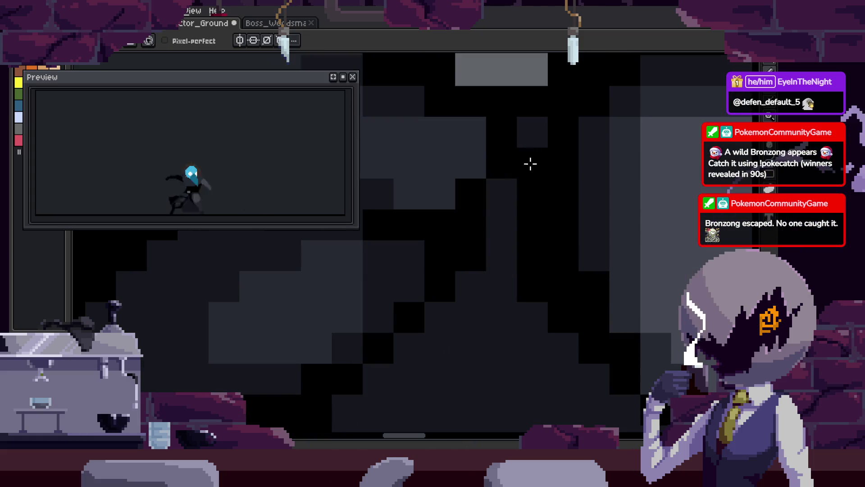
{"action": "left_click_drag", "start_coordinate": [529, 145], "coordinate": [521, 174]}
{"action": "scroll", "coordinate": [491, 276], "scroll_direction": "up", "scroll_amount": 2}
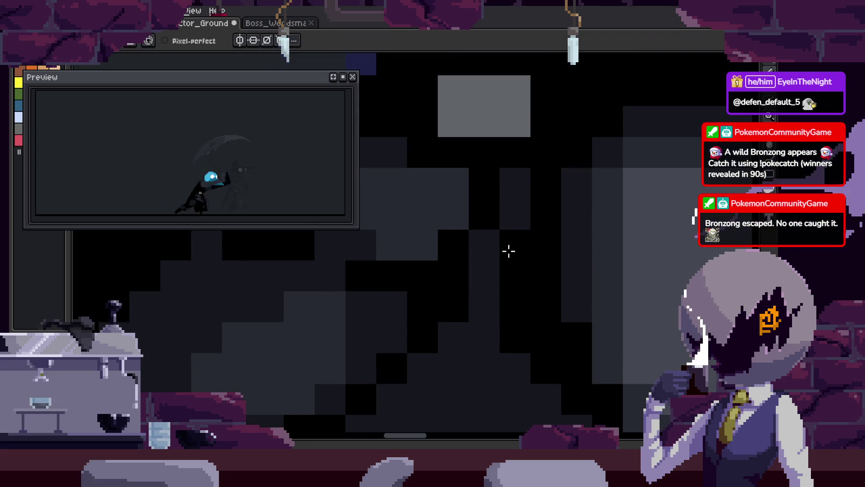
{"action": "key", "text": "b"}
{"action": "scroll", "coordinate": [527, 257], "scroll_direction": "down", "scroll_amount": 5}
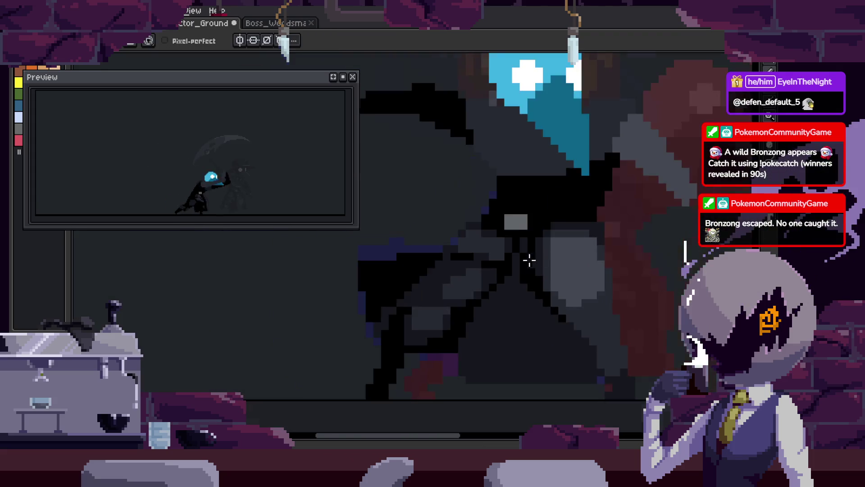
Step through the frames, play the scythe attack while zooming in, then save
{"action": "key", "text": "Return"}
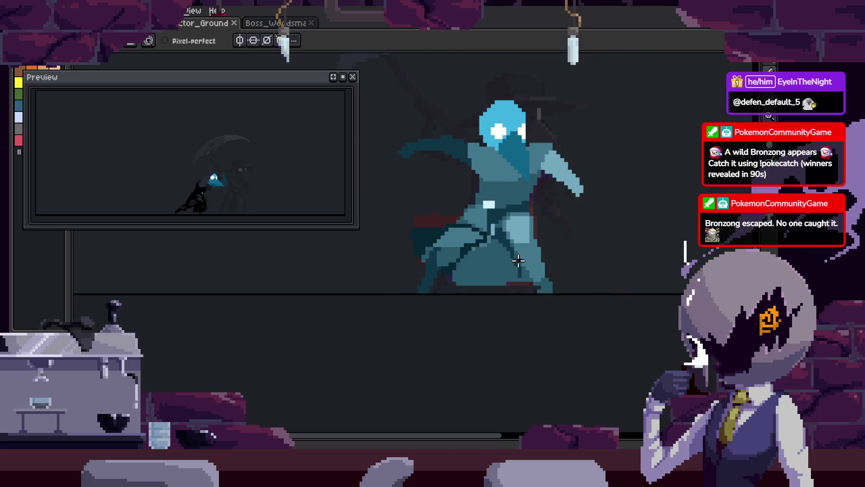
{"action": "key", "text": "Return"}
{"action": "scroll", "coordinate": [518, 260], "scroll_direction": "up", "scroll_amount": 3}
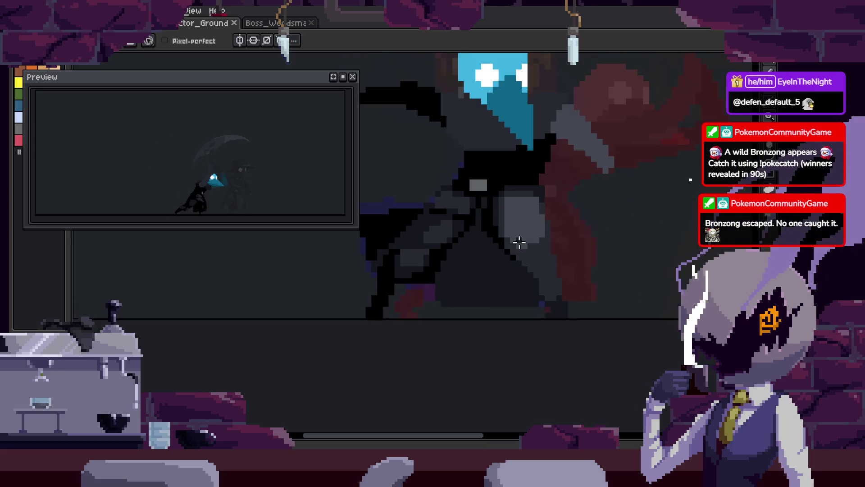
{"action": "scroll", "coordinate": [536, 270], "scroll_direction": "down", "scroll_amount": 2}
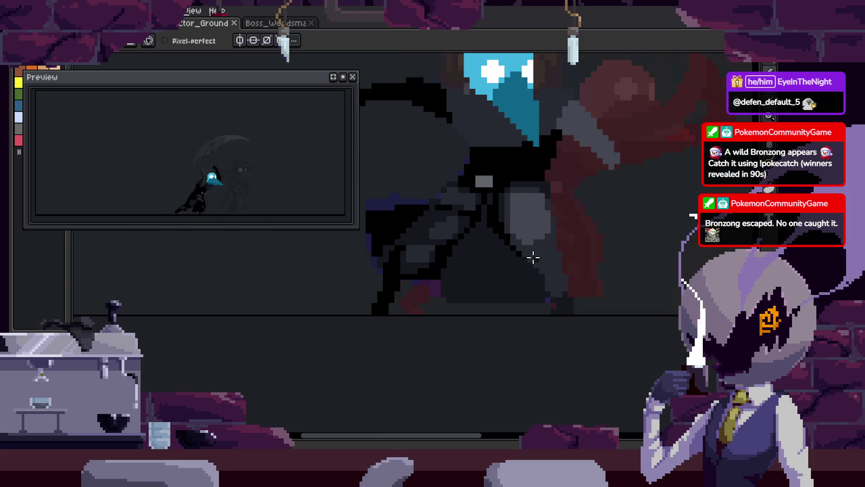
{"action": "key", "text": "Return"}
{"action": "scroll", "coordinate": [563, 307], "scroll_direction": "up", "scroll_amount": 1}
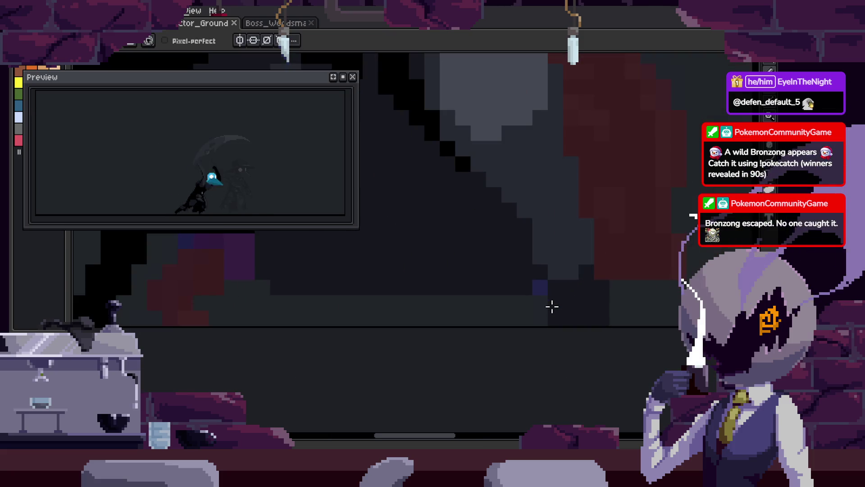
{"action": "scroll", "coordinate": [613, 292], "scroll_direction": "up", "scroll_amount": 2}
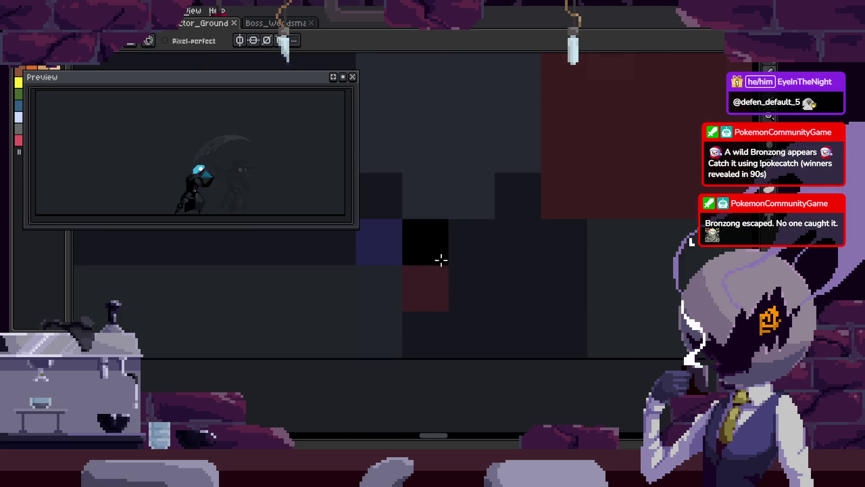
{"action": "scroll", "coordinate": [565, 312], "scroll_direction": "down", "scroll_amount": 1}
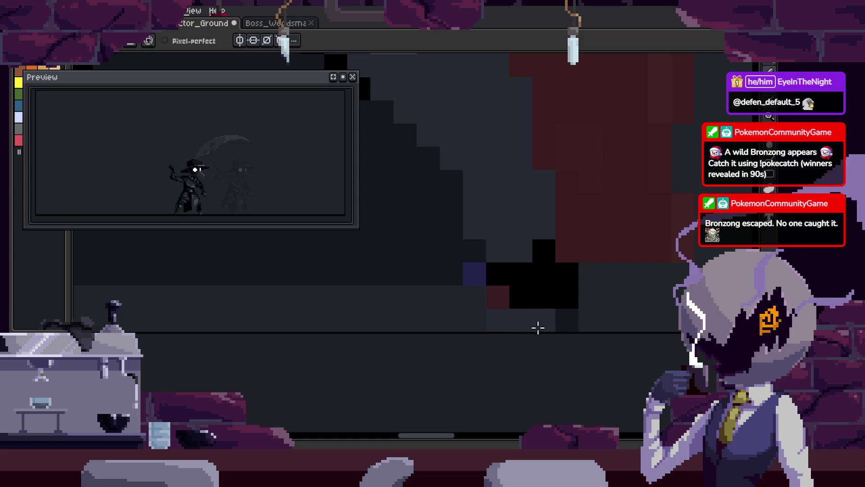
{"action": "scroll", "coordinate": [538, 327], "scroll_direction": "down", "scroll_amount": 2}
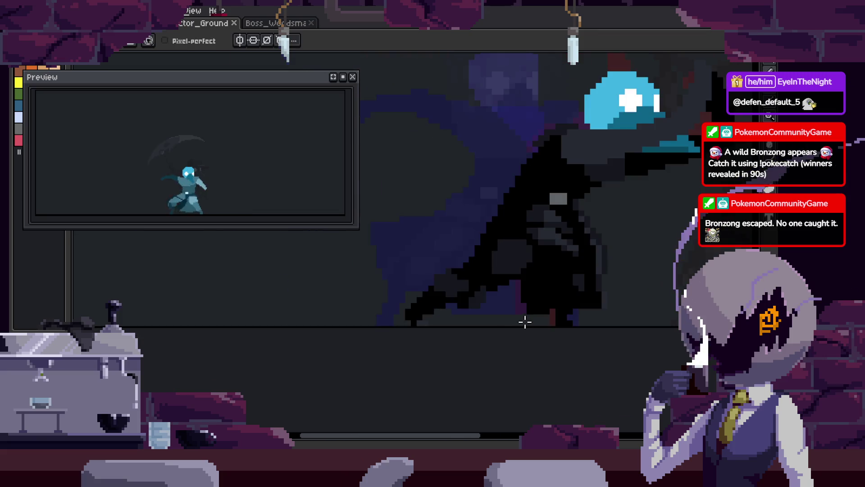
{"action": "scroll", "coordinate": [543, 313], "scroll_direction": "up", "scroll_amount": 2}
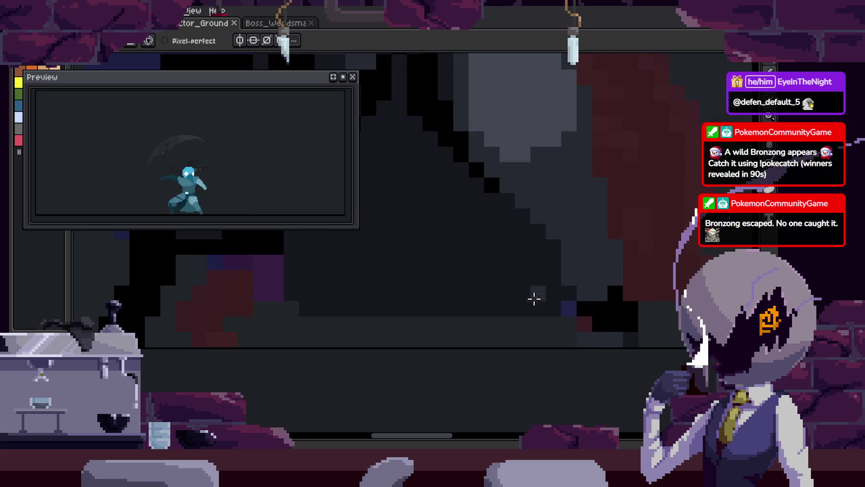
{"action": "scroll", "coordinate": [536, 299], "scroll_direction": "up", "scroll_amount": 1}
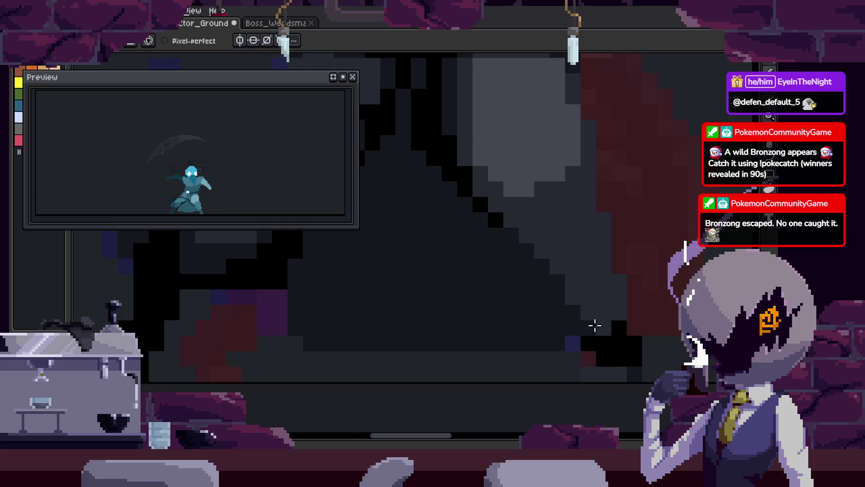
{"action": "scroll", "coordinate": [617, 310], "scroll_direction": "down", "scroll_amount": 2}
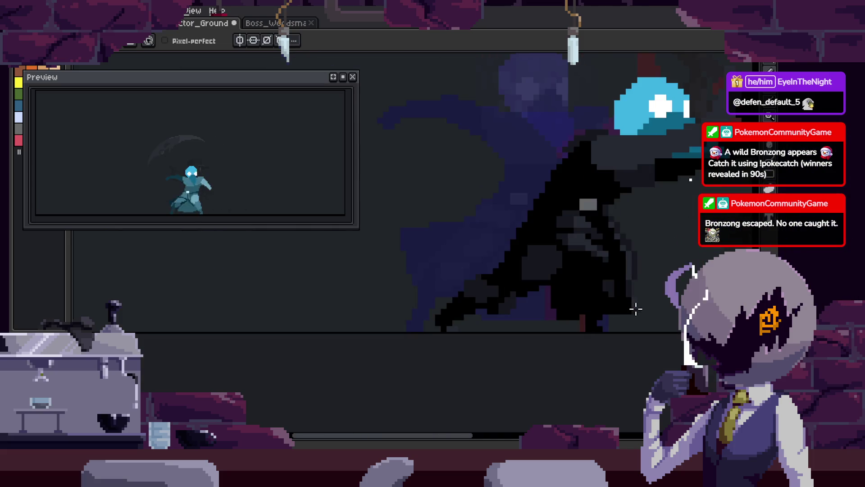
{"action": "key", "text": "Return"}
{"action": "key", "text": "ctrl+s"}
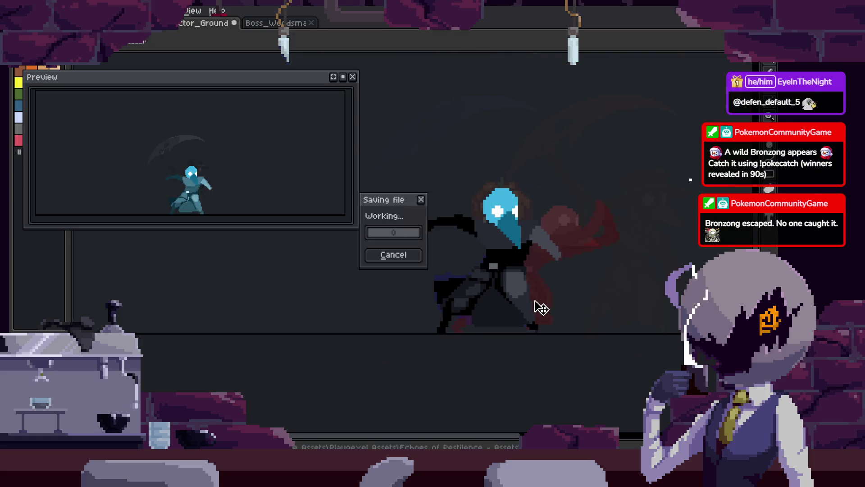
Sample a shading colour from the canvas, save, and move the view across the sprite
{"action": "scroll", "coordinate": [536, 302], "scroll_direction": "up", "scroll_amount": 1}
{"action": "key", "text": "m"}
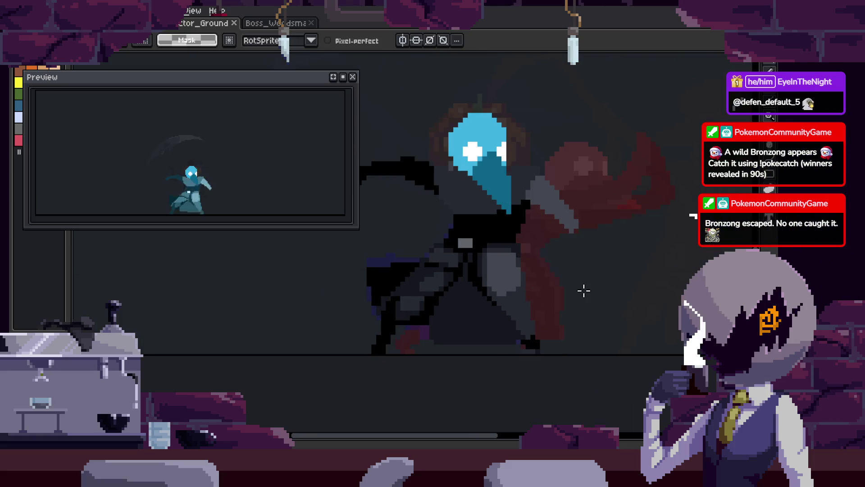
{"action": "scroll", "coordinate": [558, 286], "scroll_direction": "up", "scroll_amount": 1}
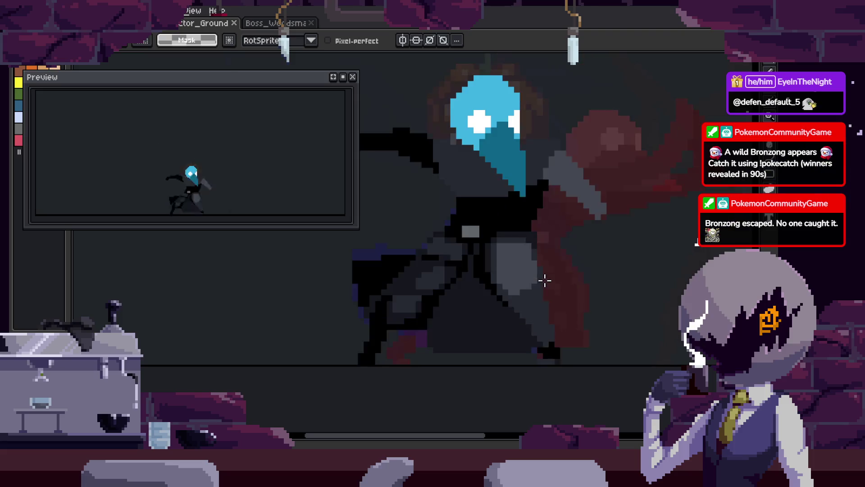
{"action": "scroll", "coordinate": [544, 280], "scroll_direction": "up", "scroll_amount": 2}
{"action": "key", "text": "i"}
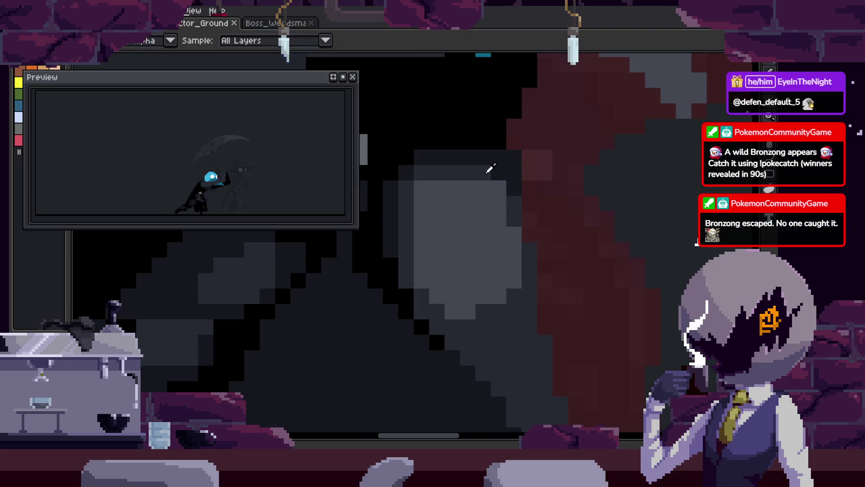
{"action": "key", "text": "ctrl+s"}
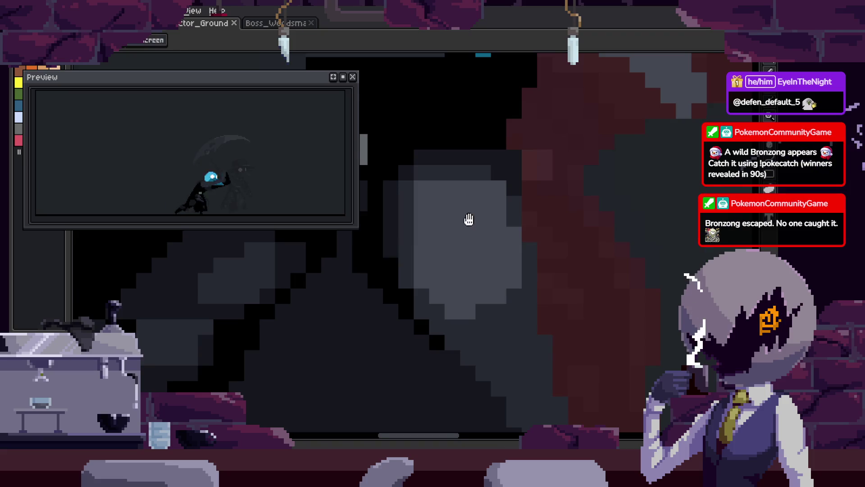
{"action": "key", "text": "i"}
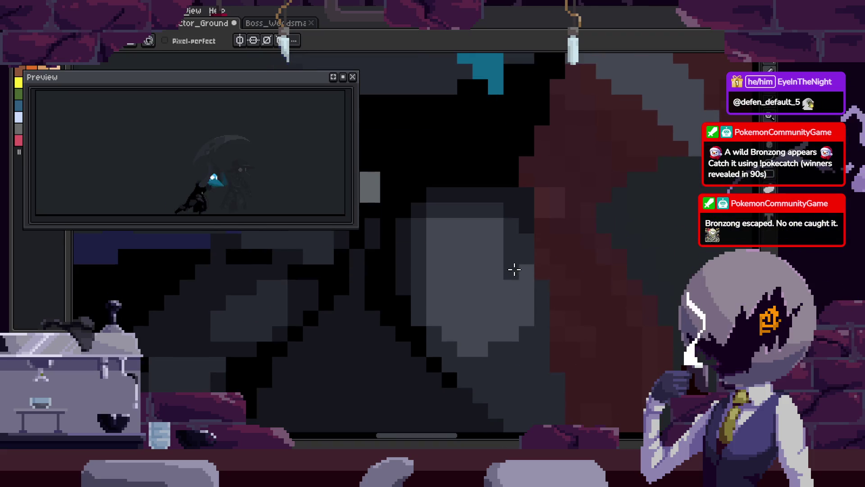
{"action": "key", "text": "i"}
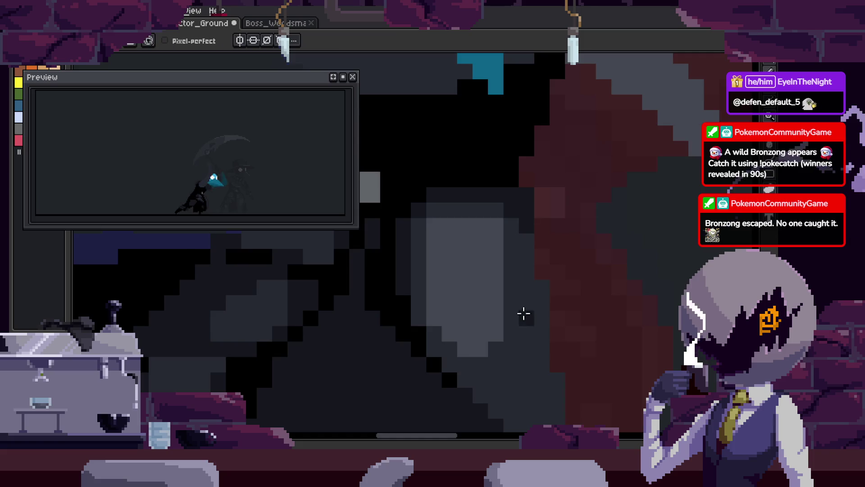
{"action": "scroll", "coordinate": [546, 322], "scroll_direction": "up", "scroll_amount": 1}
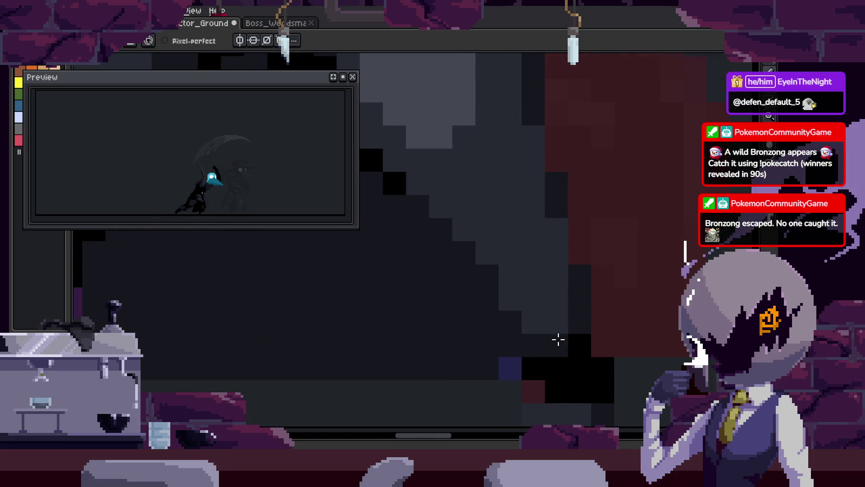
{"action": "key", "text": "ctrl+s"}
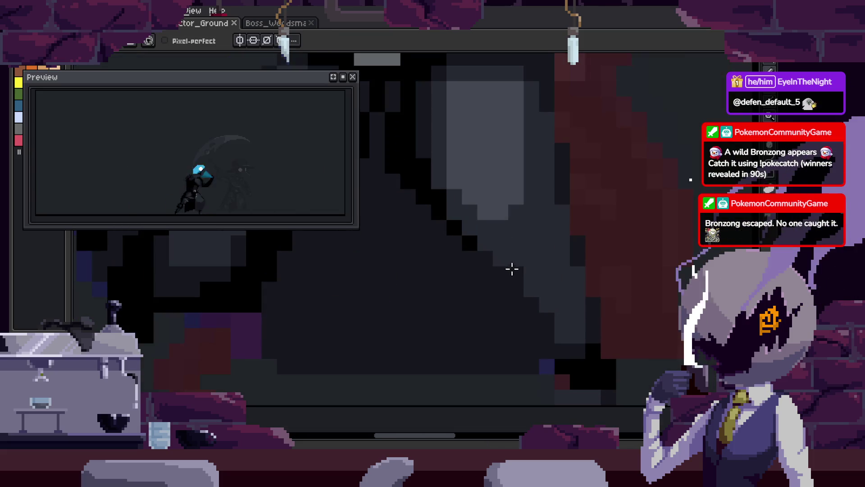
{"action": "scroll", "coordinate": [486, 286], "scroll_direction": "down", "scroll_amount": 8}
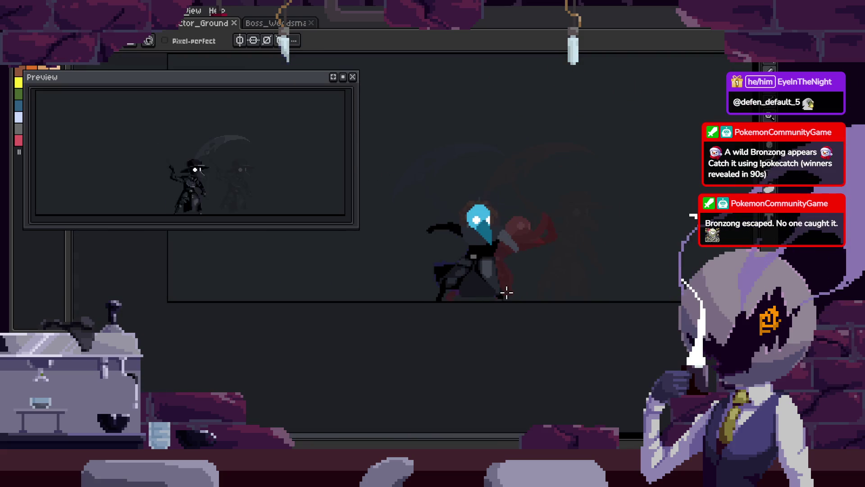
{"action": "left_click_drag", "start_coordinate": [506, 291], "coordinate": [532, 301]}
{"action": "scroll", "coordinate": [533, 302], "scroll_direction": "up", "scroll_amount": 5}
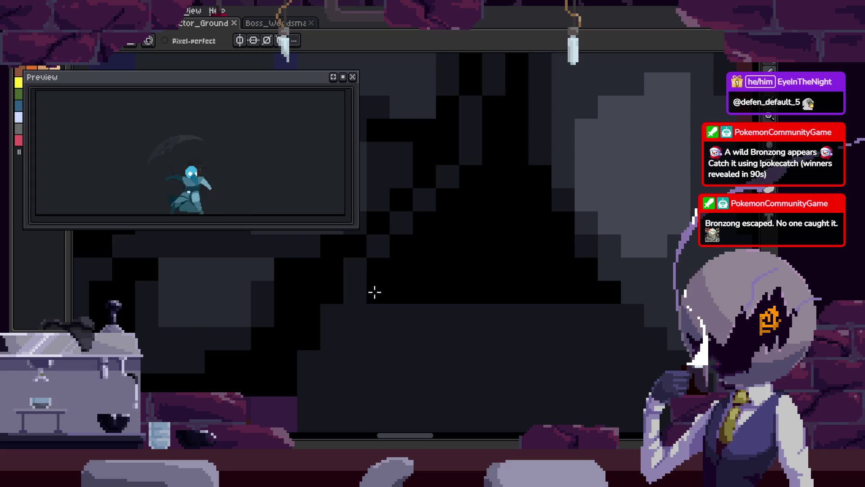
Repaint two black body pixels dark grey and save
{"action": "left_click", "coordinate": [359, 342], "text": "alt"}
{"action": "left_click", "coordinate": [380, 284]}
{"action": "scroll", "coordinate": [631, 309], "scroll_direction": "down", "scroll_amount": 3}
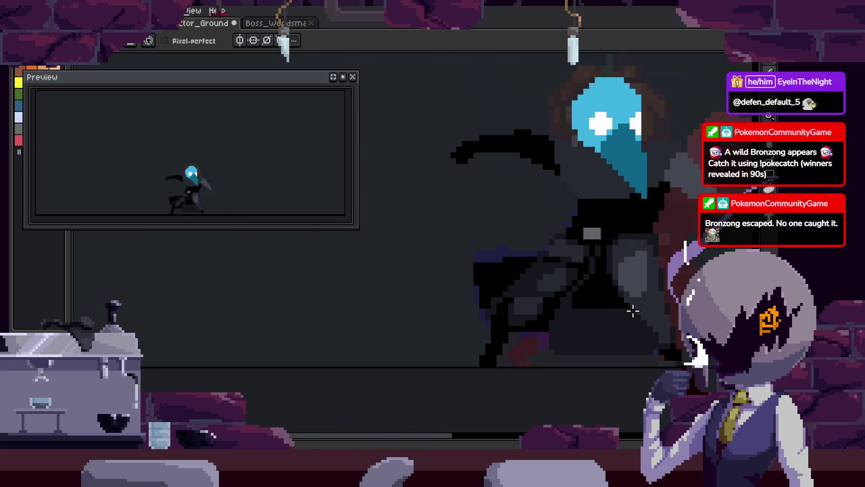
{"action": "scroll", "coordinate": [533, 272], "scroll_direction": "up", "scroll_amount": 4}
{"action": "left_click_drag", "start_coordinate": [652, 323], "coordinate": [562, 315]}
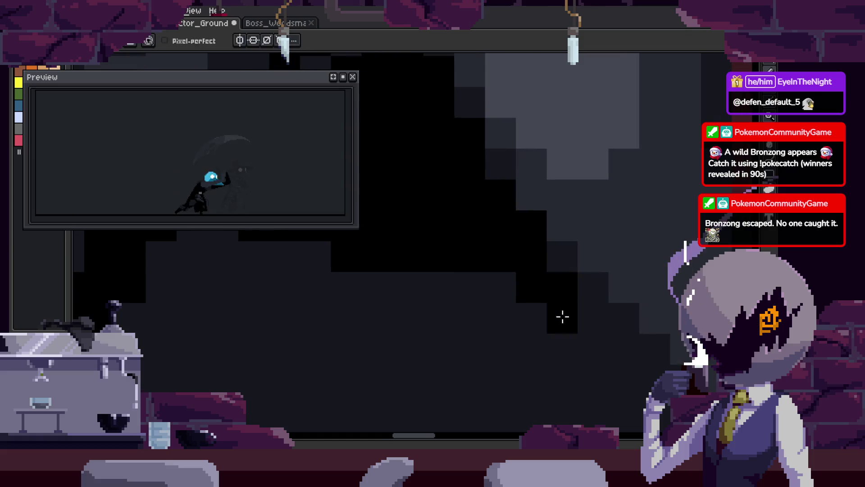
{"action": "key", "text": "ctrl+s"}
Show the frames timeline and play the attack animation
{"action": "scroll", "coordinate": [571, 285], "scroll_direction": "down", "scroll_amount": 5}
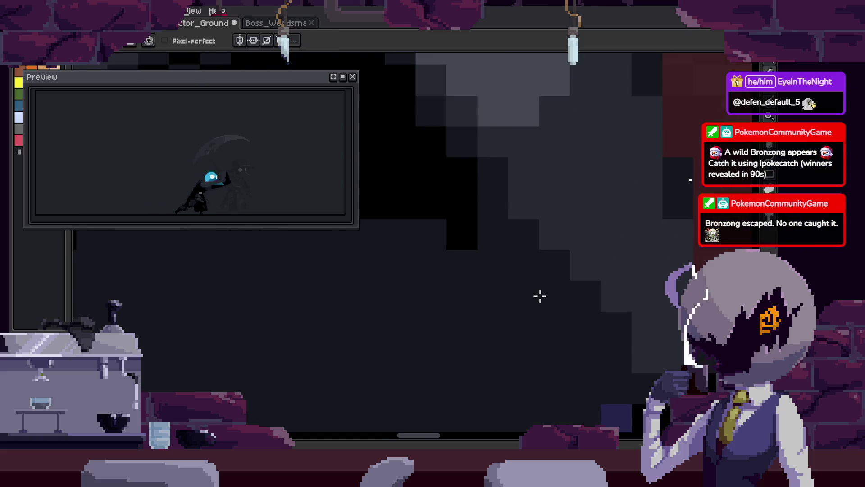
{"action": "scroll", "coordinate": [571, 306], "scroll_direction": "down", "scroll_amount": 2}
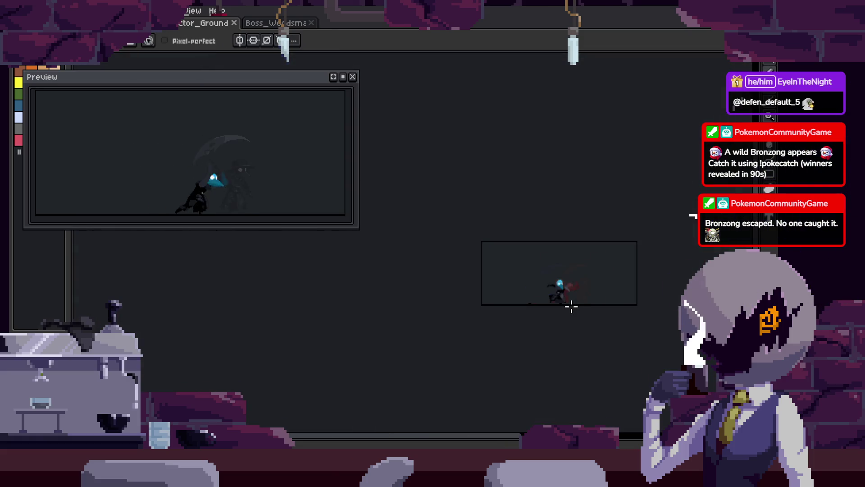
{"action": "scroll", "coordinate": [572, 307], "scroll_direction": "up", "scroll_amount": 2}
{"action": "key", "text": "Tab"}
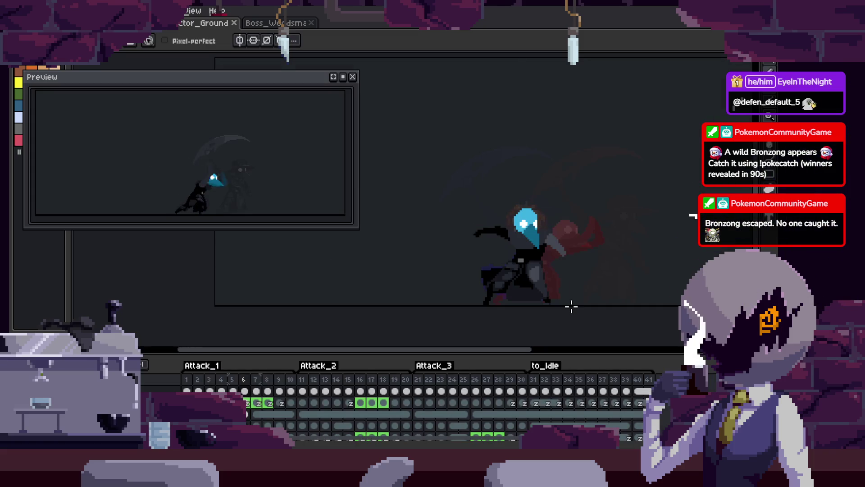
{"action": "key", "text": "Return"}
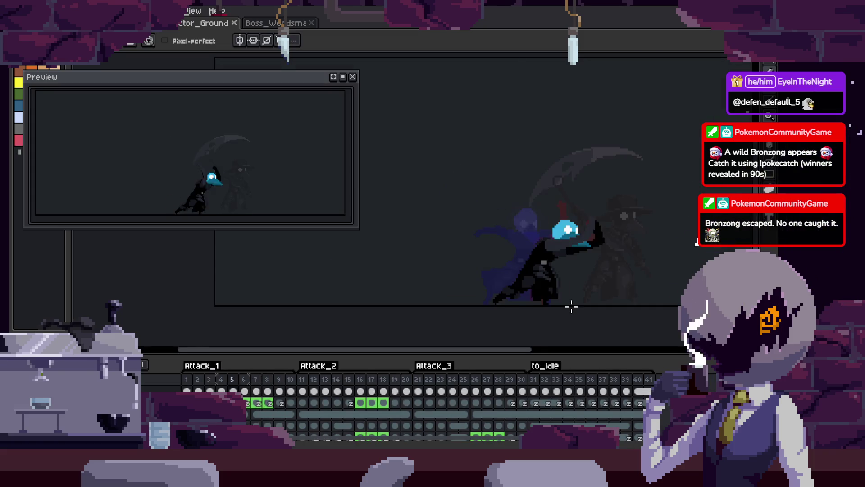
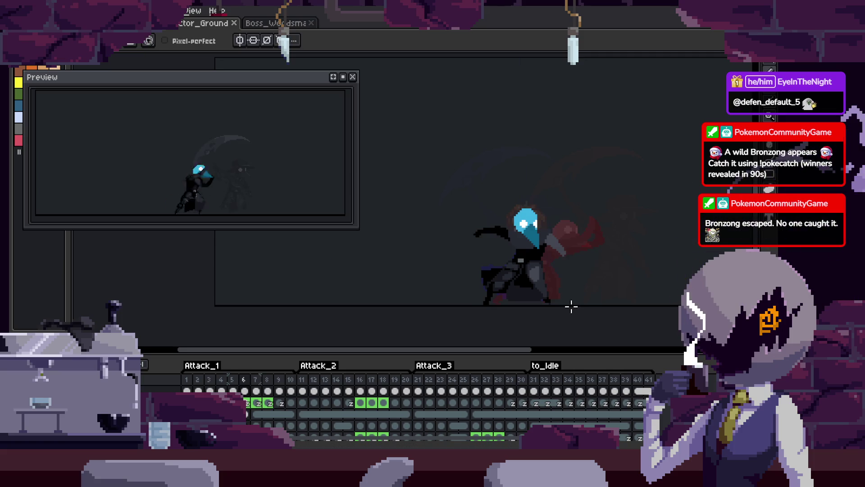
Zoom in on the plague doctor's cloak with the timeline hidden, then save the sprite
{"action": "scroll", "coordinate": [571, 306], "scroll_direction": "up", "scroll_amount": 5}
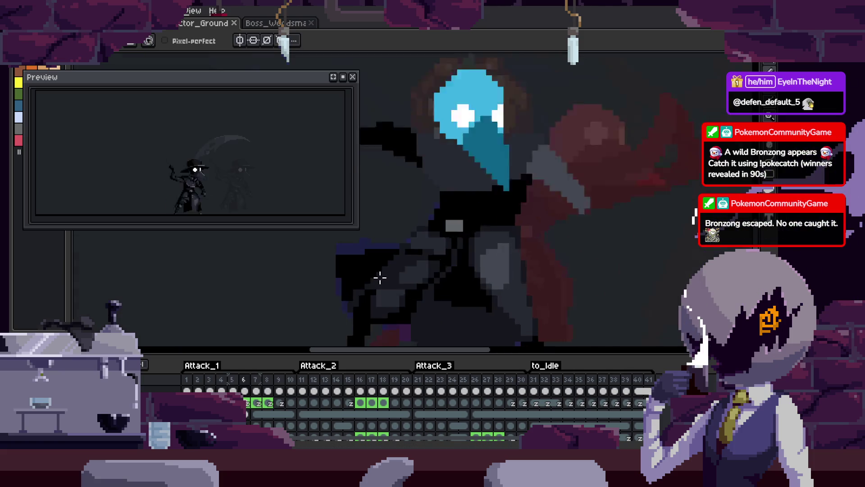
{"action": "scroll", "coordinate": [380, 278], "scroll_direction": "up", "scroll_amount": 2}
{"action": "scroll", "coordinate": [396, 270], "scroll_direction": "down", "scroll_amount": 4}
{"action": "scroll", "coordinate": [492, 231], "scroll_direction": "up", "scroll_amount": 2}
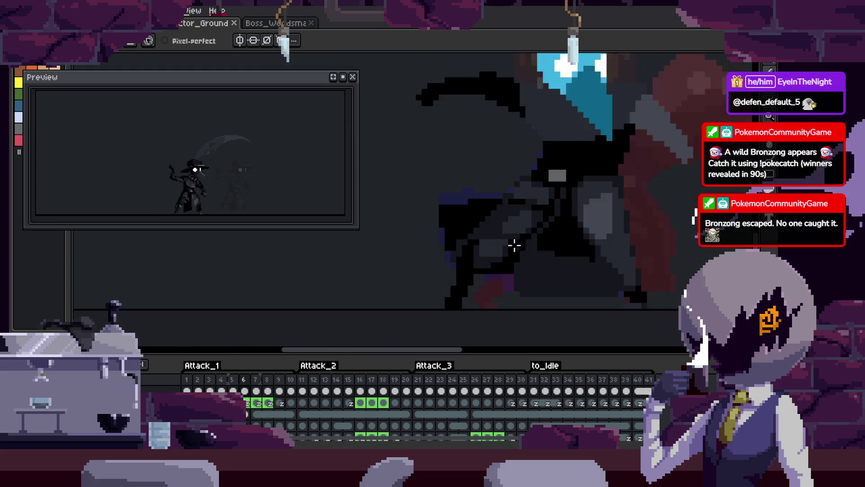
{"action": "scroll", "coordinate": [514, 246], "scroll_direction": "up", "scroll_amount": 2}
{"action": "scroll", "coordinate": [448, 224], "scroll_direction": "up", "scroll_amount": 3}
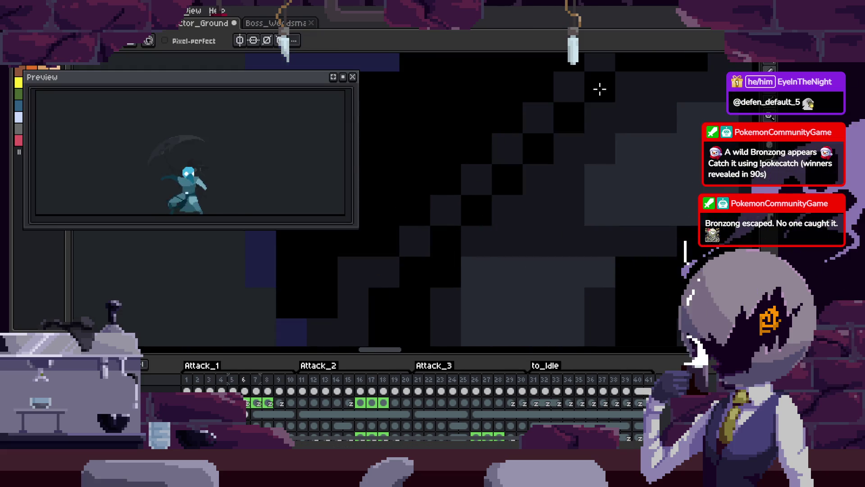
{"action": "scroll", "coordinate": [495, 228], "scroll_direction": "down", "scroll_amount": 2}
{"action": "key", "text": "Tab"}
{"action": "scroll", "coordinate": [385, 278], "scroll_direction": "up", "scroll_amount": 1}
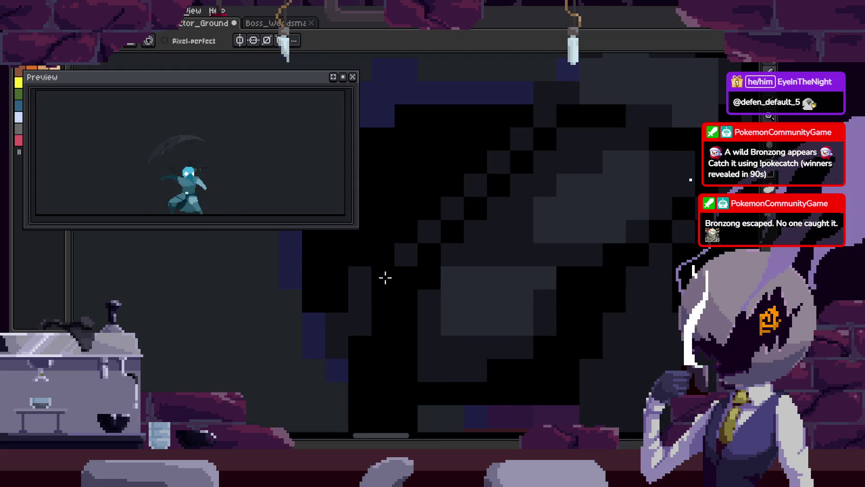
{"action": "left_click_drag", "start_coordinate": [463, 255], "coordinate": [434, 262]}
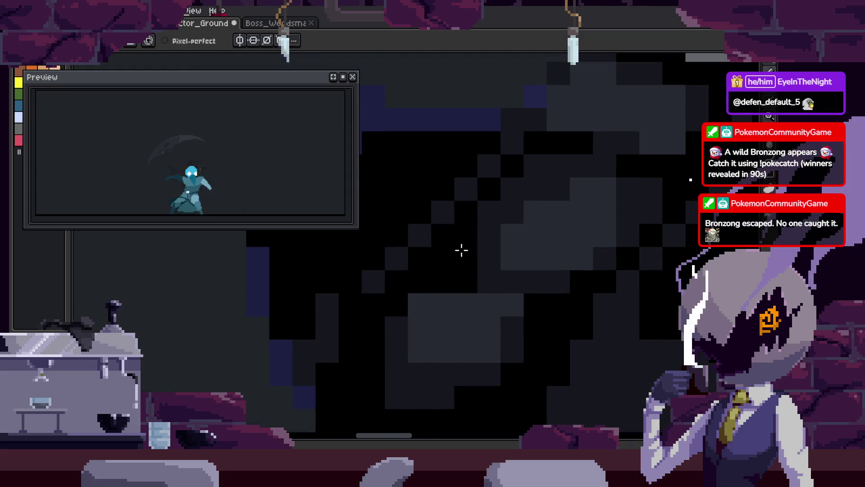
{"action": "scroll", "coordinate": [464, 246], "scroll_direction": "up", "scroll_amount": 2}
{"action": "scroll", "coordinate": [503, 205], "scroll_direction": "down", "scroll_amount": 2}
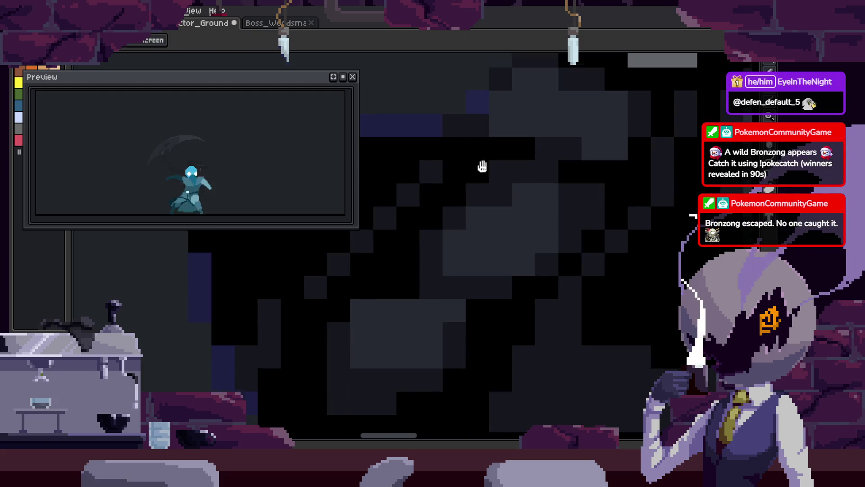
{"action": "scroll", "coordinate": [555, 195], "scroll_direction": "up", "scroll_amount": 2}
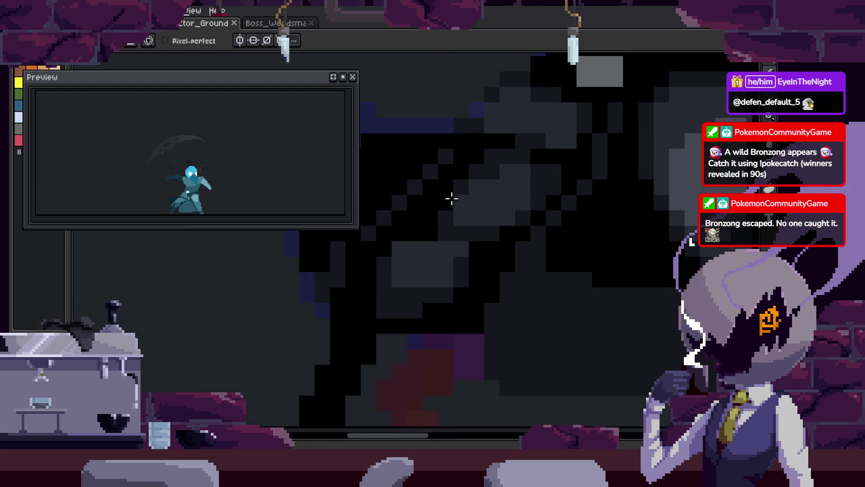
{"action": "scroll", "coordinate": [449, 196], "scroll_direction": "down", "scroll_amount": 3}
{"action": "key", "text": "ctrl+s"}
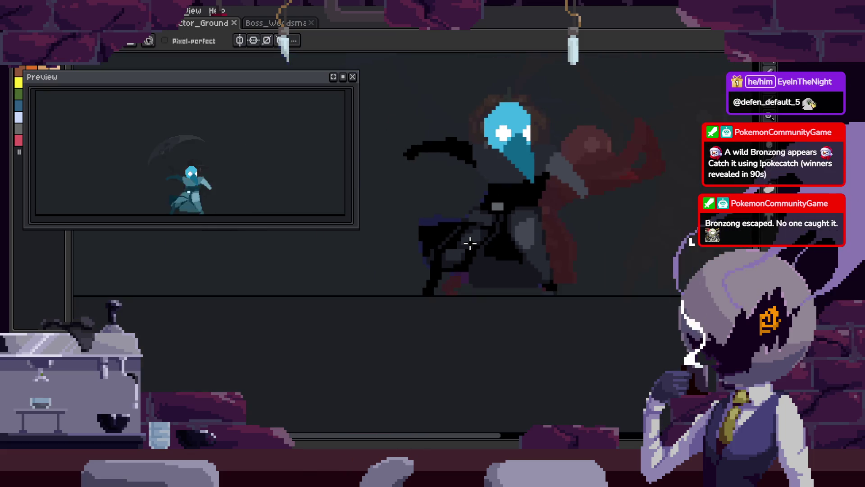
Paint grey shading pixels into the cloak and turn some grey cloak pixels black
{"action": "scroll", "coordinate": [514, 250], "scroll_direction": "up", "scroll_amount": 3}
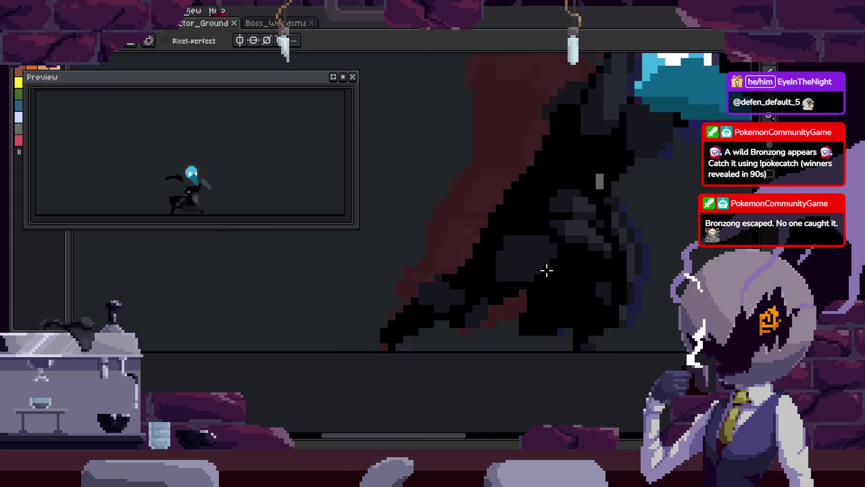
{"action": "key", "text": "b"}
{"action": "scroll", "coordinate": [557, 245], "scroll_direction": "up", "scroll_amount": 2}
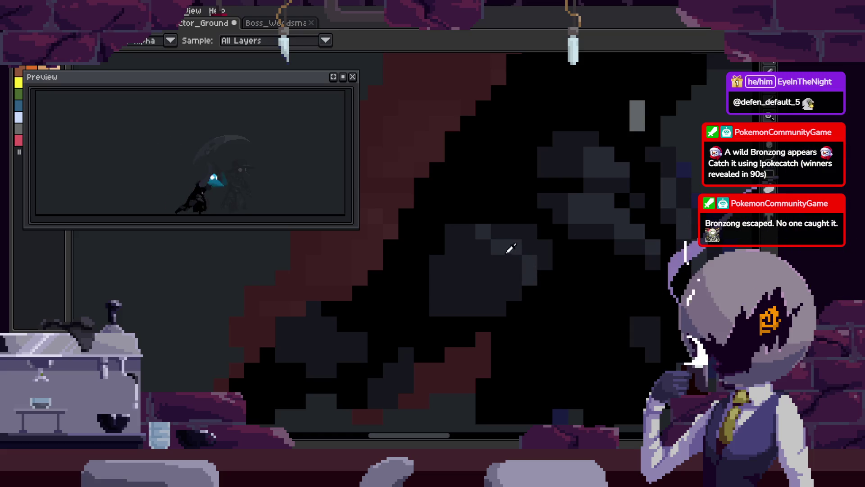
{"action": "key", "text": "b"}
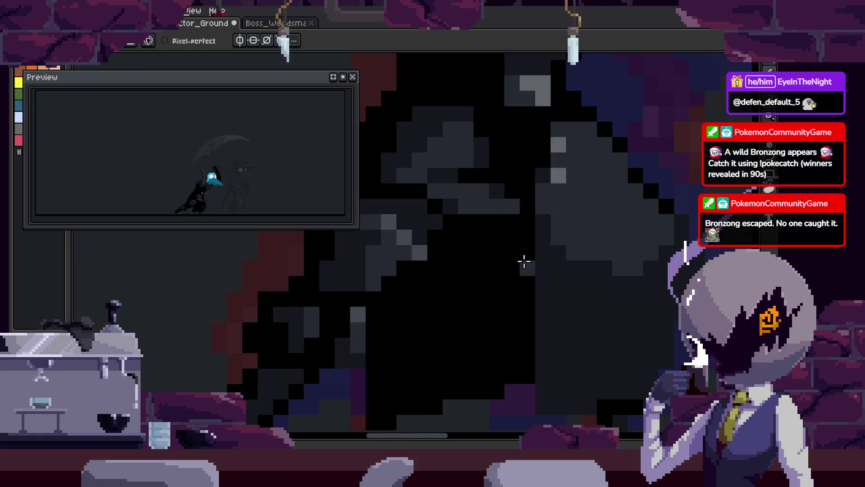
{"action": "key", "text": "b"}
{"action": "scroll", "coordinate": [542, 272], "scroll_direction": "up", "scroll_amount": 2}
{"action": "mouse_move", "coordinate": [469, 195]}
{"action": "left_mouse_down"}
{"action": "mouse_move", "coordinate": [483, 280]}
{"action": "mouse_move", "coordinate": [502, 280]}
{"action": "mouse_move", "coordinate": [529, 218]}
{"action": "left_mouse_up"}
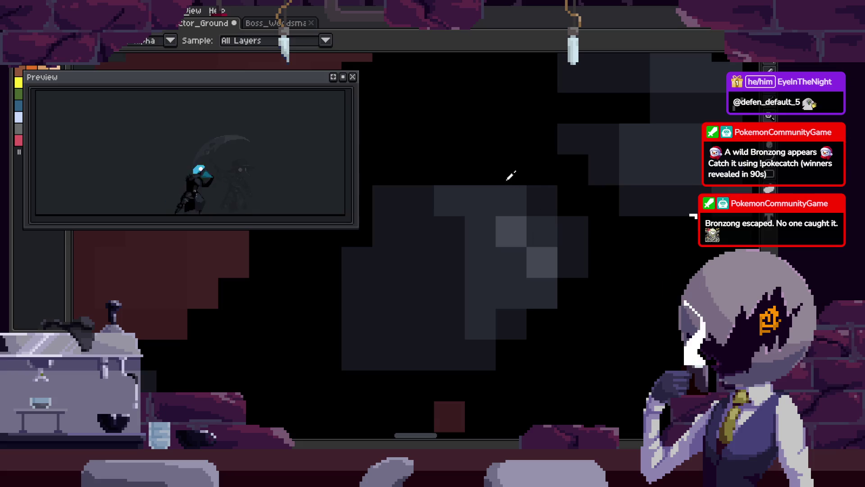
{"action": "mouse_move", "coordinate": [426, 195]}
{"action": "left_mouse_down"}
{"action": "mouse_move", "coordinate": [421, 201]}
{"action": "mouse_move", "coordinate": [431, 201]}
{"action": "left_mouse_up"}
{"action": "mouse_move", "coordinate": [392, 225]}
{"action": "left_mouse_down"}
{"action": "mouse_move", "coordinate": [380, 231]}
{"action": "mouse_move", "coordinate": [443, 232]}
{"action": "mouse_move", "coordinate": [503, 263]}
{"action": "left_mouse_up"}
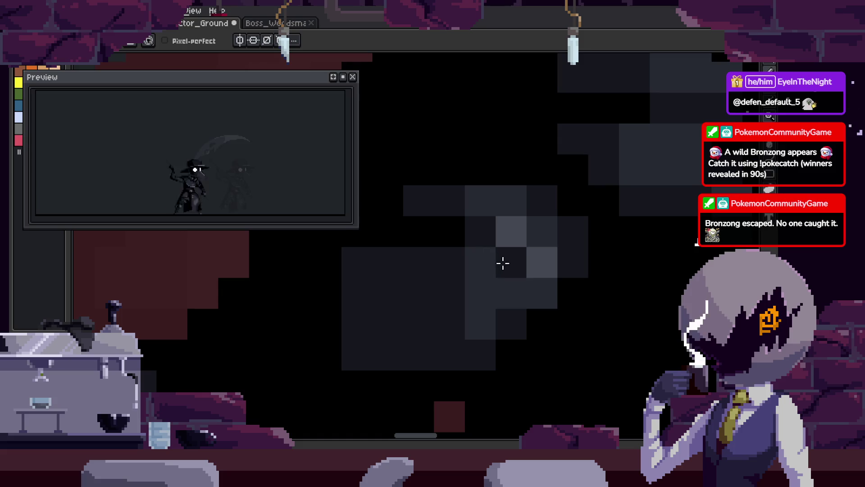
Save the shaded cloak with Ctrl+S
{"action": "scroll", "coordinate": [503, 263], "scroll_direction": "down", "scroll_amount": 5}
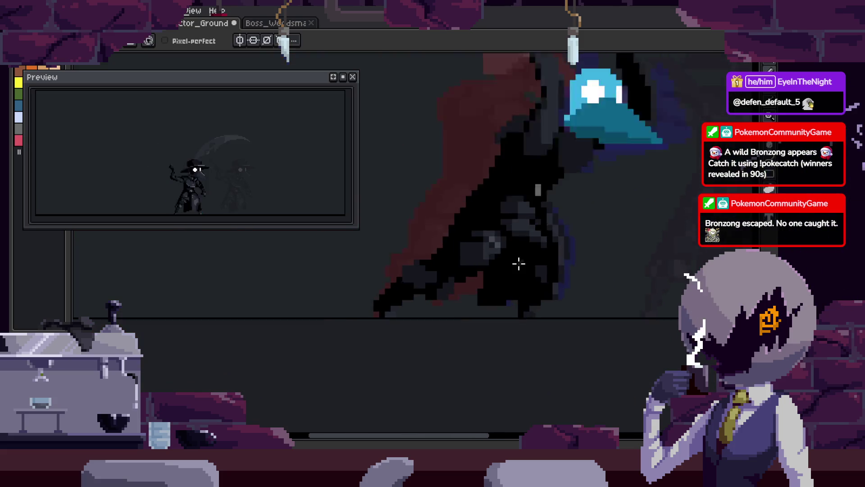
{"action": "scroll", "coordinate": [517, 255], "scroll_direction": "down", "scroll_amount": 2}
{"action": "key", "text": "ctrl+s"}
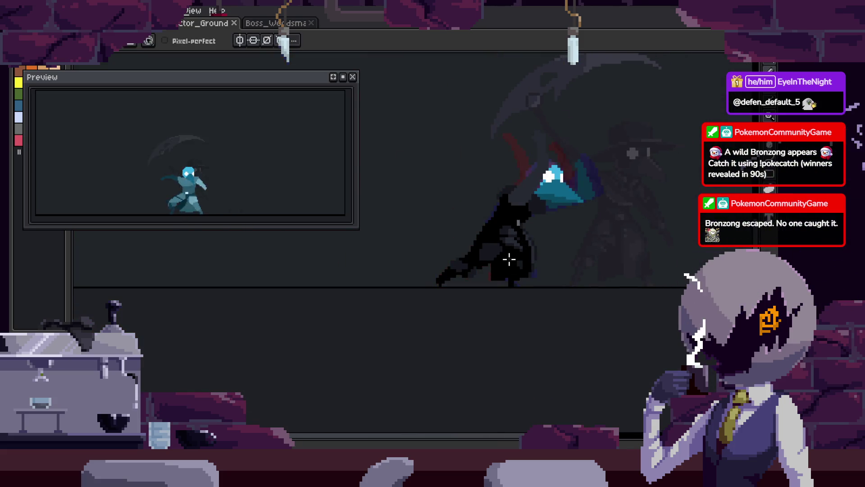
{"action": "scroll", "coordinate": [486, 252], "scroll_direction": "up", "scroll_amount": 3}
Lasso-select a part of the cloak and move it lower
{"action": "key", "text": "q"}
{"action": "left_click_drag", "start_coordinate": [504, 195], "coordinate": [560, 218]}
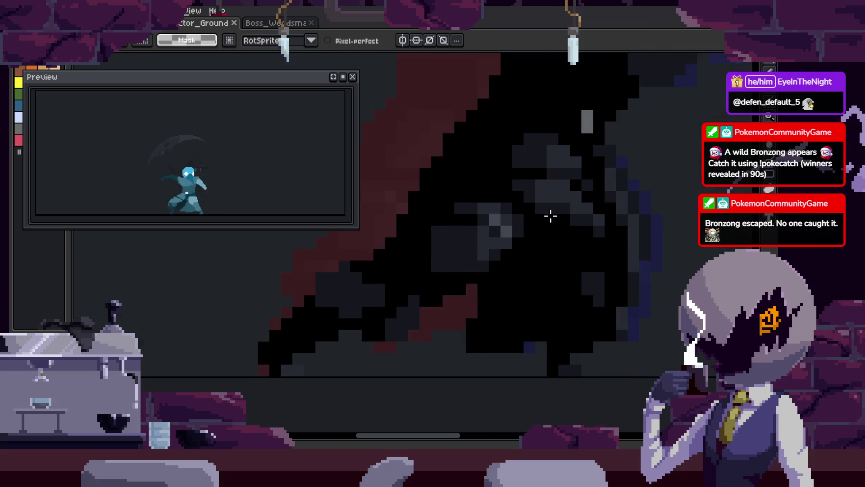
{"action": "left_click_drag", "start_coordinate": [546, 251], "coordinate": [533, 271]}
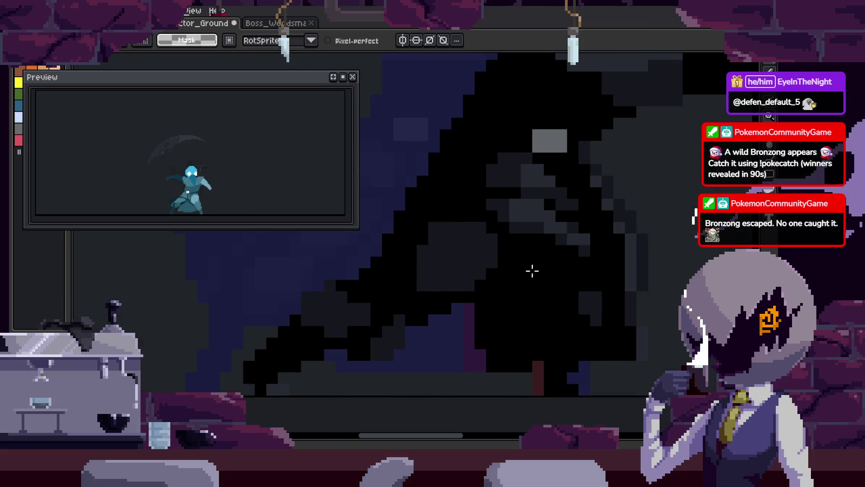
{"action": "scroll", "coordinate": [460, 253], "scroll_direction": "up", "scroll_amount": 3}
Stop the animation playback and sample the cloak's grey and black shades
{"action": "key", "text": "b"}
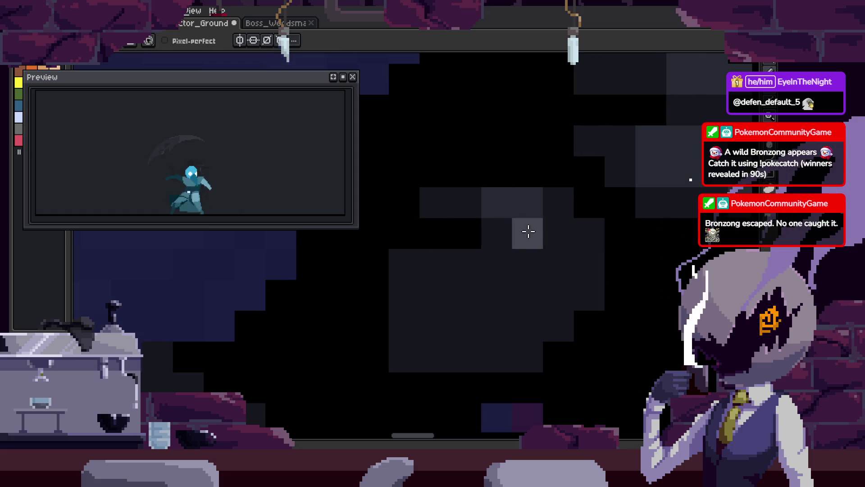
{"action": "key", "text": "Return"}
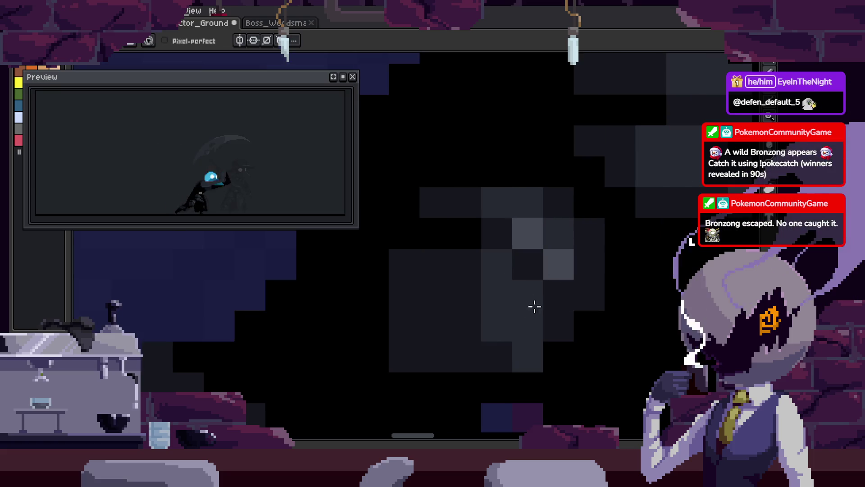
{"action": "scroll", "coordinate": [568, 282], "scroll_direction": "up", "scroll_amount": 2}
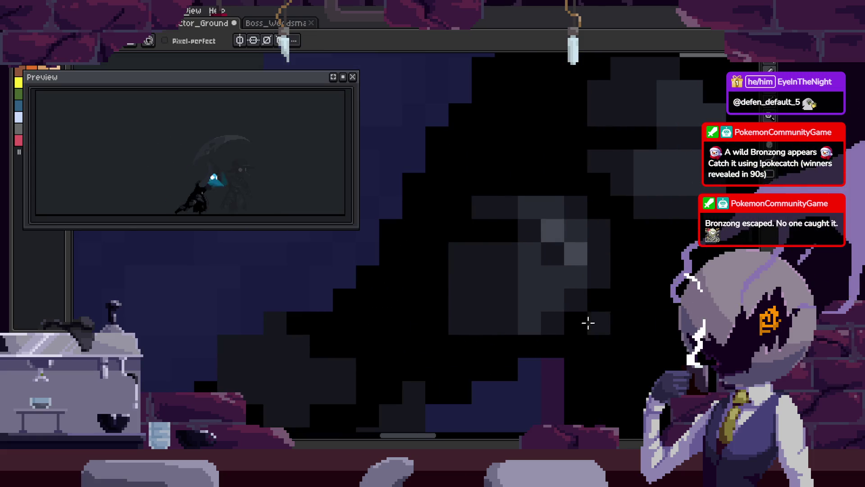
{"action": "scroll", "coordinate": [500, 317], "scroll_direction": "down", "scroll_amount": 5}
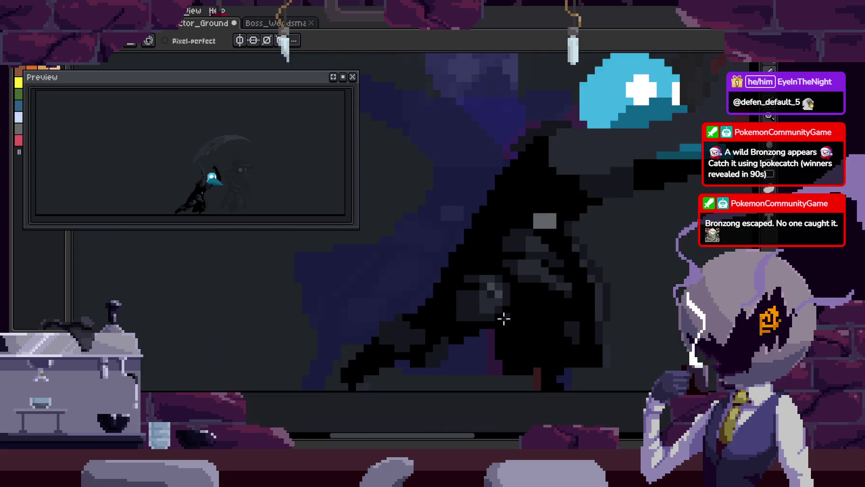
{"action": "key", "text": "h"}
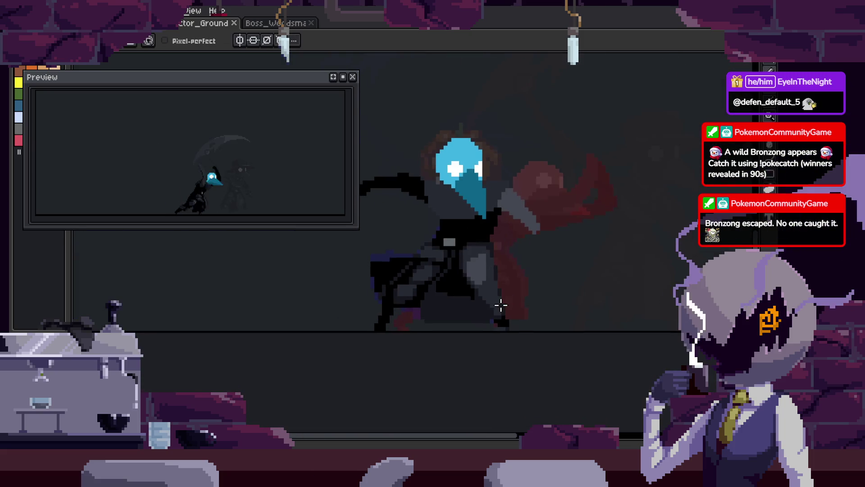
{"action": "scroll", "coordinate": [501, 312], "scroll_direction": "up", "scroll_amount": 4}
{"action": "key", "text": "i"}
{"action": "scroll", "coordinate": [495, 212], "scroll_direction": "up", "scroll_amount": 1}
{"action": "key", "text": "b"}
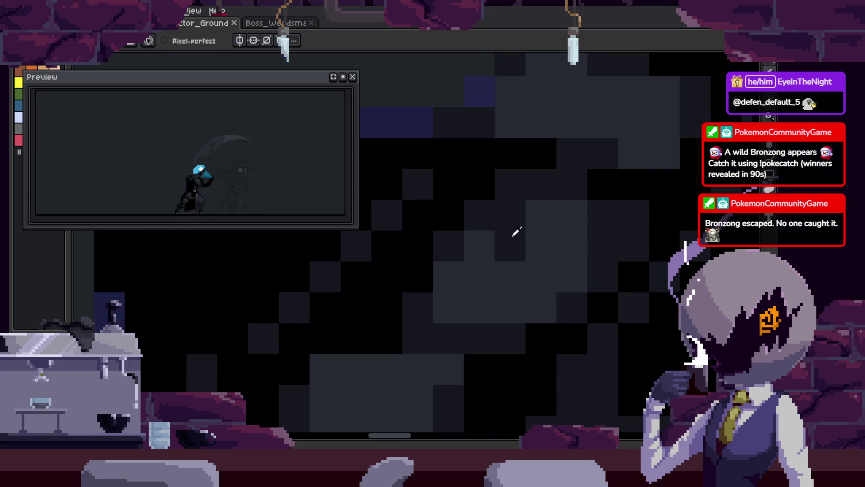
{"action": "scroll", "coordinate": [532, 239], "scroll_direction": "down", "scroll_amount": 3}
{"action": "key", "text": "i"}
{"action": "scroll", "coordinate": [541, 252], "scroll_direction": "up", "scroll_amount": 3}
{"action": "key", "text": "b"}
{"action": "scroll", "coordinate": [550, 261], "scroll_direction": "down", "scroll_amount": 3}
{"action": "scroll", "coordinate": [517, 220], "scroll_direction": "up", "scroll_amount": 3}
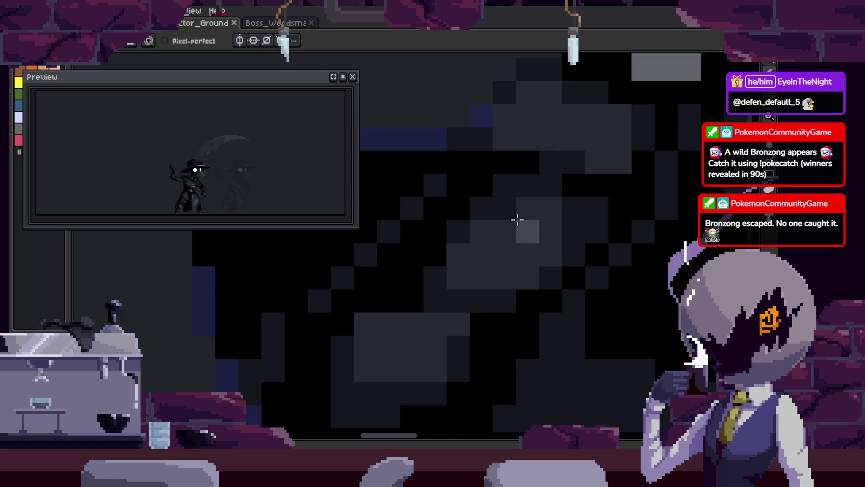
{"action": "key", "text": "i"}
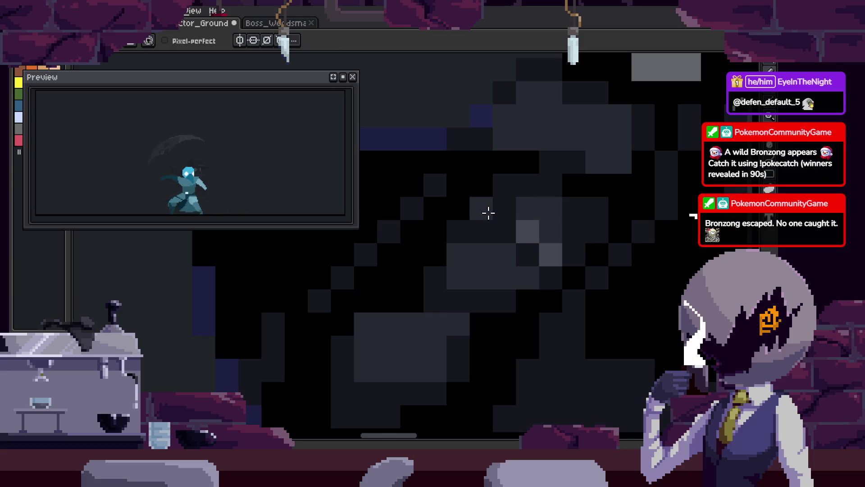
{"action": "key", "text": "i"}
{"action": "key", "text": "b"}
{"action": "scroll", "coordinate": [584, 227], "scroll_direction": "down", "scroll_amount": 4}
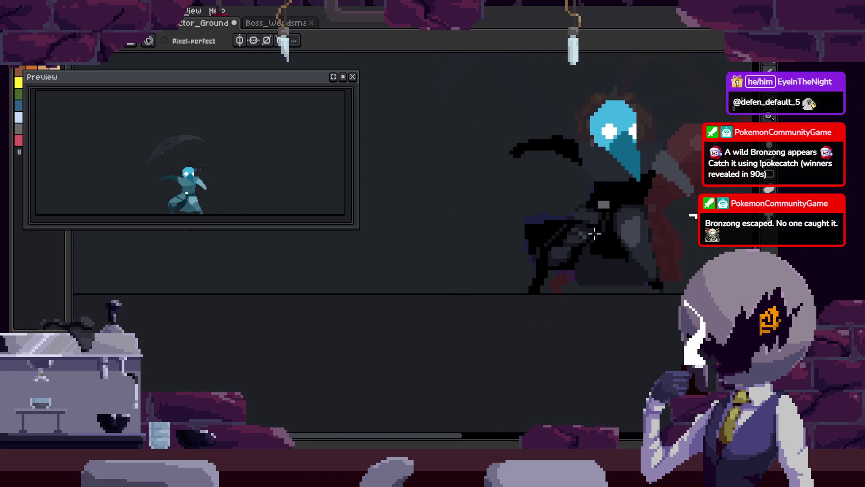
{"action": "scroll", "coordinate": [594, 233], "scroll_direction": "up", "scroll_amount": 5}
{"action": "key", "text": "i"}
{"action": "key", "text": "b"}
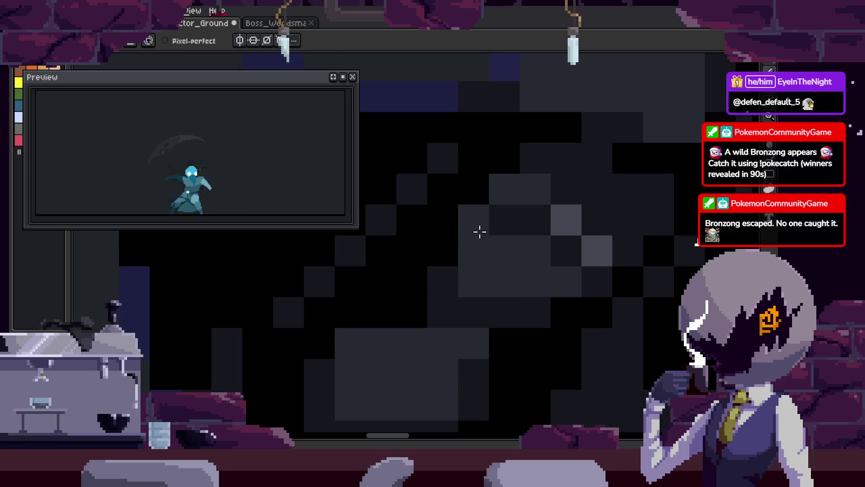
Darken stray bright cloak pixels with sampled grey and black, adding a few grey highlights
{"action": "left_click", "coordinate": [472, 234]}
{"action": "left_click", "coordinate": [473, 250]}
{"action": "left_click_drag", "start_coordinate": [487, 218], "coordinate": [539, 254]}
{"action": "left_click", "coordinate": [487, 248]}
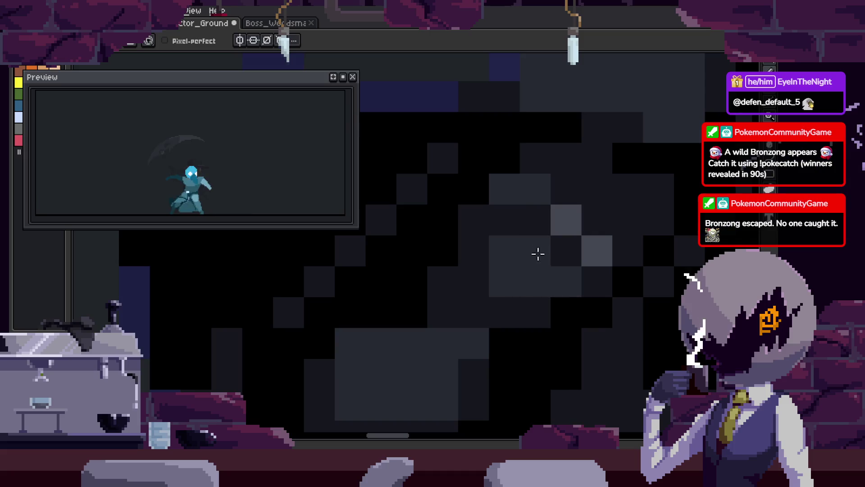
{"action": "left_click", "coordinate": [505, 311]}
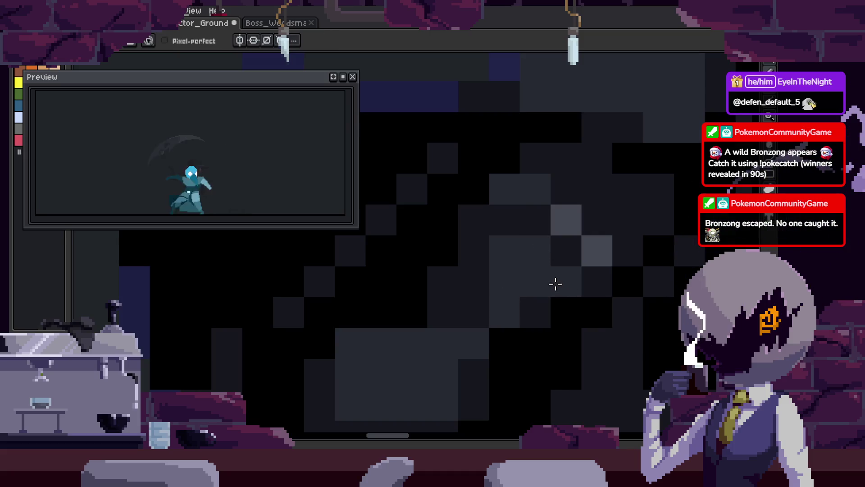
{"action": "left_click", "coordinate": [564, 282]}
{"action": "left_click", "coordinate": [597, 251]}
{"action": "left_click_drag", "start_coordinate": [602, 251], "coordinate": [550, 276]}
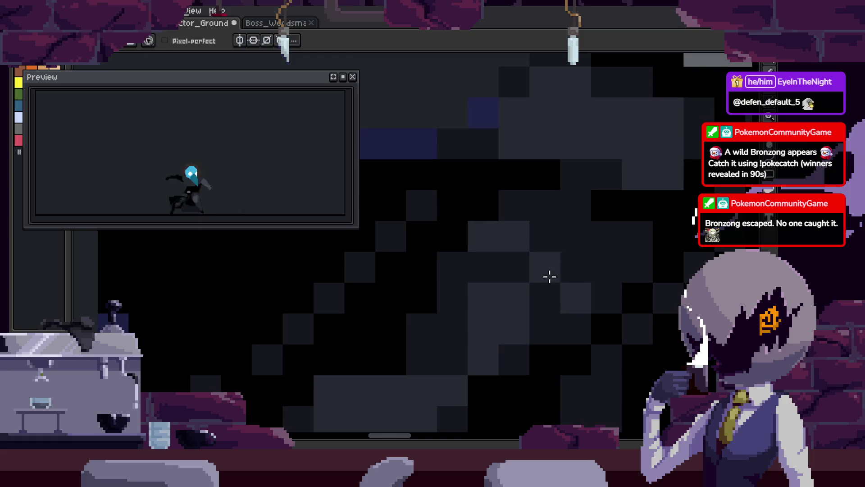
Pan out to view the whole character and save the sprite
{"action": "scroll", "coordinate": [601, 332], "scroll_direction": "down", "scroll_amount": 3}
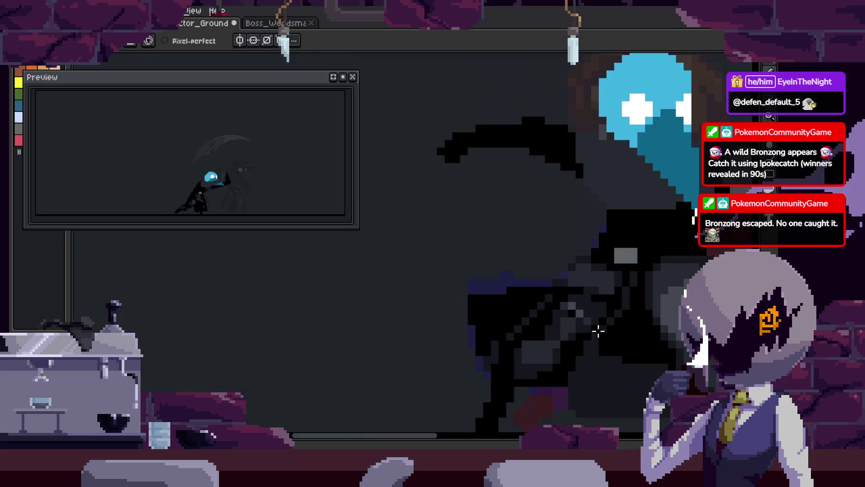
{"action": "left_click_drag", "start_coordinate": [601, 332], "coordinate": [596, 351]}
{"action": "scroll", "coordinate": [515, 280], "scroll_direction": "down", "scroll_amount": 2}
{"action": "key", "text": "ctrl+s"}
{"action": "scroll", "coordinate": [514, 284], "scroll_direction": "down", "scroll_amount": 1}
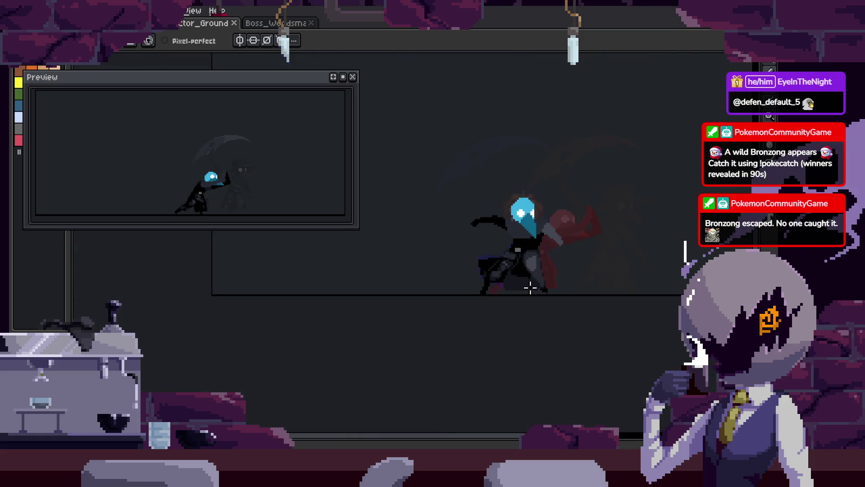
{"action": "scroll", "coordinate": [491, 237], "scroll_direction": "up", "scroll_amount": 4}
{"action": "scroll", "coordinate": [459, 234], "scroll_direction": "up", "scroll_amount": 2}
{"action": "key", "text": "alt"}
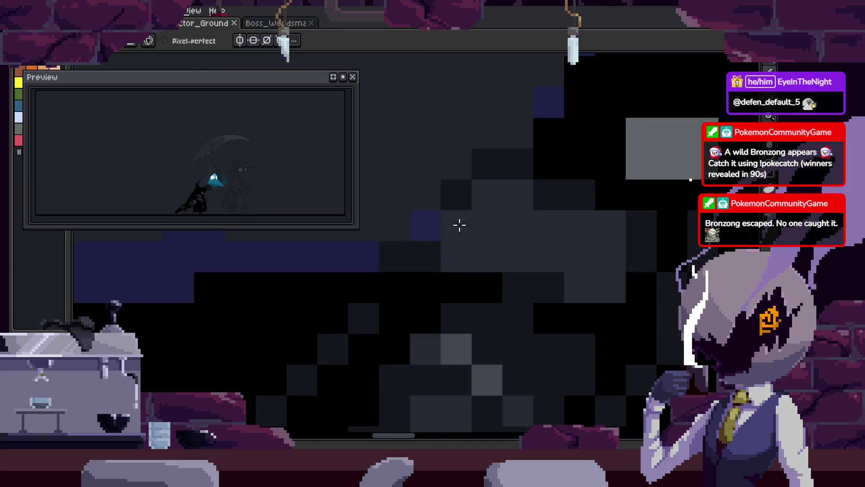
{"action": "scroll", "coordinate": [533, 218], "scroll_direction": "down", "scroll_amount": 1}
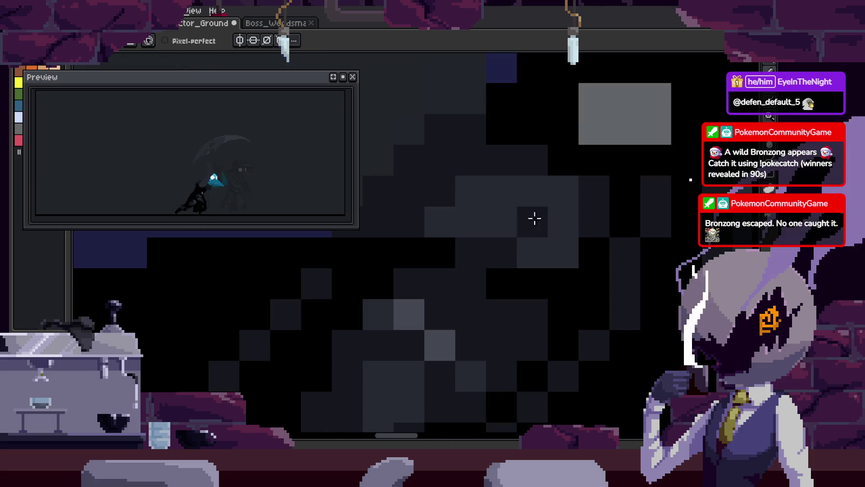
{"action": "key", "text": "ctrl+s"}
{"action": "scroll", "coordinate": [602, 285], "scroll_direction": "down", "scroll_amount": 3}
{"action": "scroll", "coordinate": [659, 313], "scroll_direction": "down", "scroll_amount": 2}
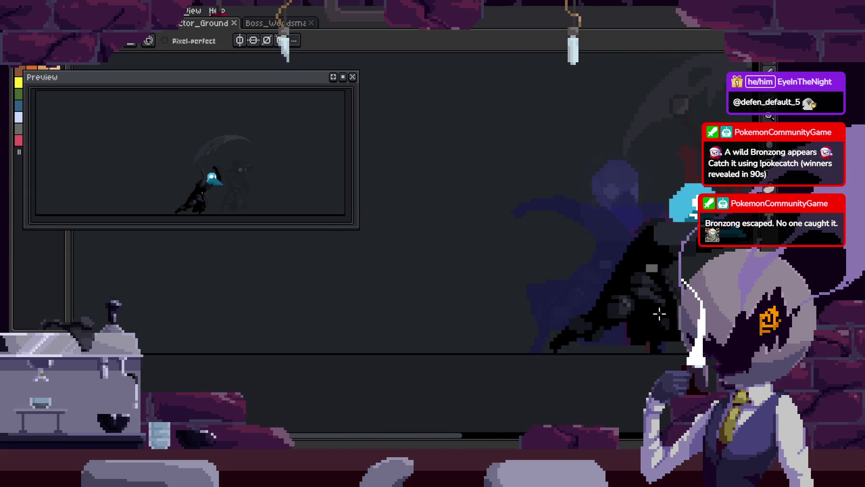
{"action": "scroll", "coordinate": [659, 314], "scroll_direction": "up", "scroll_amount": 5}
{"action": "key", "text": "alt"}
{"action": "key", "text": "ctrl+z"}
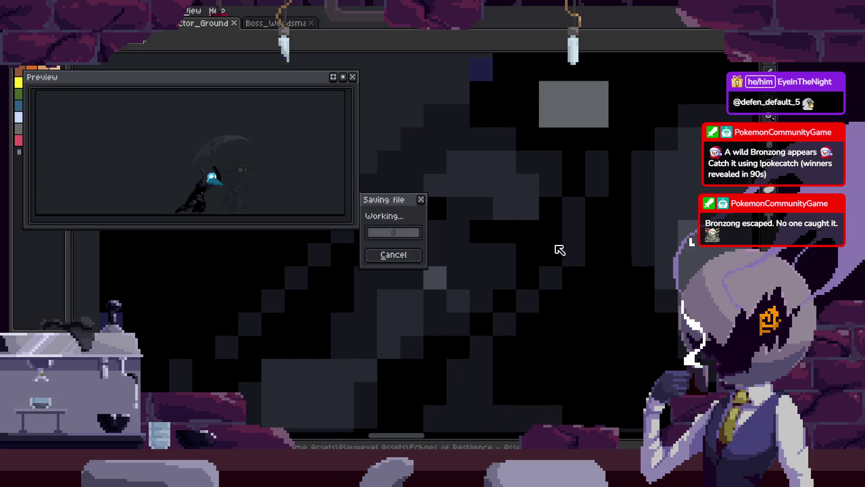
Undo the last two pixel edits
{"action": "key", "text": "ctrl+z"}
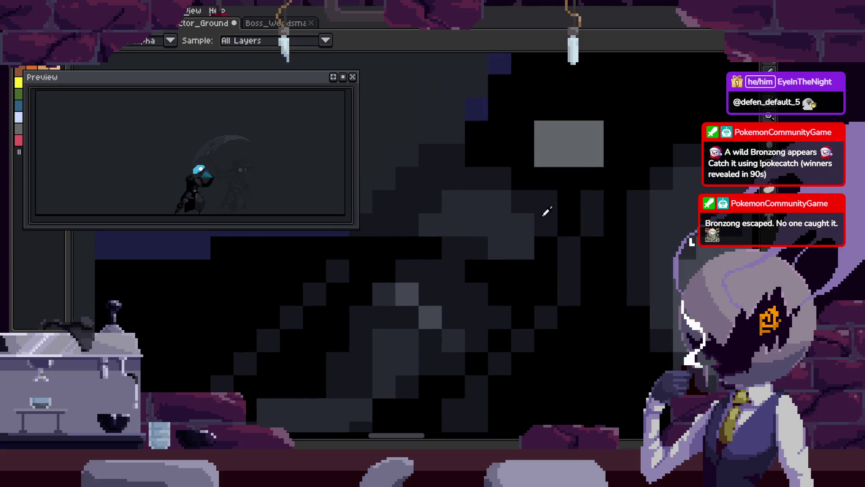
{"action": "key", "text": "ctrl+z"}
{"action": "scroll", "coordinate": [509, 238], "scroll_direction": "down", "scroll_amount": 2}
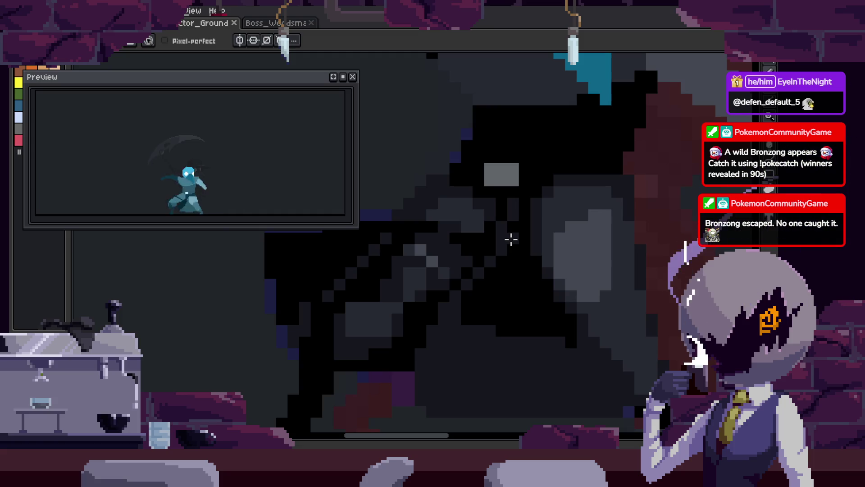
{"action": "scroll", "coordinate": [511, 240], "scroll_direction": "down", "scroll_amount": 2}
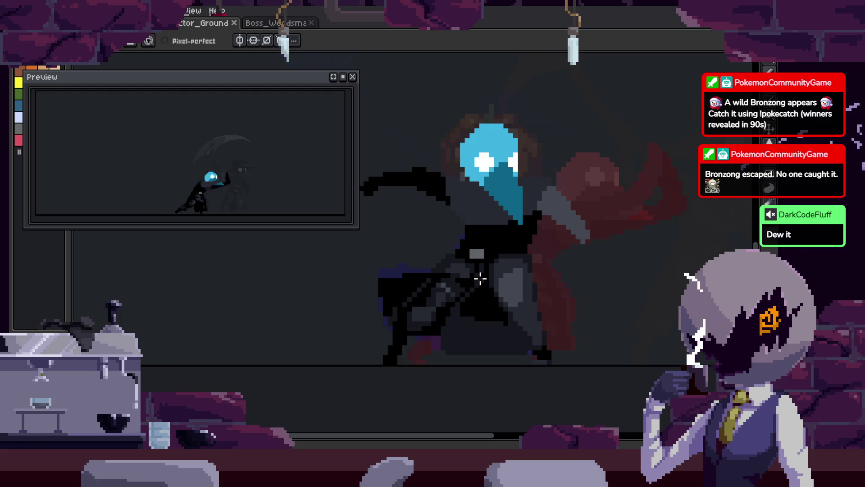
Play the full scythe attack animation on the canvas and close the Preview window
{"action": "key", "text": "Tab"}
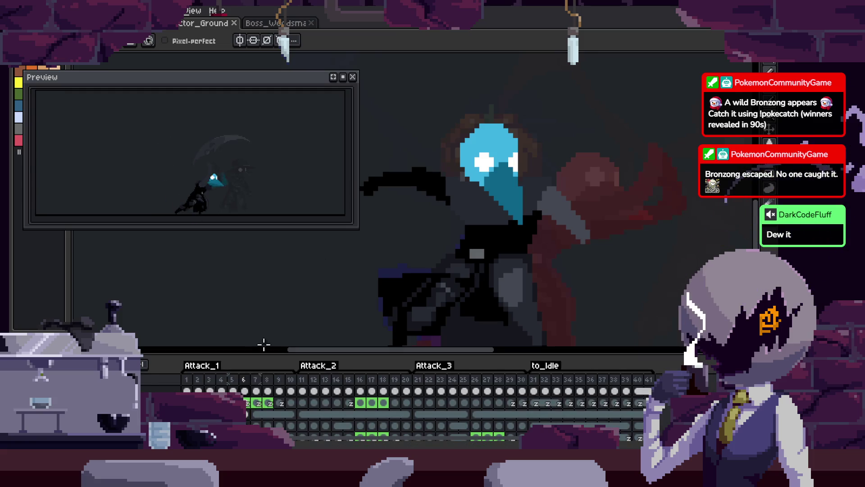
{"action": "key", "text": "Return"}
{"action": "scroll", "coordinate": [548, 306], "scroll_direction": "down", "scroll_amount": 1}
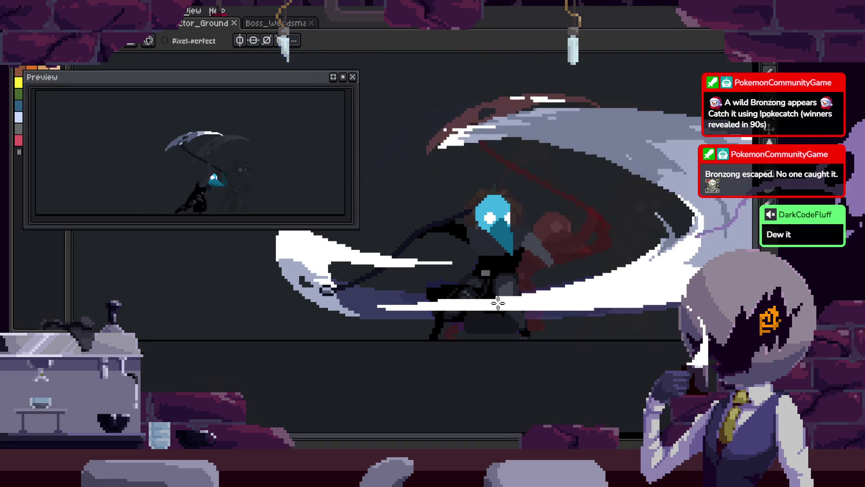
{"action": "key", "text": "Tab"}
{"action": "key", "text": "Tab"}
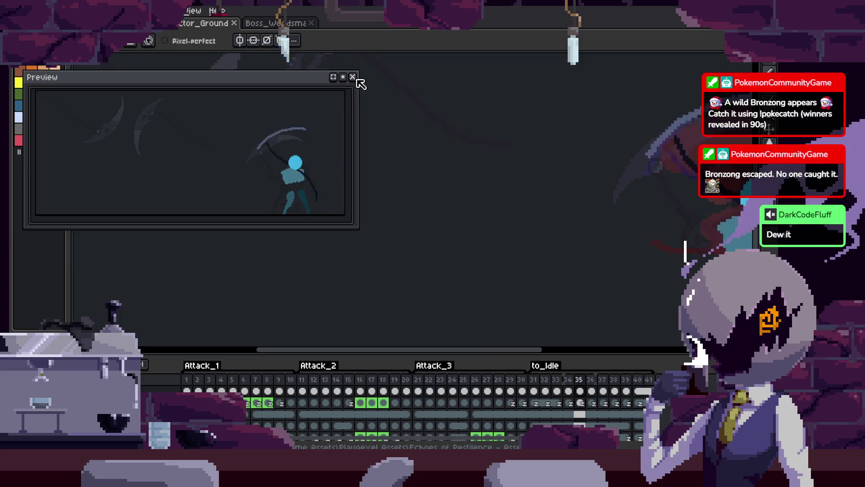
{"action": "left_click", "coordinate": [353, 77]}
{"action": "key", "text": "Tab"}
{"action": "key", "text": "Tab"}
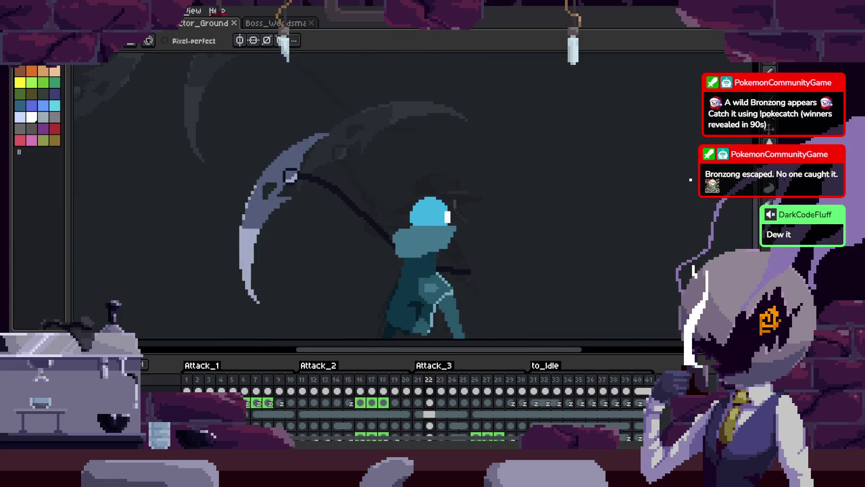
{"action": "key", "text": "Tab"}
{"action": "key", "text": "minus"}
{"action": "key", "text": "minus"}
{"action": "key", "text": "Tab"}
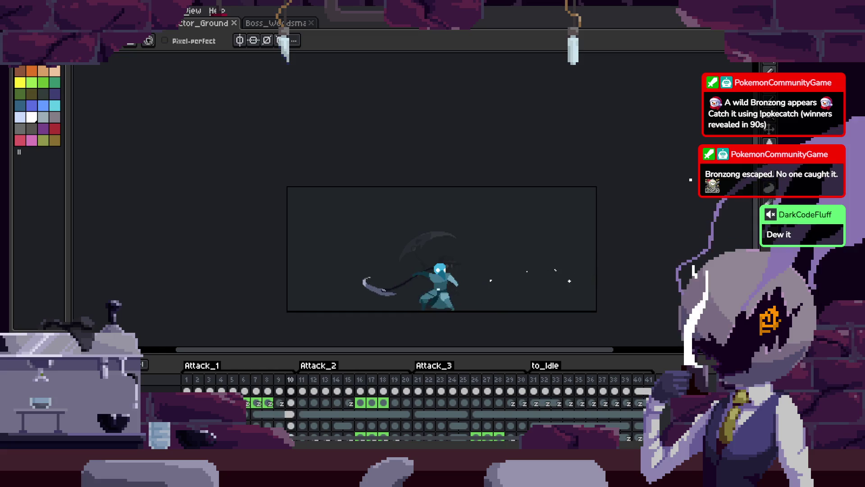
{"action": "key", "text": "Tab"}
{"action": "scroll", "coordinate": [492, 318], "scroll_direction": "up", "scroll_amount": 1}
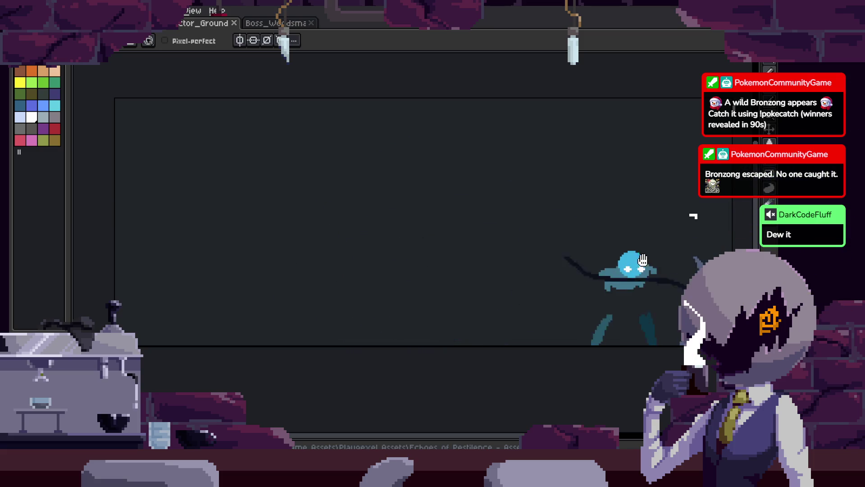
Save the sprite, zoom in, and reopen the live Preview with F7
{"action": "key", "text": "ctrl+s"}
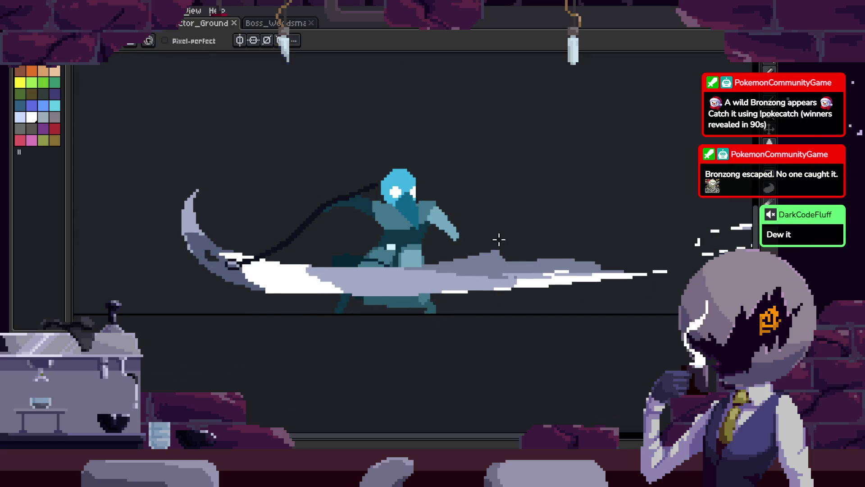
{"action": "scroll", "coordinate": [499, 240], "scroll_direction": "up", "scroll_amount": 4}
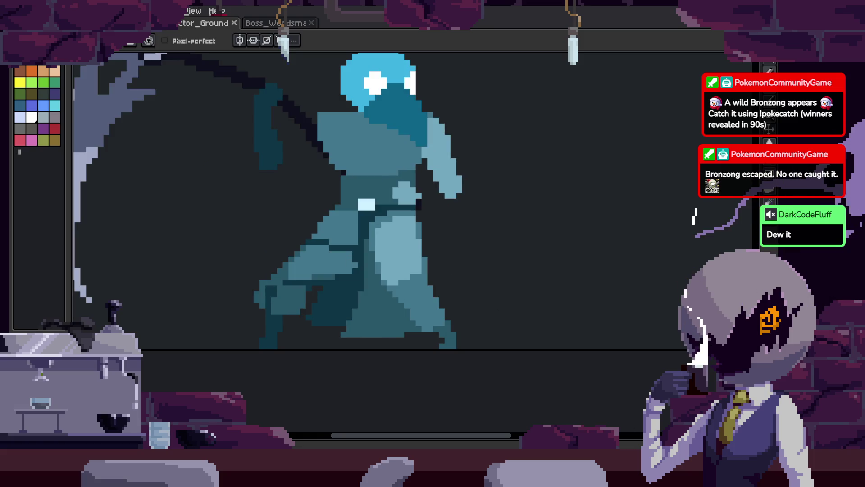
{"action": "key", "text": "F7"}
{"action": "key", "text": "v"}
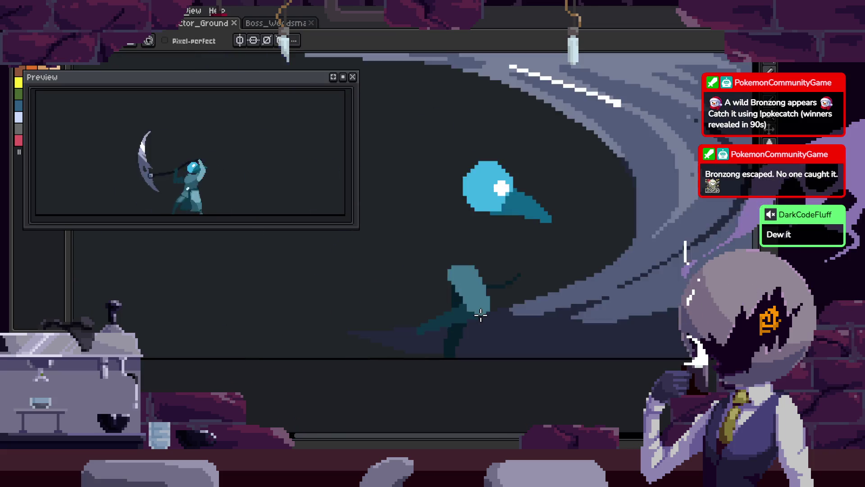
Turn on onion skinning of neighbouring frames
{"action": "key", "text": "b"}
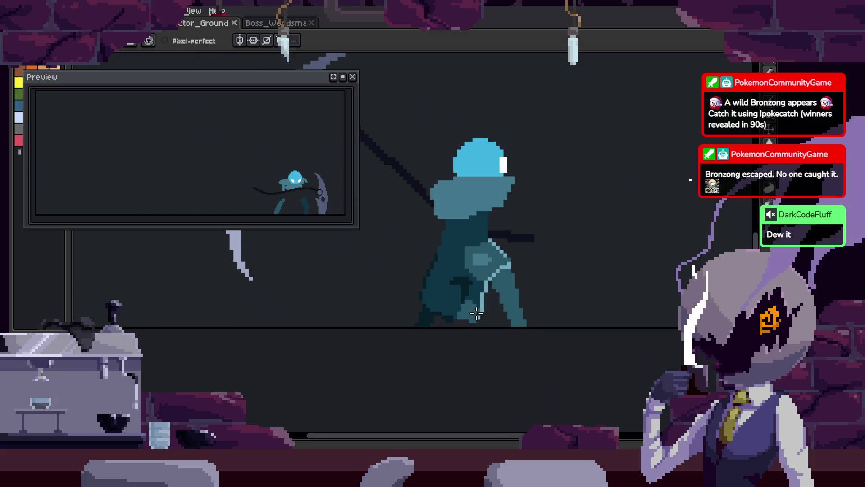
{"action": "scroll", "coordinate": [433, 268], "scroll_direction": "up", "scroll_amount": 1}
{"action": "key", "text": "Tab"}
{"action": "key", "text": "F3"}
{"action": "key", "text": "Tab"}
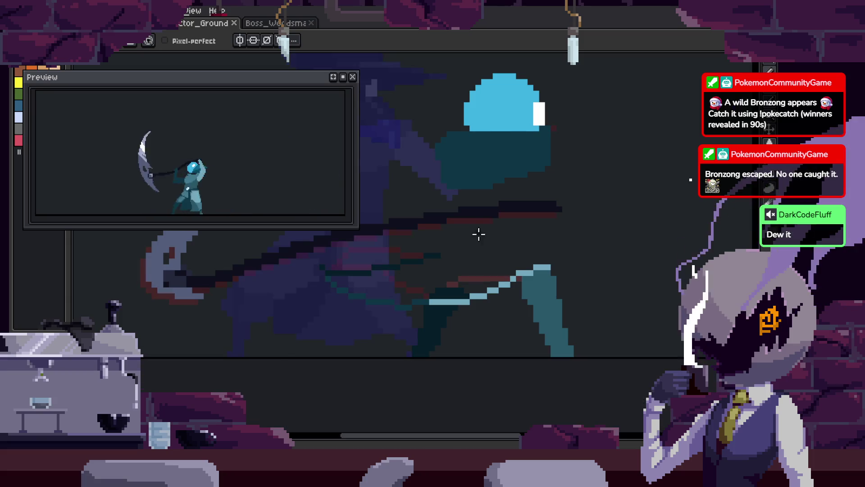
{"action": "scroll", "coordinate": [477, 189], "scroll_direction": "up", "scroll_amount": 3}
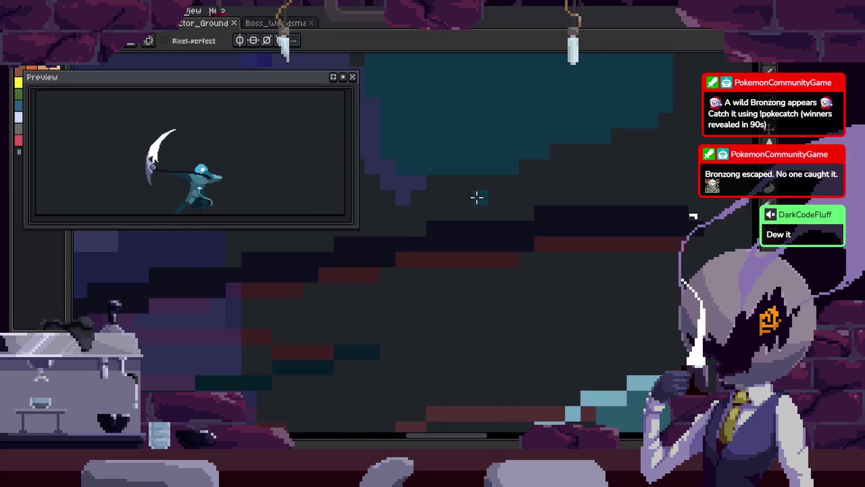
Select the light teal cloak region by colour, deselect, and save the sprite
{"action": "key", "text": "w"}
{"action": "left_click", "coordinate": [525, 186]}
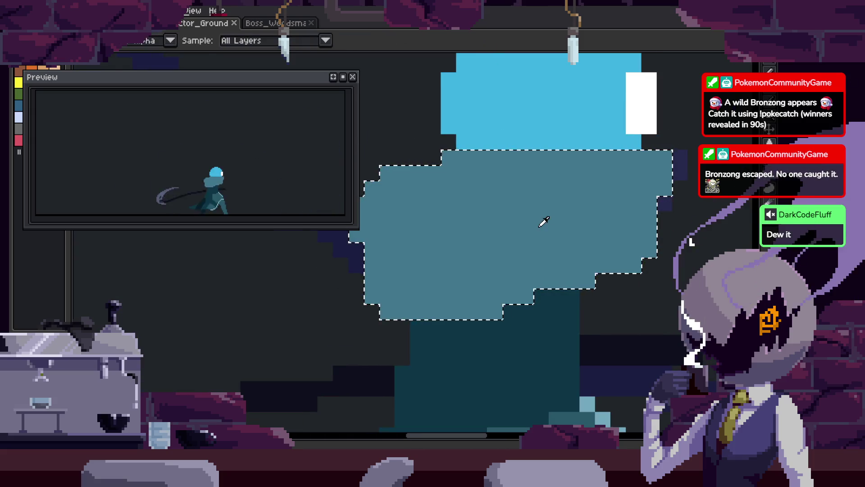
{"action": "key", "text": "ctrl+d"}
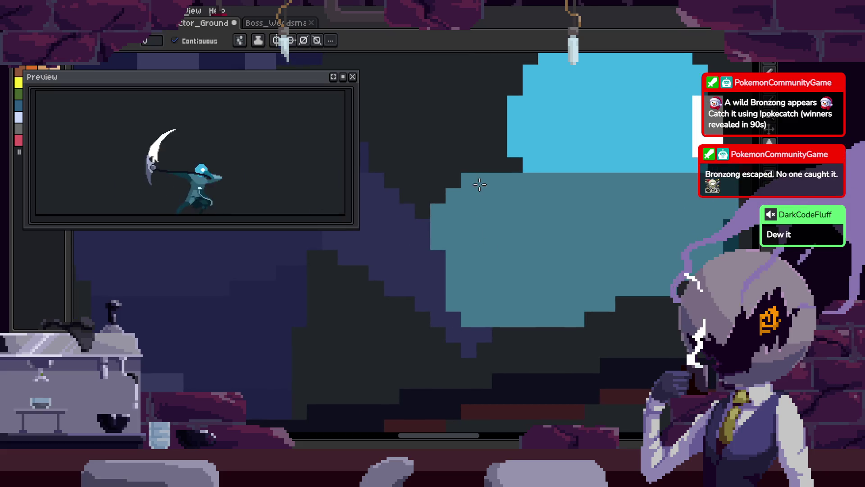
{"action": "scroll", "coordinate": [524, 226], "scroll_direction": "right", "scroll_amount": 3}
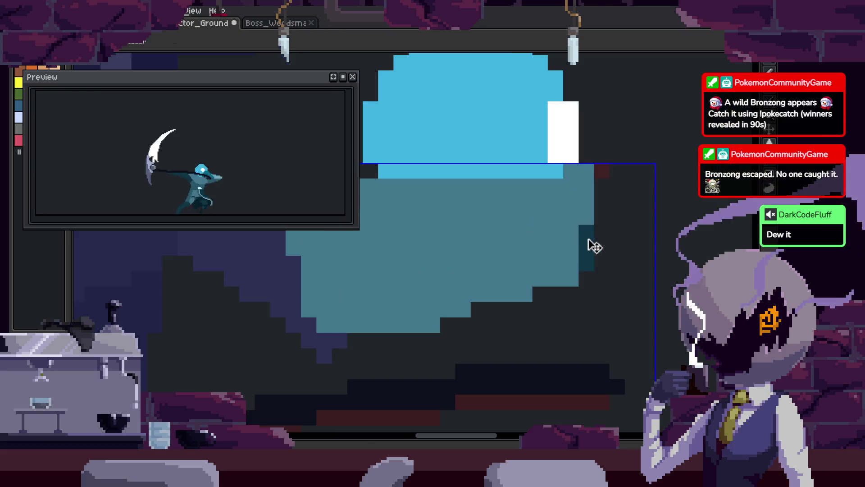
{"action": "scroll", "coordinate": [560, 261], "scroll_direction": "down", "scroll_amount": 3}
{"action": "key", "text": "b"}
{"action": "scroll", "coordinate": [511, 309], "scroll_direction": "up", "scroll_amount": 2}
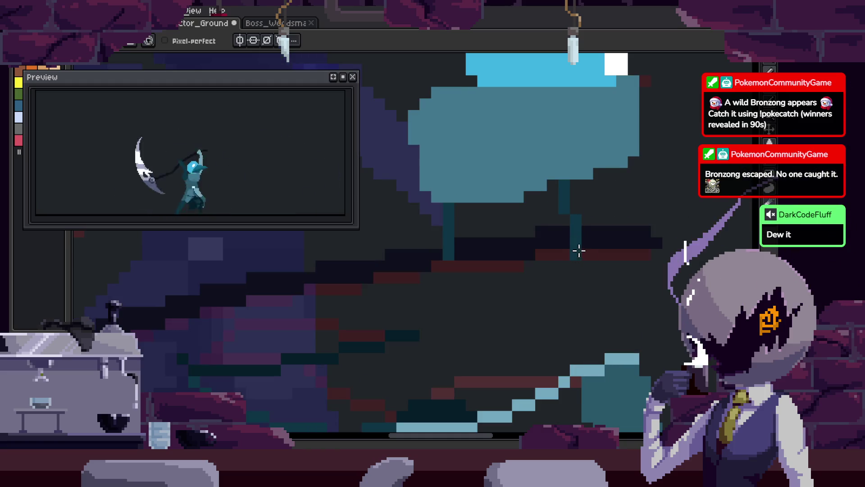
{"action": "key", "text": "ctrl+s"}
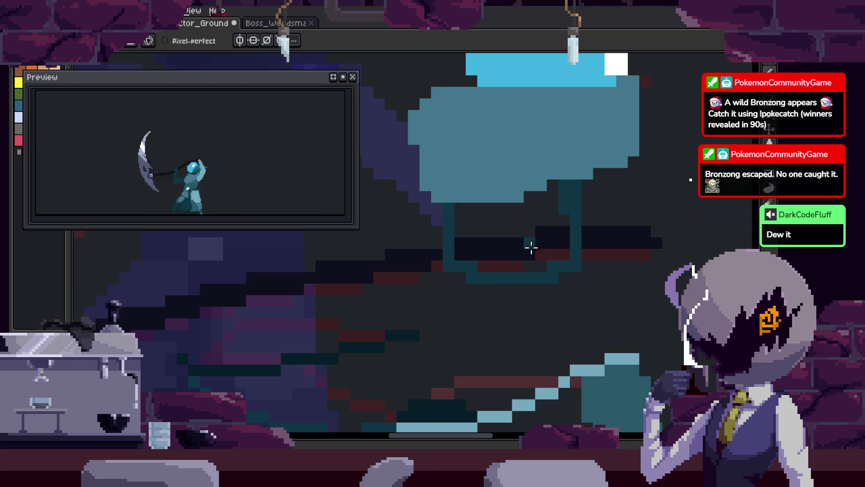
{"action": "key", "text": "ctrl+s"}
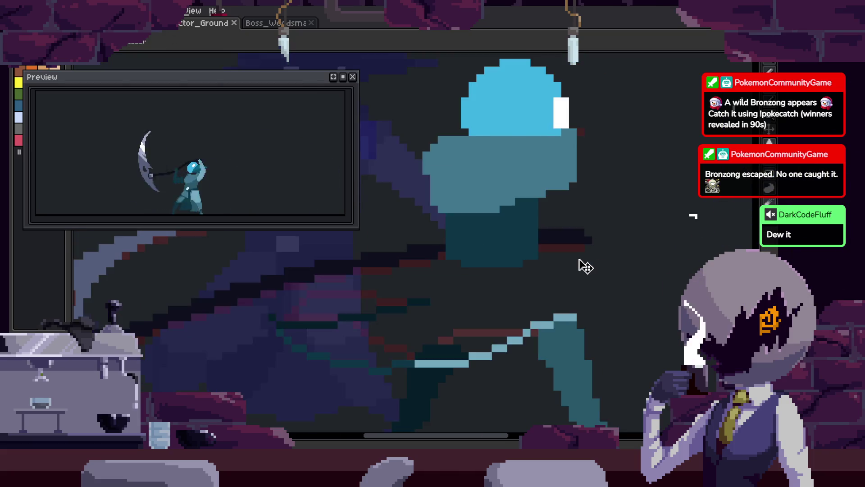
{"action": "scroll", "coordinate": [533, 257], "scroll_direction": "up", "scroll_amount": 3}
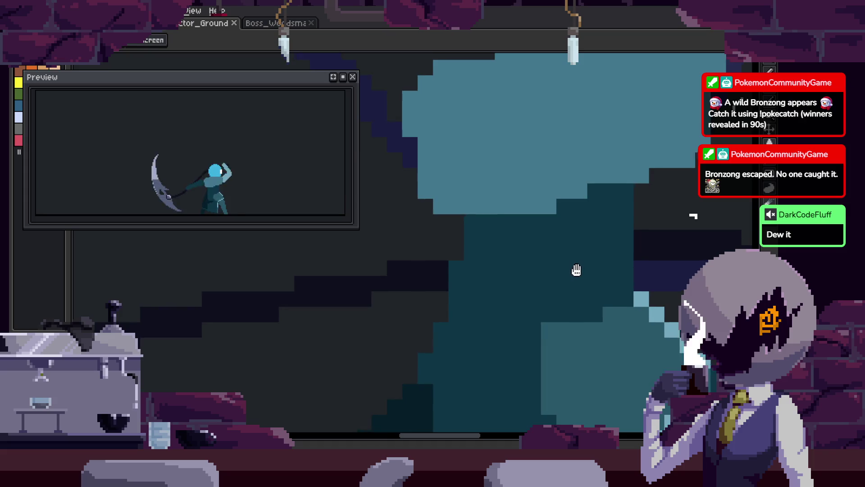
{"action": "scroll", "coordinate": [577, 270], "scroll_direction": "down", "scroll_amount": 3}
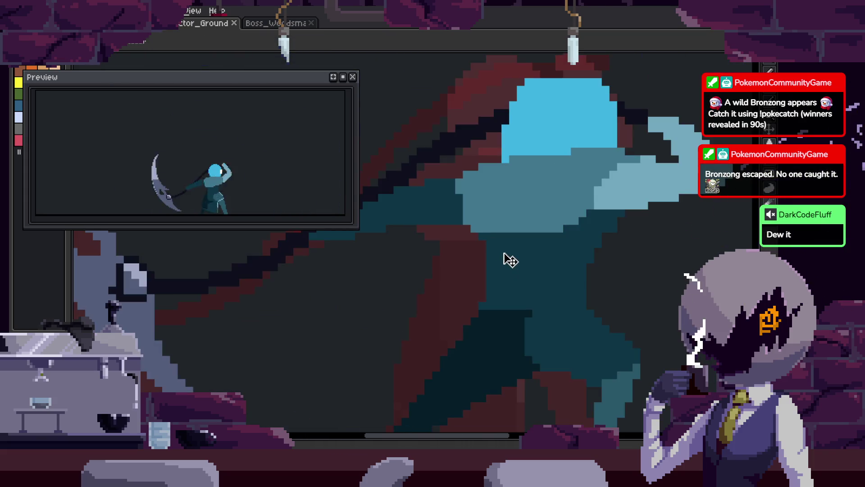
Outline the body below the hood in dark teal and bucket-fill it dark teal
{"action": "key", "text": "w"}
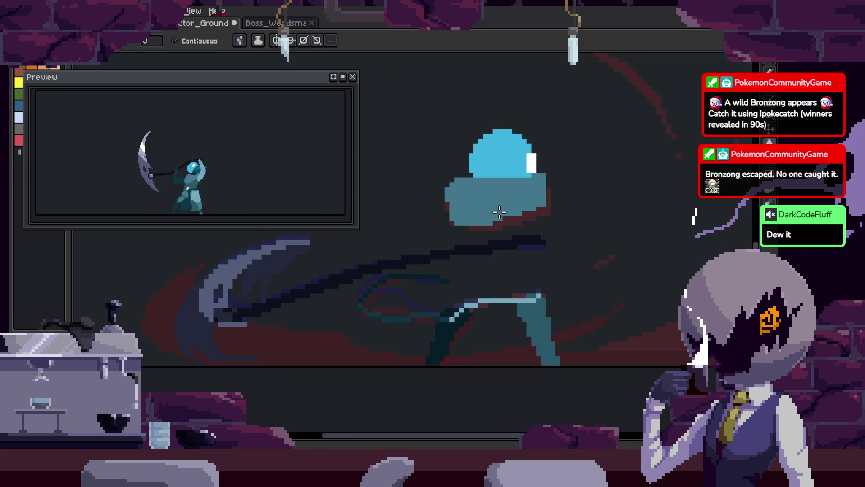
{"action": "scroll", "coordinate": [482, 260], "scroll_direction": "up", "scroll_amount": 4}
{"action": "key", "text": "b"}
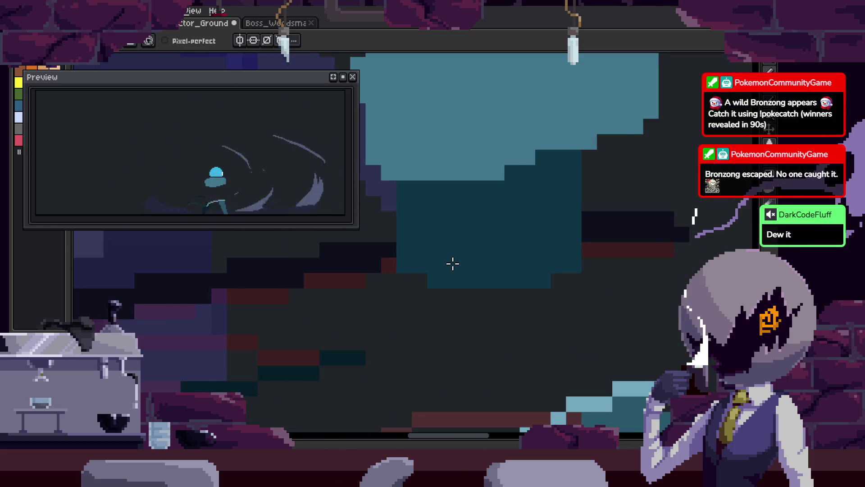
{"action": "left_click_drag", "start_coordinate": [406, 202], "coordinate": [534, 276]}
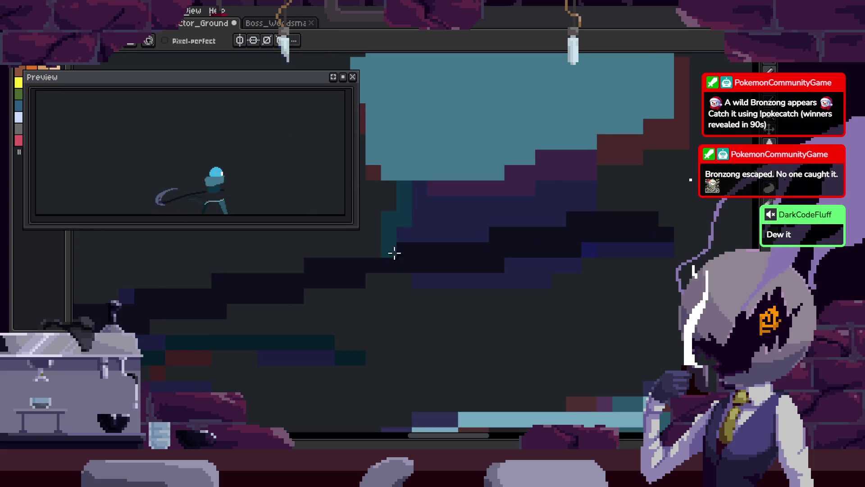
{"action": "key", "text": "g"}
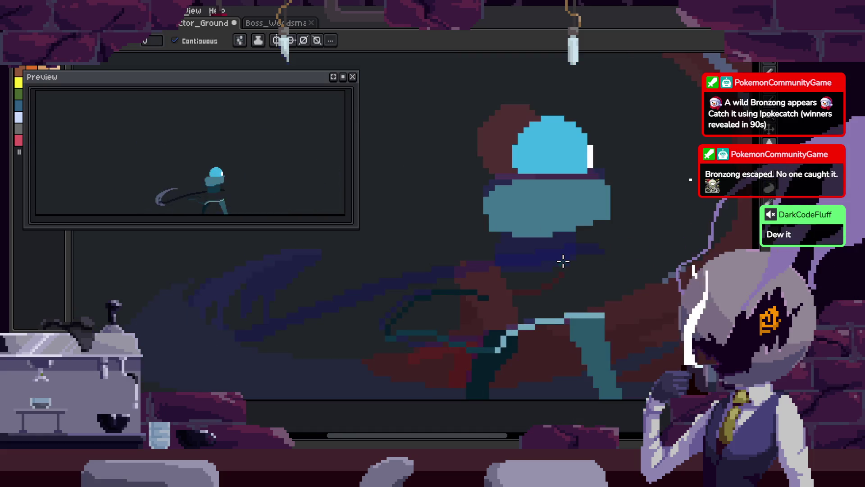
{"action": "mouse_move", "coordinate": [440, 210]}
{"action": "left_mouse_down"}
{"action": "mouse_move", "coordinate": [441, 258]}
{"action": "mouse_move", "coordinate": [599, 211]}
{"action": "left_mouse_up"}
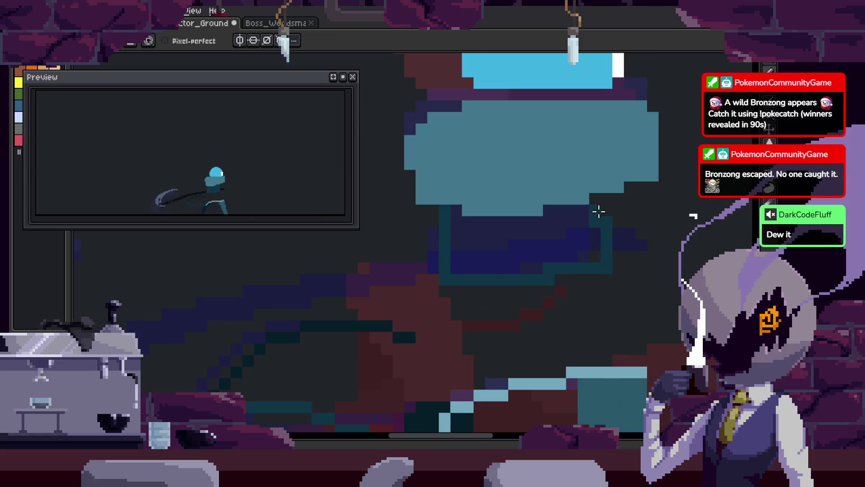
{"action": "key", "text": "g"}
{"action": "left_click", "coordinate": [606, 241]}
{"action": "left_click_drag", "start_coordinate": [596, 234], "coordinate": [570, 222]}
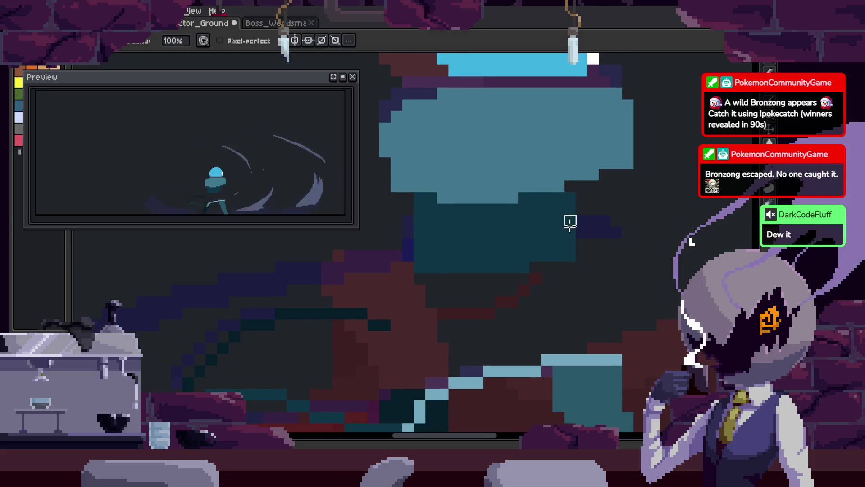
Save, then draw a light-blue diagonal trim line down-right along the cloak edge
{"action": "key", "text": "ctrl+s"}
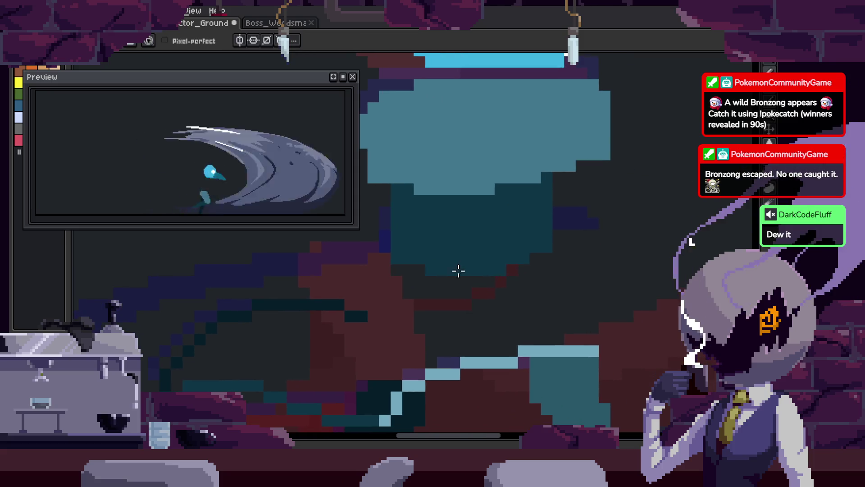
{"action": "scroll", "coordinate": [495, 271], "scroll_direction": "down", "scroll_amount": 2}
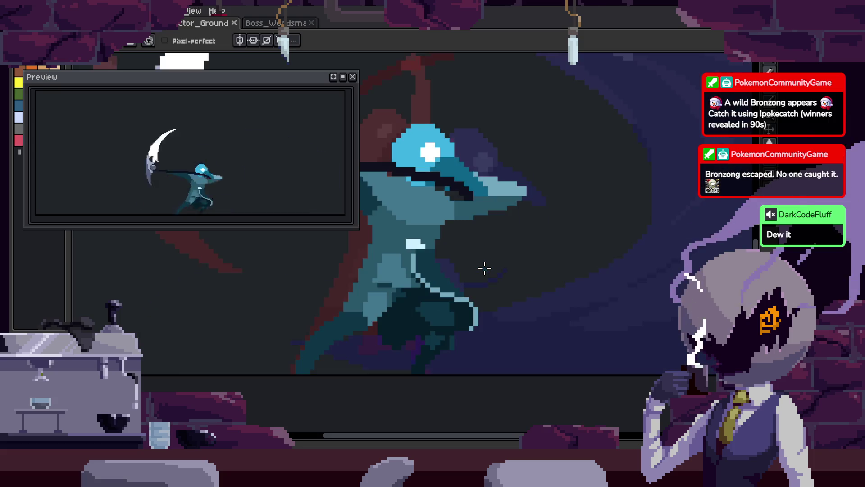
{"action": "scroll", "coordinate": [485, 269], "scroll_direction": "up", "scroll_amount": 1}
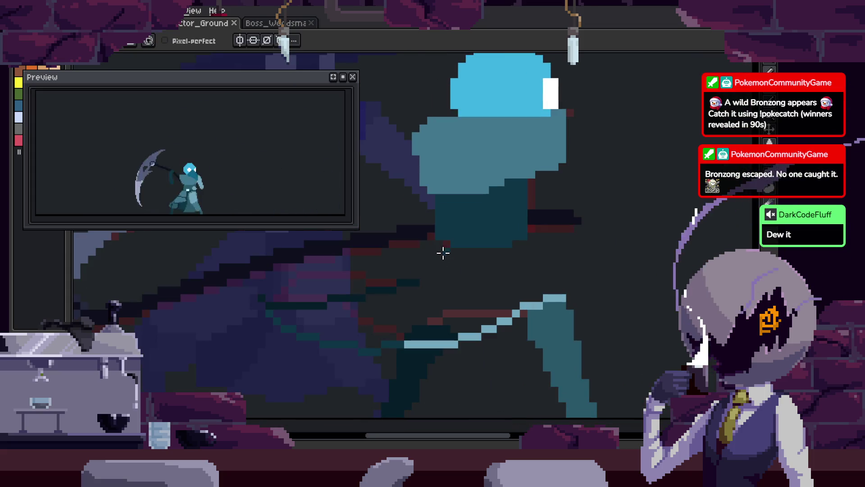
{"action": "scroll", "coordinate": [411, 277], "scroll_direction": "up", "scroll_amount": 1}
{"action": "left_click", "coordinate": [450, 273]}
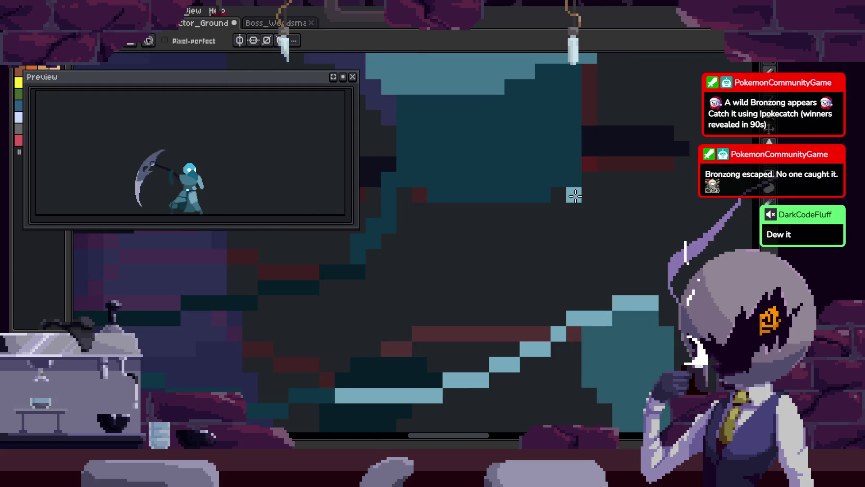
{"action": "left_click_drag", "start_coordinate": [582, 195], "coordinate": [637, 255]}
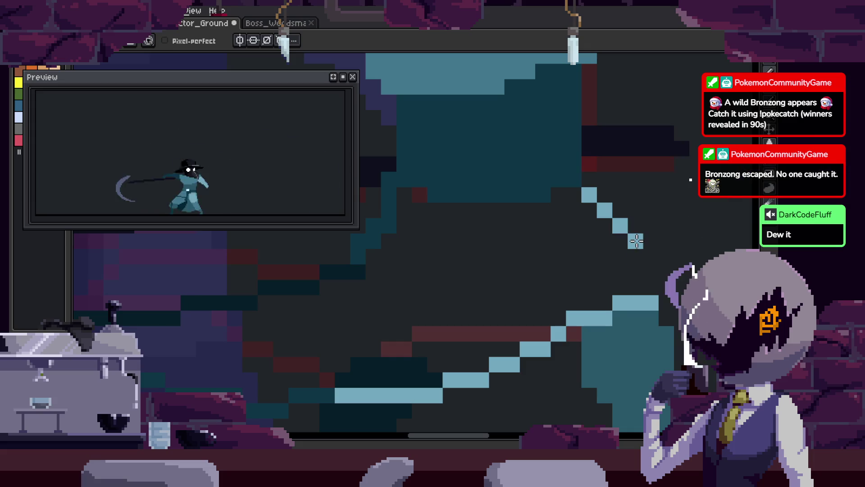
Pick a teal from the canvas, outline a cloak panel and fill the area beside it
{"action": "scroll", "coordinate": [656, 260], "scroll_direction": "up", "scroll_amount": 2}
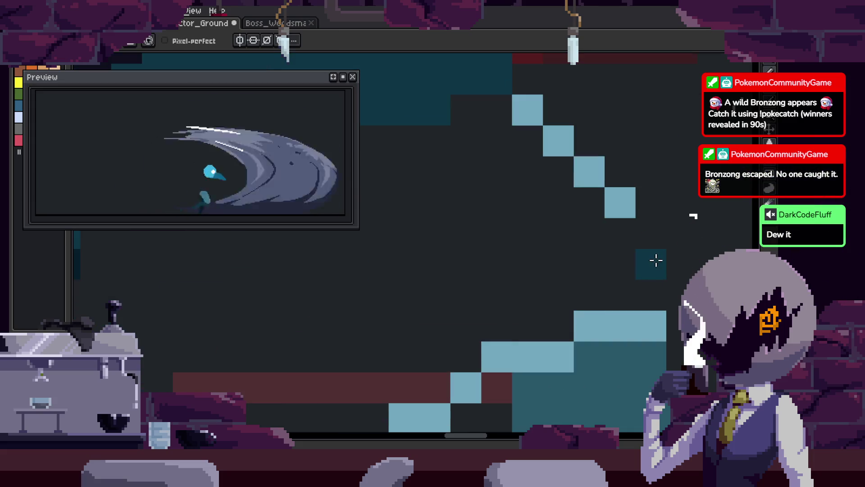
{"action": "scroll", "coordinate": [651, 238], "scroll_direction": "down", "scroll_amount": 3}
{"action": "key", "text": "i"}
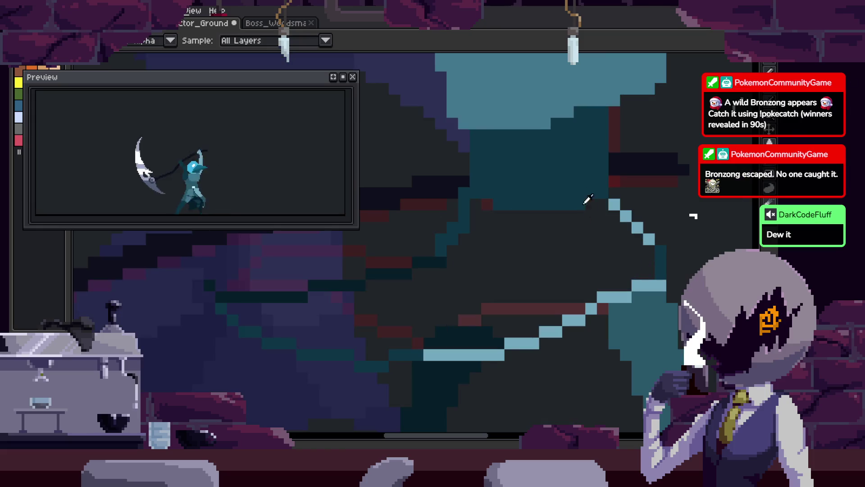
{"action": "scroll", "coordinate": [561, 257], "scroll_direction": "up", "scroll_amount": 2}
{"action": "key", "text": "b"}
{"action": "mouse_move", "coordinate": [482, 163]}
{"action": "left_mouse_down"}
{"action": "mouse_move", "coordinate": [470, 179]}
{"action": "mouse_move", "coordinate": [540, 319]}
{"action": "left_mouse_up"}
{"action": "key", "text": "g"}
{"action": "left_click", "coordinate": [580, 245]}
Add dark-teal pixels to the cloak and sample the next teal shade
{"action": "scroll", "coordinate": [499, 245], "scroll_direction": "down", "scroll_amount": 3}
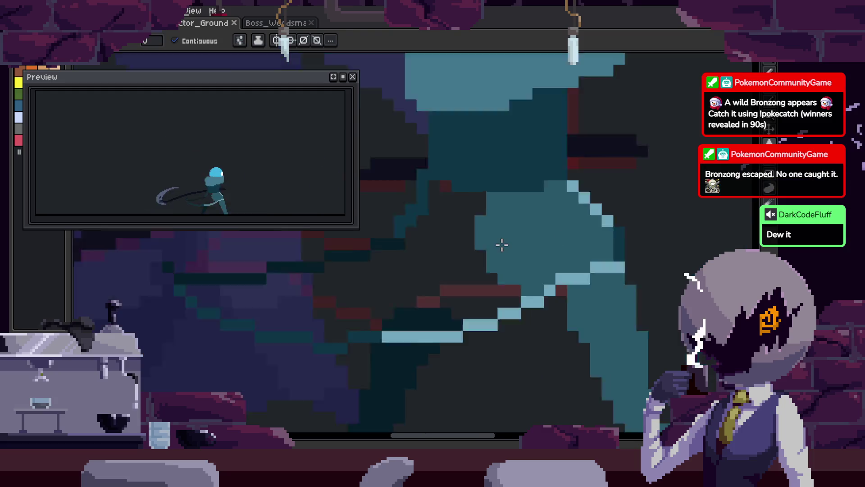
{"action": "key", "text": "b"}
{"action": "scroll", "coordinate": [420, 220], "scroll_direction": "up", "scroll_amount": 2}
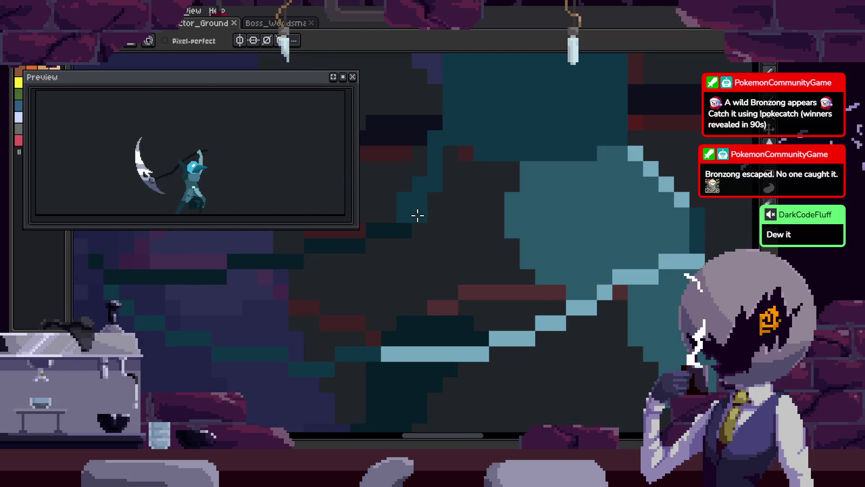
{"action": "left_click", "coordinate": [499, 243], "text": "shift"}
{"action": "scroll", "coordinate": [552, 297], "scroll_direction": "up", "scroll_amount": 2}
{"action": "key", "text": "i"}
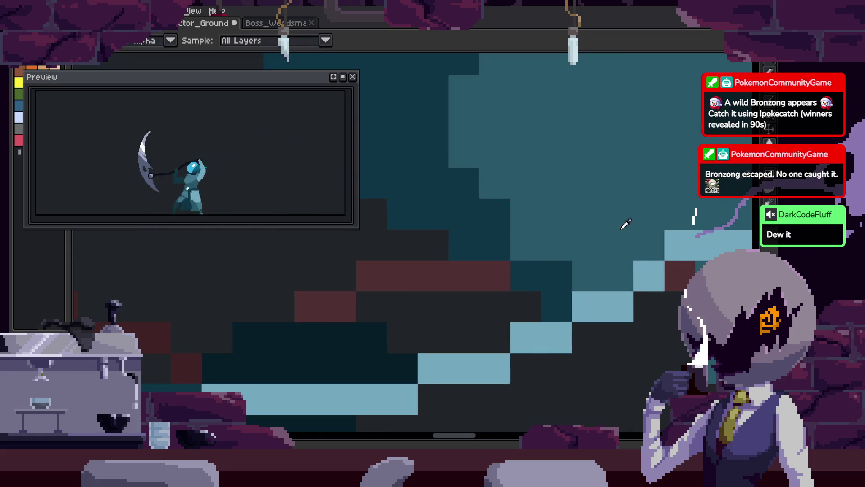
{"action": "key", "text": "b"}
{"action": "scroll", "coordinate": [369, 332], "scroll_direction": "down", "scroll_amount": 3}
{"action": "scroll", "coordinate": [382, 303], "scroll_direction": "up", "scroll_amount": 3}
Draw a mid-teal row along the cloak, fill two dark regions below with teal, and save
{"action": "mouse_move", "coordinate": [393, 263]}
{"action": "left_mouse_down"}
{"action": "mouse_move", "coordinate": [610, 270]}
{"action": "mouse_move", "coordinate": [585, 283]}
{"action": "left_mouse_up"}
{"action": "key", "text": "g"}
{"action": "left_click", "coordinate": [493, 293]}
{"action": "left_click", "coordinate": [582, 273]}
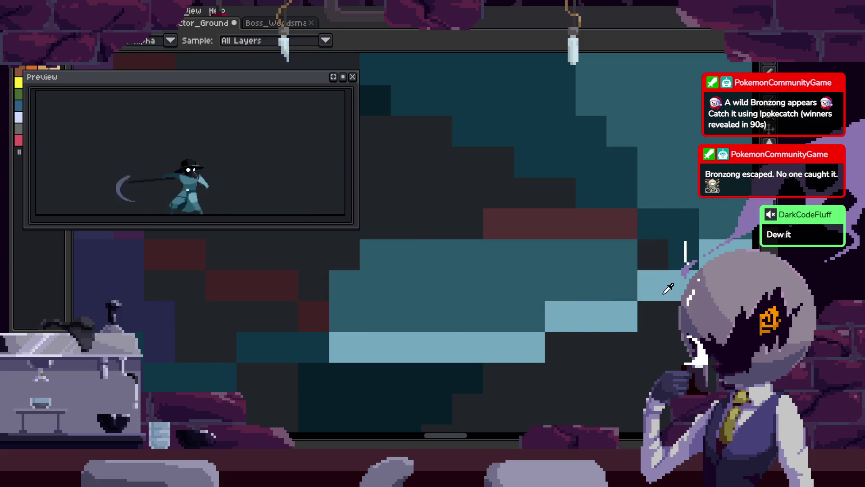
{"action": "scroll", "coordinate": [660, 250], "scroll_direction": "down", "scroll_amount": 3}
{"action": "key", "text": "ctrl+s"}
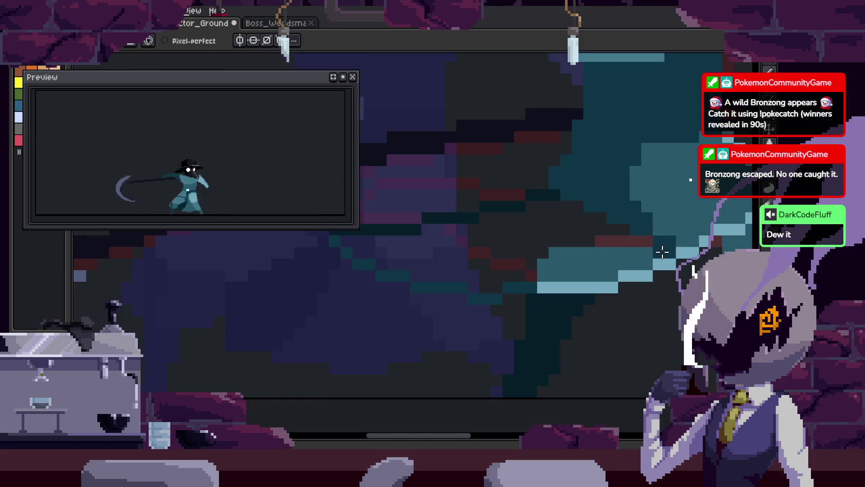
Play the animation, then fill a cloak region on the current frame with teal
{"action": "key", "text": "Return"}
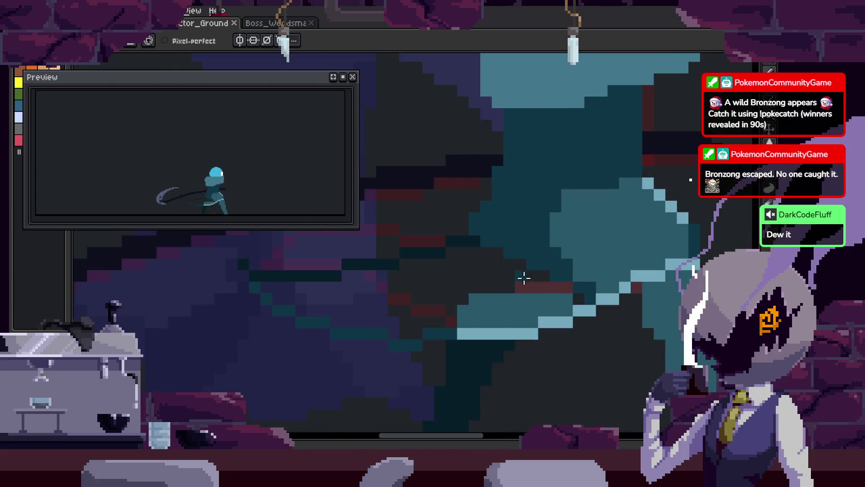
{"action": "key", "text": "g"}
{"action": "left_click", "coordinate": [420, 309]}
{"action": "key", "text": "Right"}
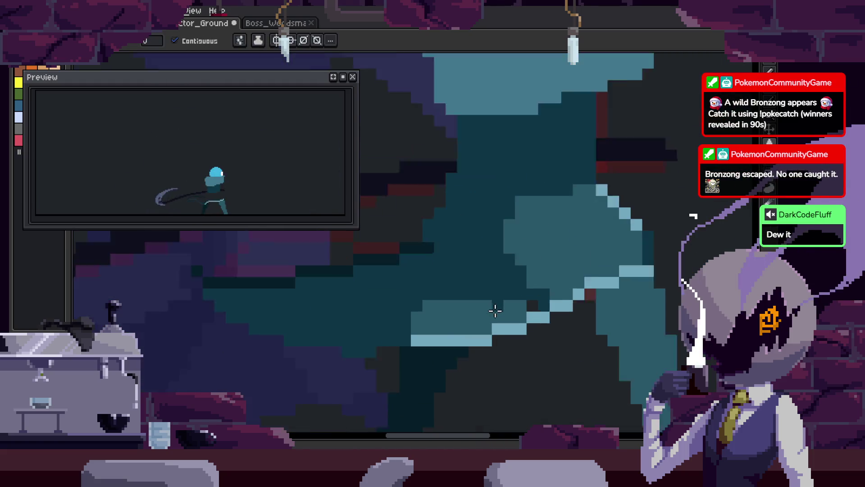
Switch back to the Pencil and save the Actor_Ground sprite several times with Ctrl+S
{"action": "key", "text": "b"}
{"action": "key", "text": "ctrl+s"}
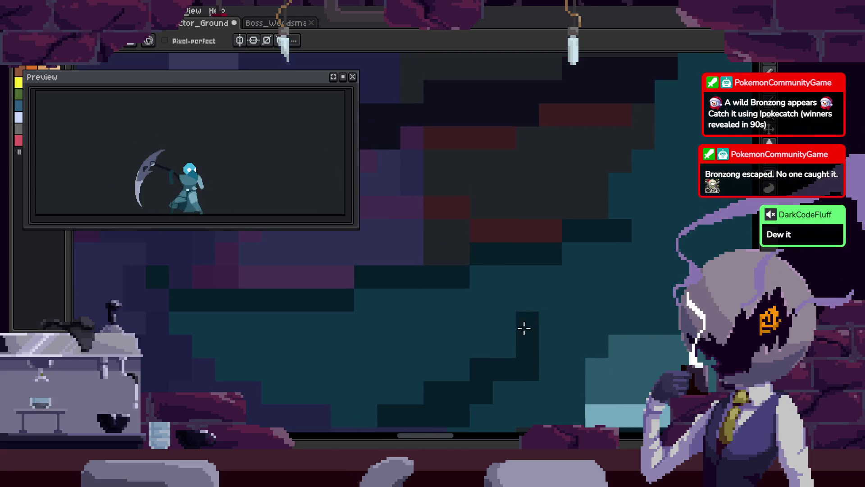
{"action": "scroll", "coordinate": [433, 300], "scroll_direction": "down", "scroll_amount": 2}
{"action": "scroll", "coordinate": [419, 282], "scroll_direction": "up", "scroll_amount": 2}
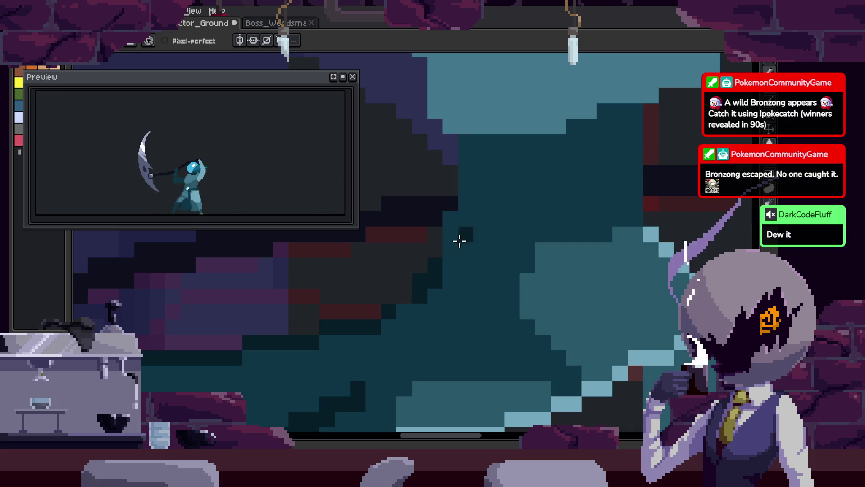
{"action": "scroll", "coordinate": [381, 302], "scroll_direction": "up", "scroll_amount": 1}
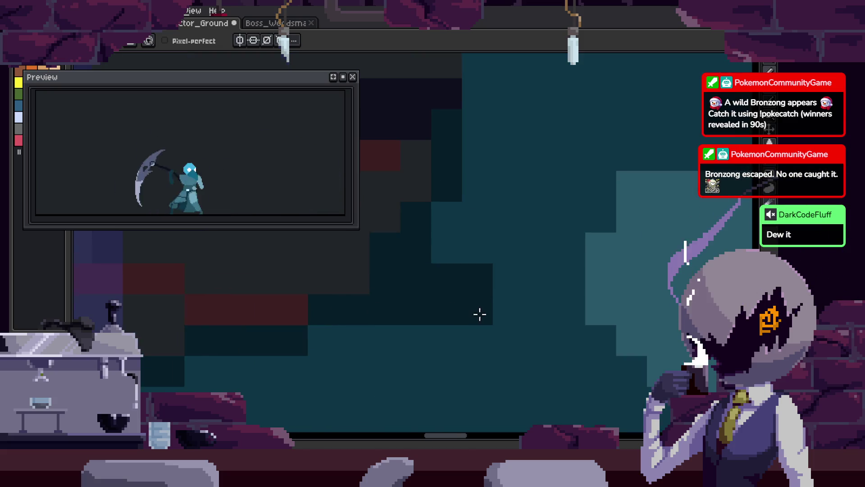
{"action": "scroll", "coordinate": [535, 324], "scroll_direction": "down", "scroll_amount": 4}
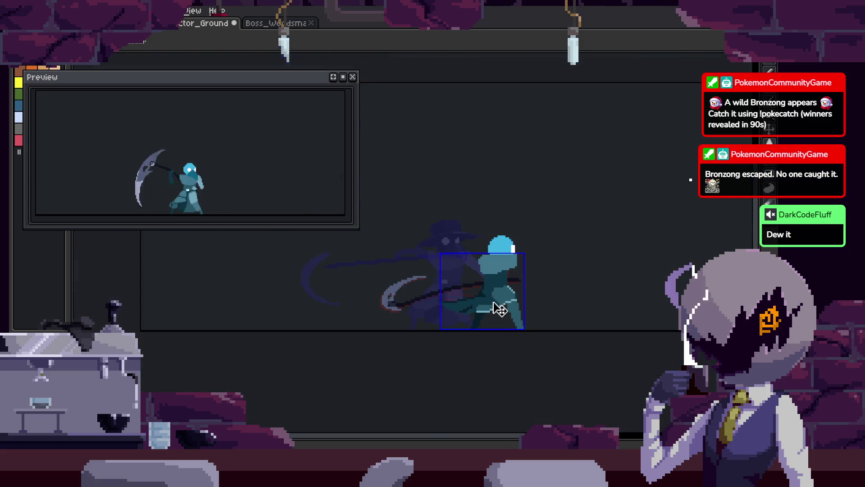
{"action": "scroll", "coordinate": [500, 309], "scroll_direction": "up", "scroll_amount": 5}
{"action": "key", "text": "ctrl+s"}
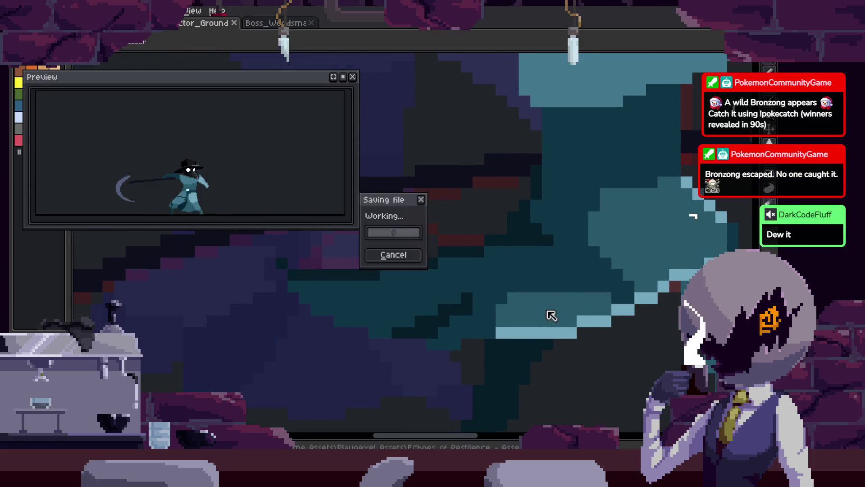
{"action": "scroll", "coordinate": [491, 333], "scroll_direction": "up", "scroll_amount": 2}
{"action": "key", "text": "ctrl+s"}
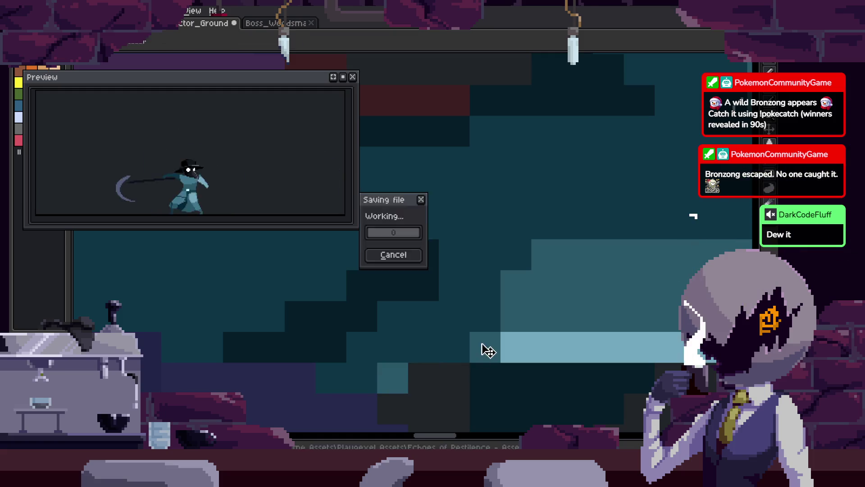
{"action": "scroll", "coordinate": [480, 345], "scroll_direction": "down", "scroll_amount": 3}
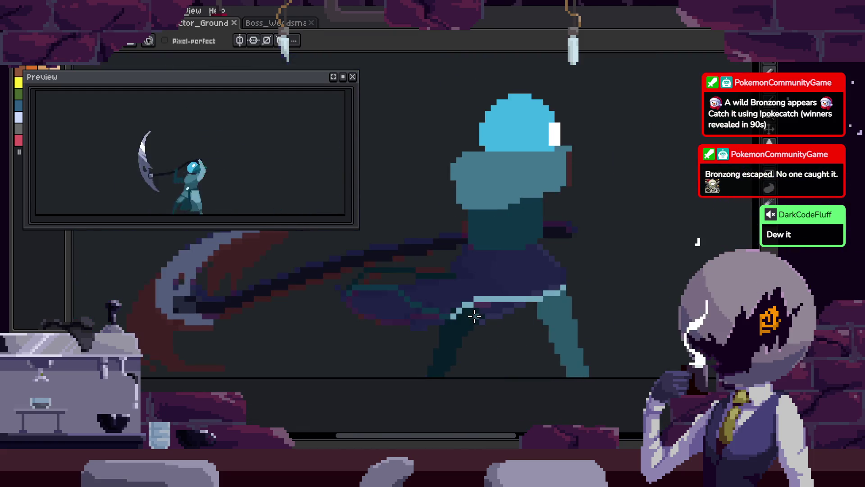
Pan the view, save, and paint a light-teal pixel on the cloak edge
{"action": "scroll", "coordinate": [464, 293], "scroll_direction": "up", "scroll_amount": 4}
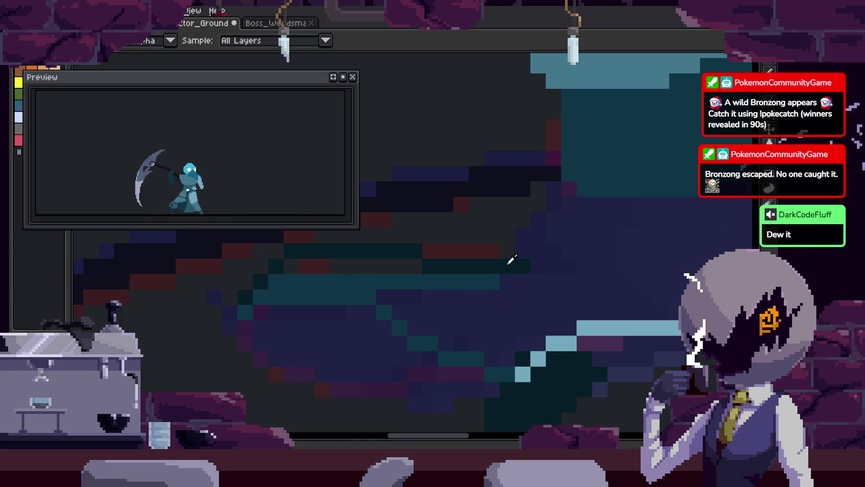
{"action": "key", "text": "b"}
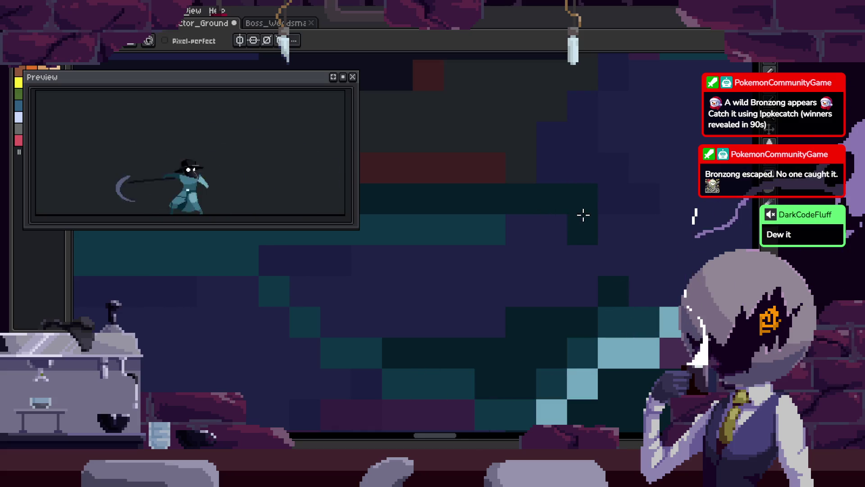
{"action": "key", "text": "v"}
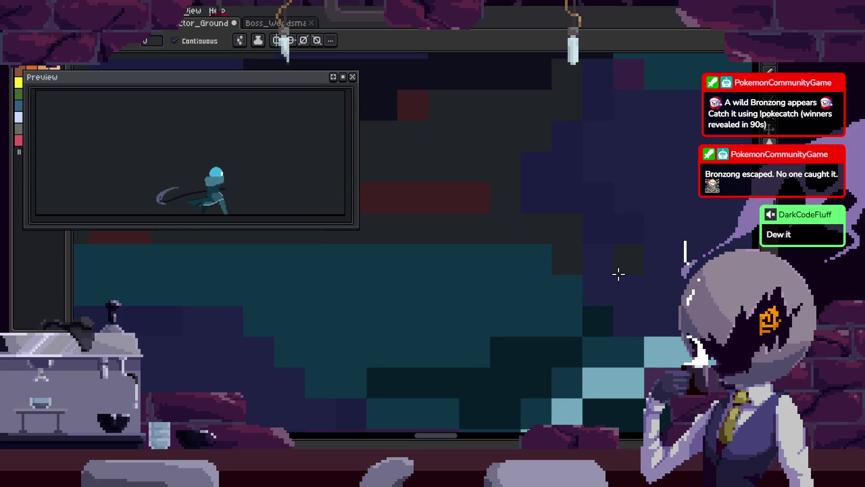
{"action": "key", "text": "h"}
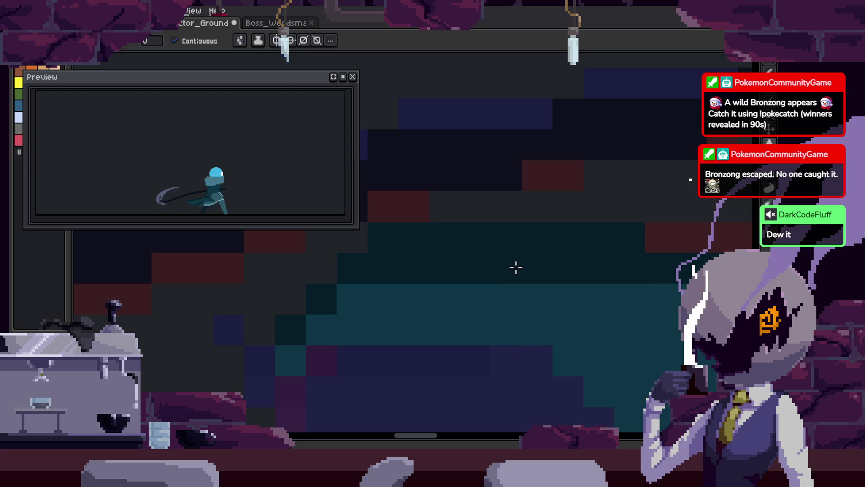
{"action": "key", "text": "ctrl+s"}
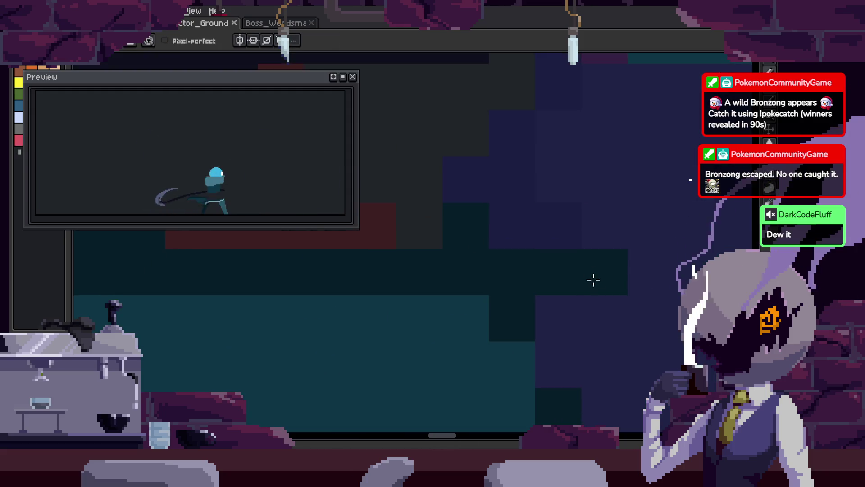
{"action": "left_click_drag", "start_coordinate": [633, 316], "coordinate": [372, 311]}
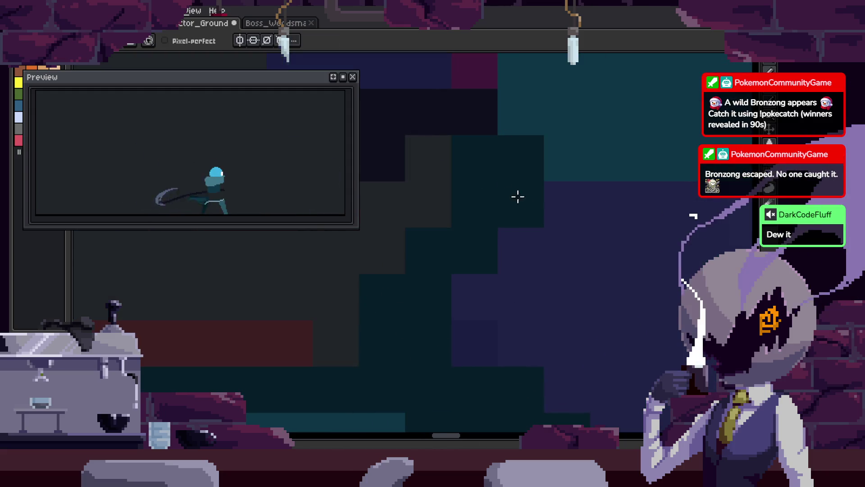
{"action": "scroll", "coordinate": [456, 245], "scroll_direction": "down", "scroll_amount": 3}
{"action": "scroll", "coordinate": [562, 203], "scroll_direction": "up", "scroll_amount": 1}
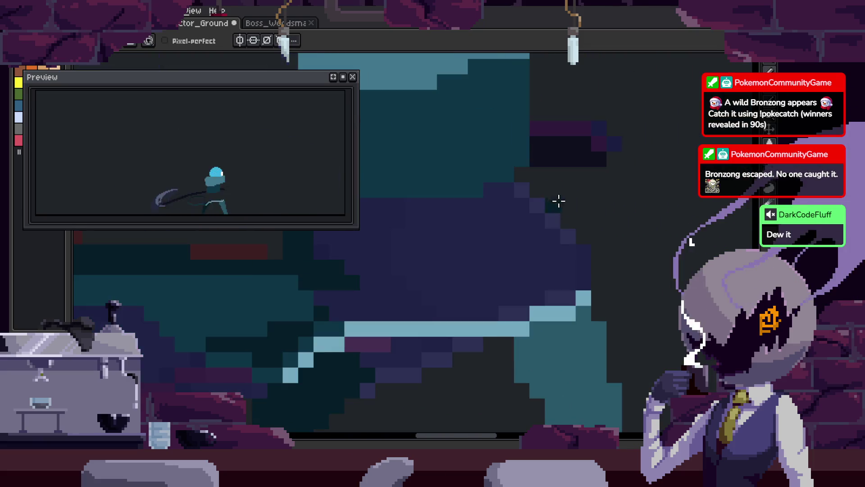
{"action": "left_click", "coordinate": [525, 181]}
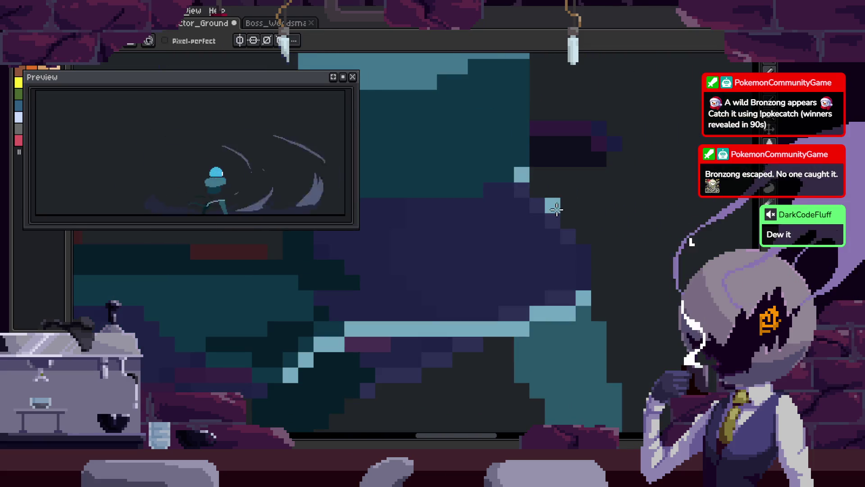
Two frames on, draw the teal staircase edge, redraw it after undoing, and add a teal patch
{"action": "key", "text": "Right"}
{"action": "key", "text": "Right"}
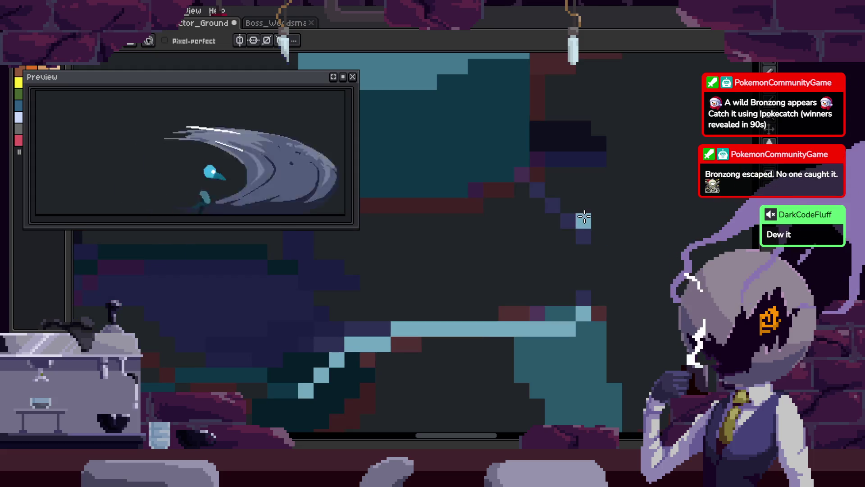
{"action": "key", "text": "Right"}
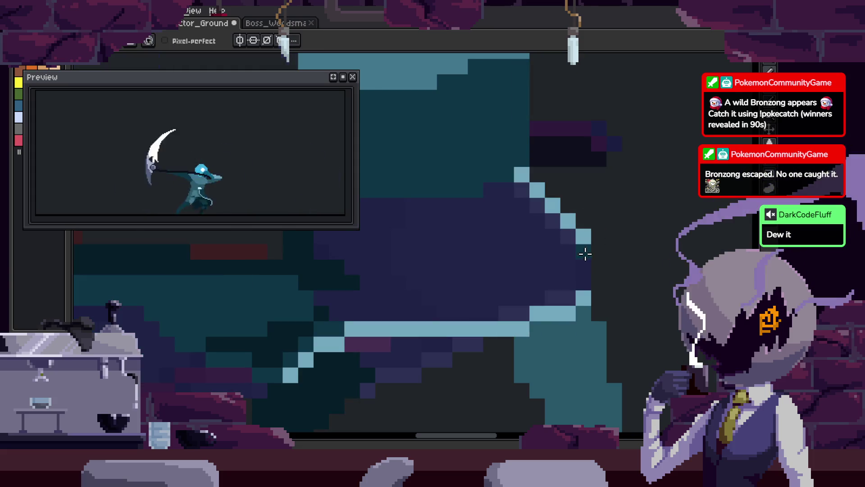
{"action": "left_click_drag", "start_coordinate": [475, 280], "coordinate": [526, 277]}
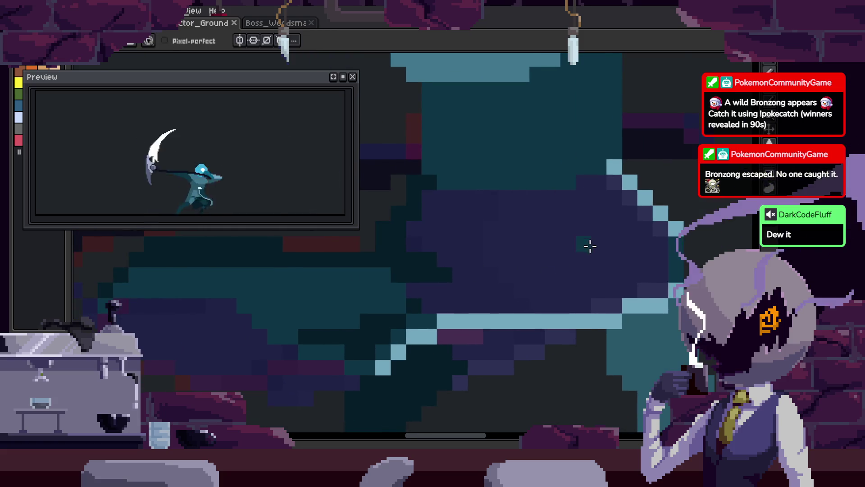
{"action": "scroll", "coordinate": [591, 257], "scroll_direction": "up", "scroll_amount": 1}
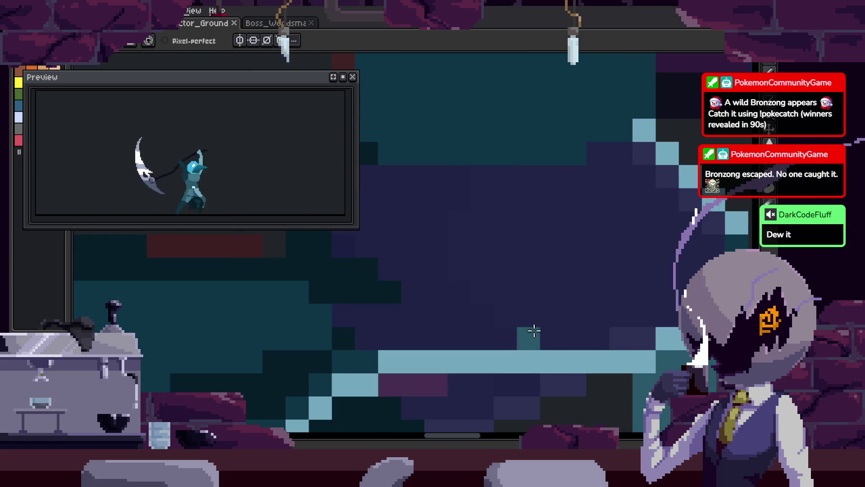
{"action": "mouse_move", "coordinate": [492, 186]}
{"action": "left_mouse_down"}
{"action": "mouse_move", "coordinate": [489, 210]}
{"action": "mouse_move", "coordinate": [638, 318]}
{"action": "left_mouse_up"}
{"action": "key", "text": "ctrl+z"}
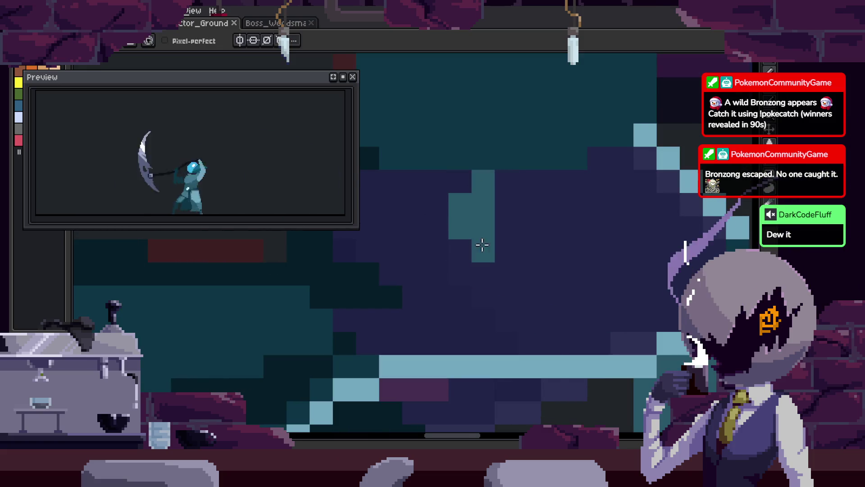
{"action": "left_click_drag", "start_coordinate": [482, 245], "coordinate": [635, 319]}
{"action": "mouse_move", "coordinate": [585, 170]}
{"action": "left_mouse_down"}
{"action": "mouse_move", "coordinate": [628, 296]}
{"action": "mouse_move", "coordinate": [572, 234]}
{"action": "left_mouse_up"}
{"action": "scroll", "coordinate": [572, 234], "scroll_direction": "right", "scroll_amount": 2}
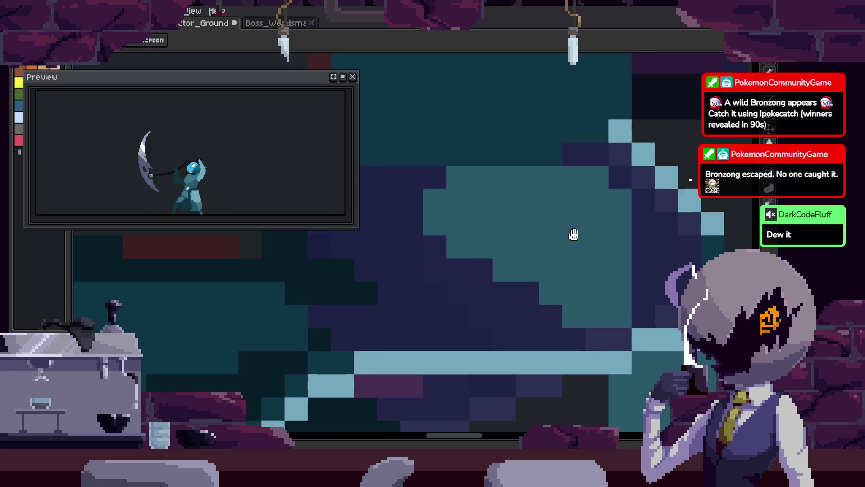
{"action": "key", "text": "alt"}
{"action": "scroll", "coordinate": [611, 261], "scroll_direction": "down", "scroll_amount": 3}
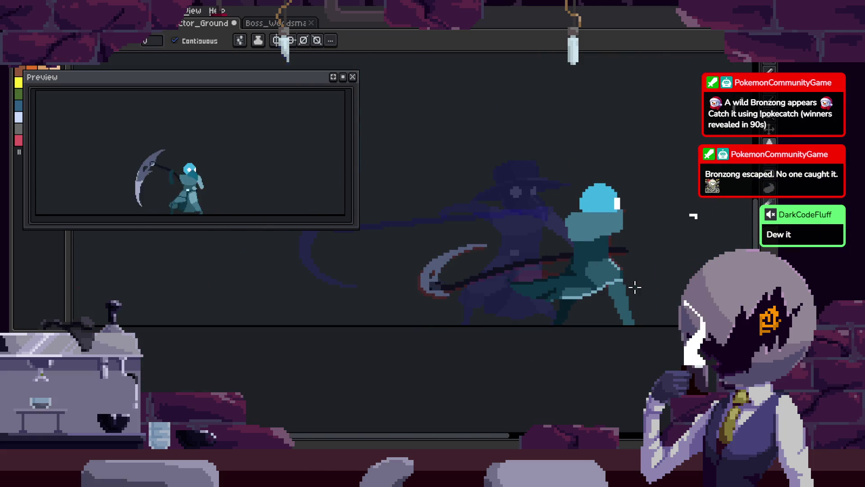
Fill an area of the cloak with the Paint Bucket, save, and play the animation
{"action": "scroll", "coordinate": [635, 287], "scroll_direction": "up", "scroll_amount": 5}
{"action": "key", "text": "b"}
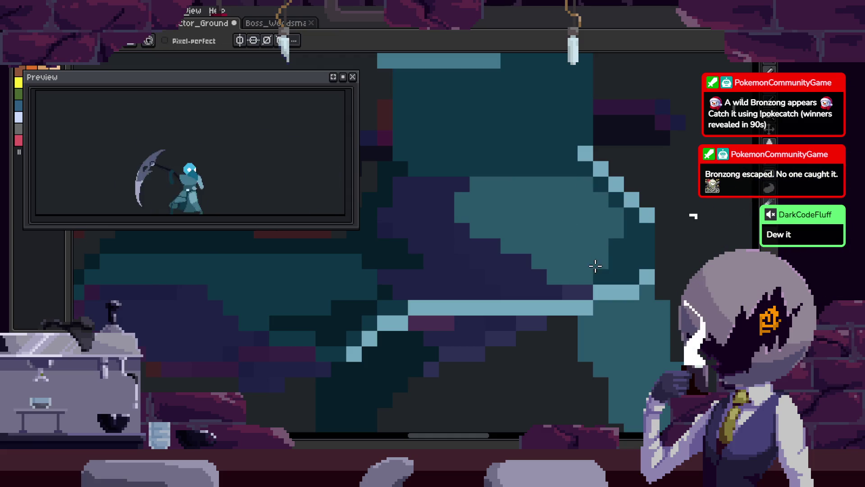
{"action": "key", "text": "g"}
{"action": "left_click", "coordinate": [473, 270]}
{"action": "scroll", "coordinate": [496, 279], "scroll_direction": "down", "scroll_amount": 3}
{"action": "key", "text": "ctrl+s"}
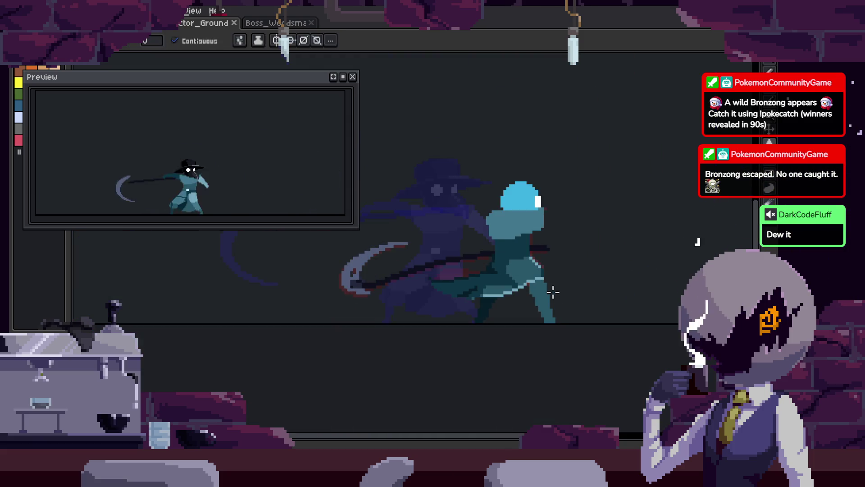
{"action": "key", "text": "Return"}
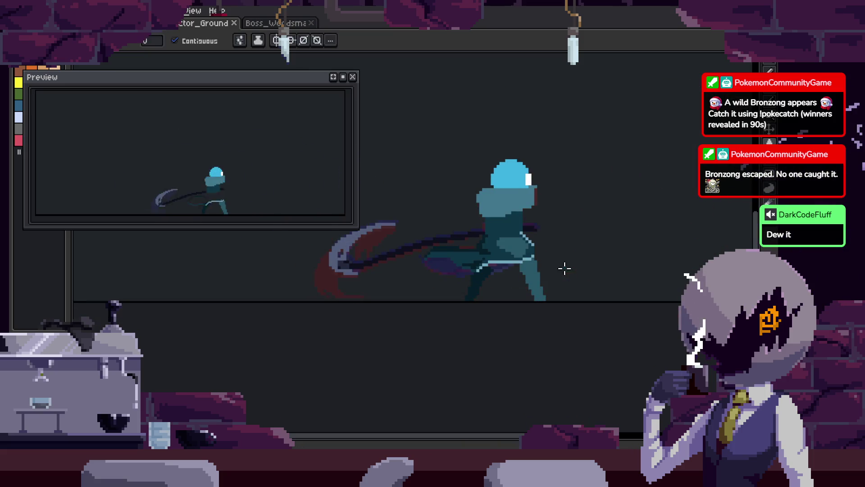
Lasso-select the upper part of the cloak and save
{"action": "scroll", "coordinate": [487, 247], "scroll_direction": "up", "scroll_amount": 2}
{"action": "scroll", "coordinate": [516, 241], "scroll_direction": "up", "scroll_amount": 2}
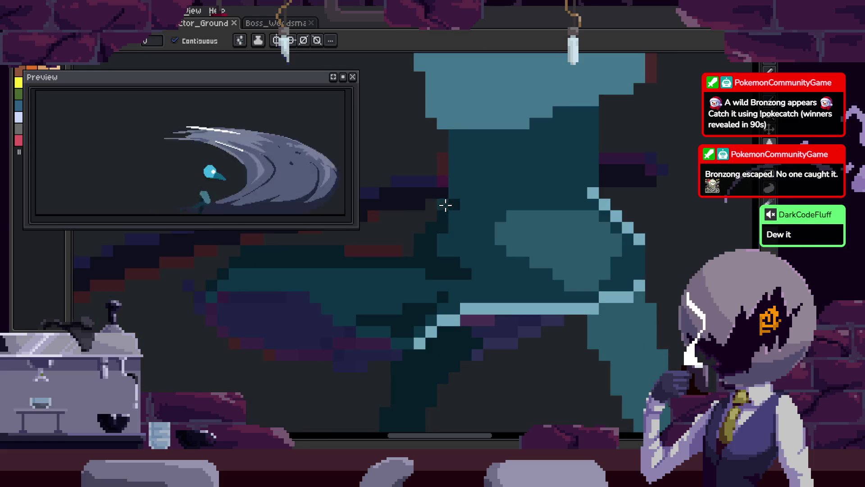
{"action": "key", "text": "m"}
{"action": "left_click", "coordinate": [657, 201]}
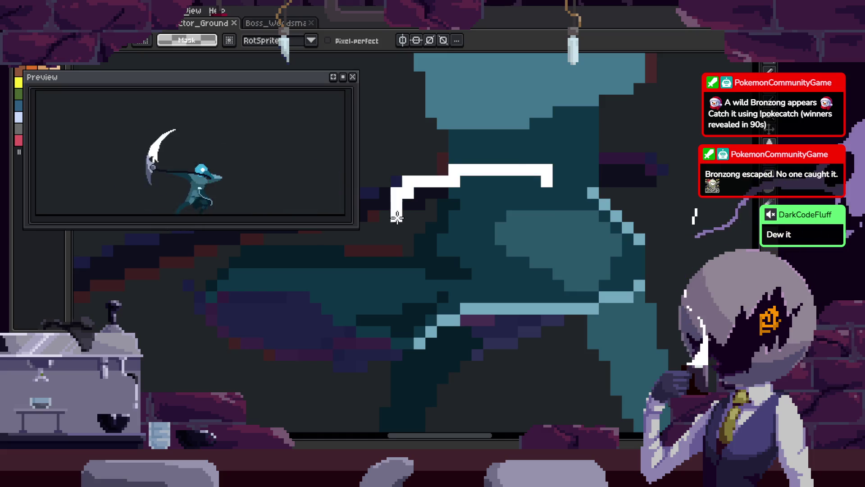
{"action": "left_click_drag", "start_coordinate": [536, 282], "coordinate": [588, 193]}
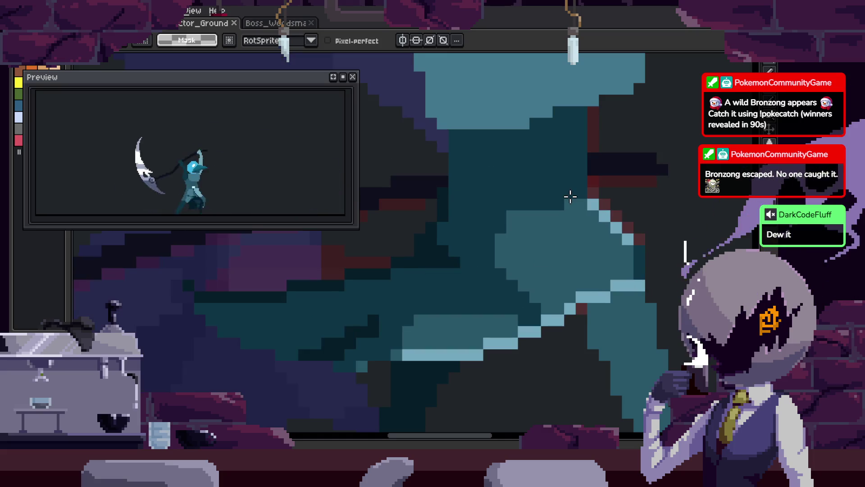
{"action": "scroll", "coordinate": [635, 278], "scroll_direction": "up", "scroll_amount": 3}
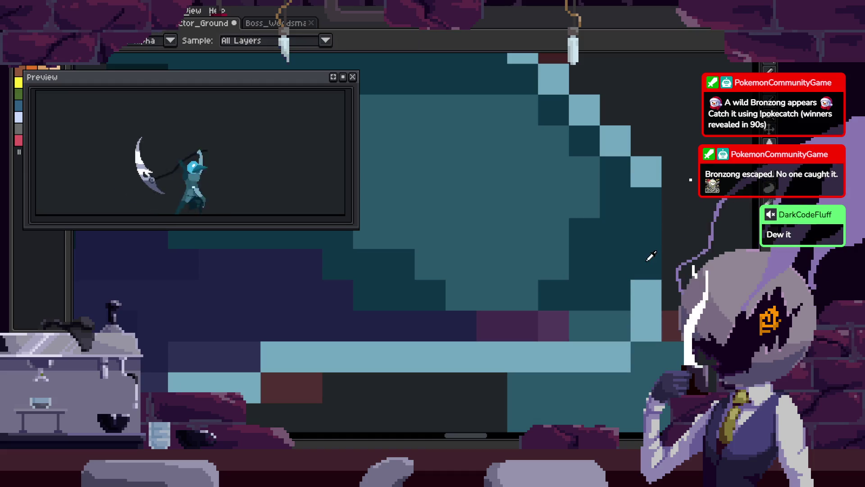
{"action": "scroll", "coordinate": [504, 321], "scroll_direction": "left", "scroll_amount": 3}
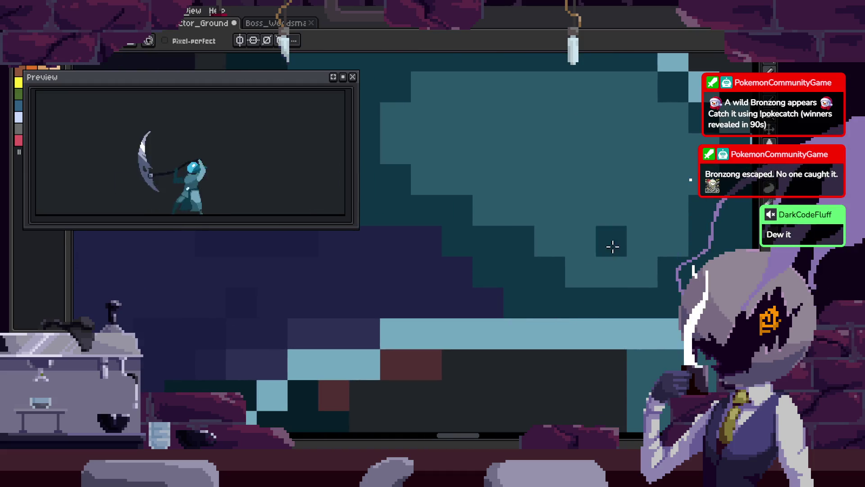
{"action": "scroll", "coordinate": [538, 278], "scroll_direction": "down", "scroll_amount": 4}
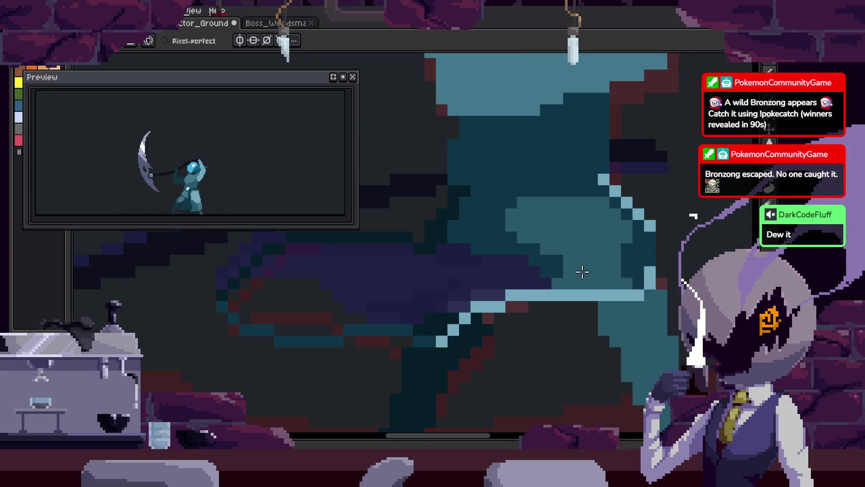
{"action": "key", "text": "ctrl+s"}
Repaint cloak pixels and a stroke in mid-teal, then play the attack animation
{"action": "scroll", "coordinate": [541, 291], "scroll_direction": "up", "scroll_amount": 3}
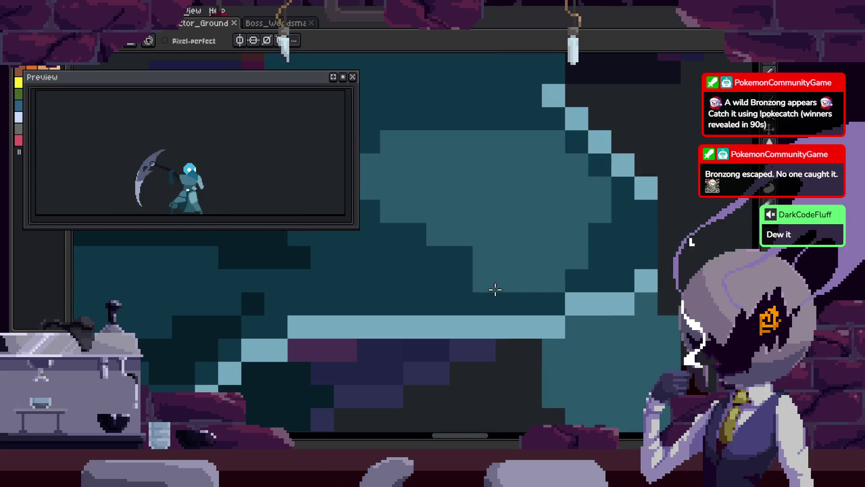
{"action": "left_click", "coordinate": [429, 316]}
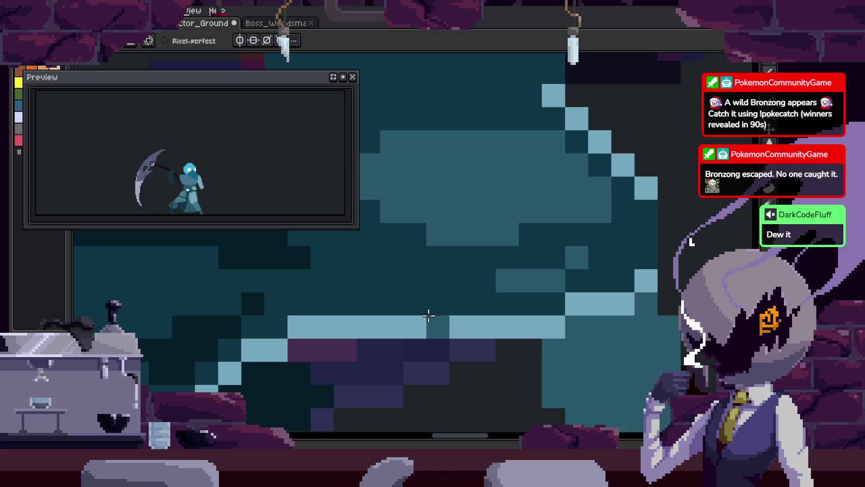
{"action": "mouse_move", "coordinate": [400, 311]}
{"action": "left_mouse_down"}
{"action": "mouse_move", "coordinate": [579, 254]}
{"action": "mouse_move", "coordinate": [599, 267]}
{"action": "left_mouse_up"}
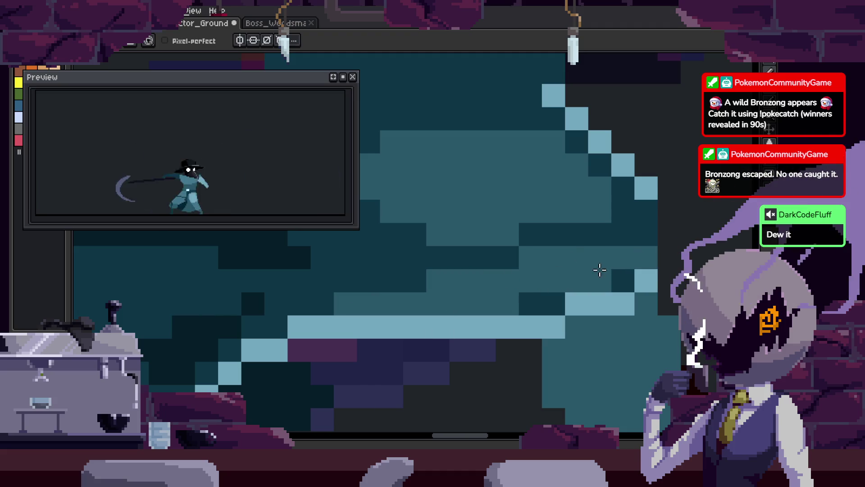
{"action": "left_click", "coordinate": [661, 230], "text": "alt"}
{"action": "scroll", "coordinate": [656, 300], "scroll_direction": "down", "scroll_amount": 5}
{"action": "key", "text": "Return"}
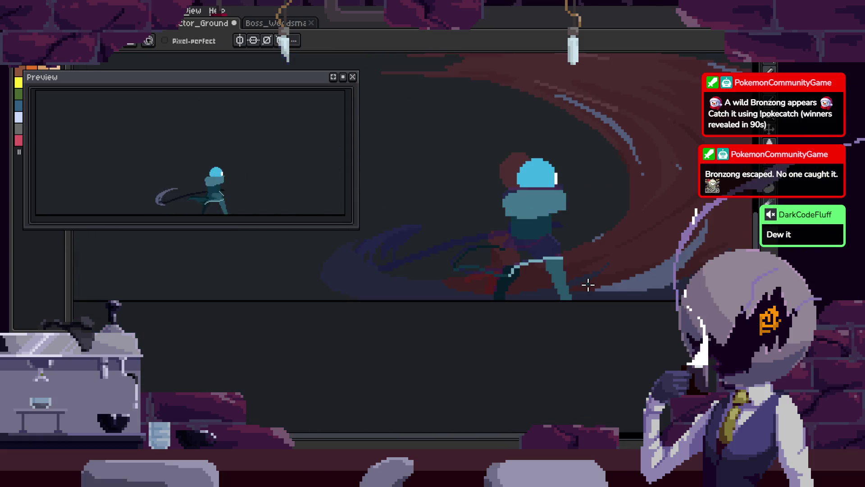
Zoom in, fill the cloak's purple patch with dark teal, and save
{"action": "scroll", "coordinate": [536, 241], "scroll_direction": "up", "scroll_amount": 2}
{"action": "scroll", "coordinate": [536, 241], "scroll_direction": "up", "scroll_amount": 1}
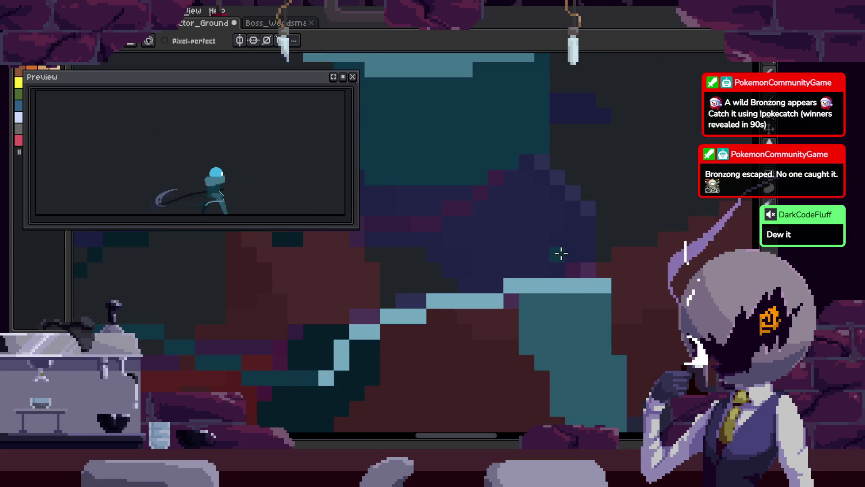
{"action": "scroll", "coordinate": [512, 236], "scroll_direction": "up", "scroll_amount": 1}
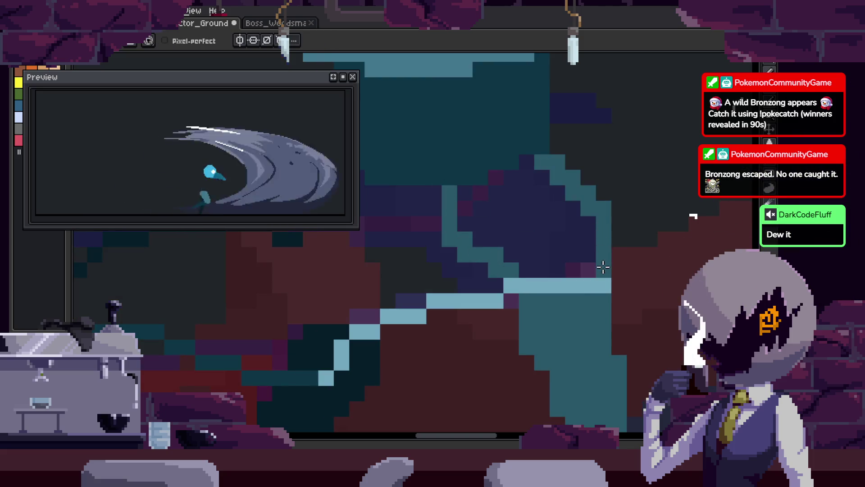
{"action": "key", "text": "w"}
{"action": "key", "text": "b"}
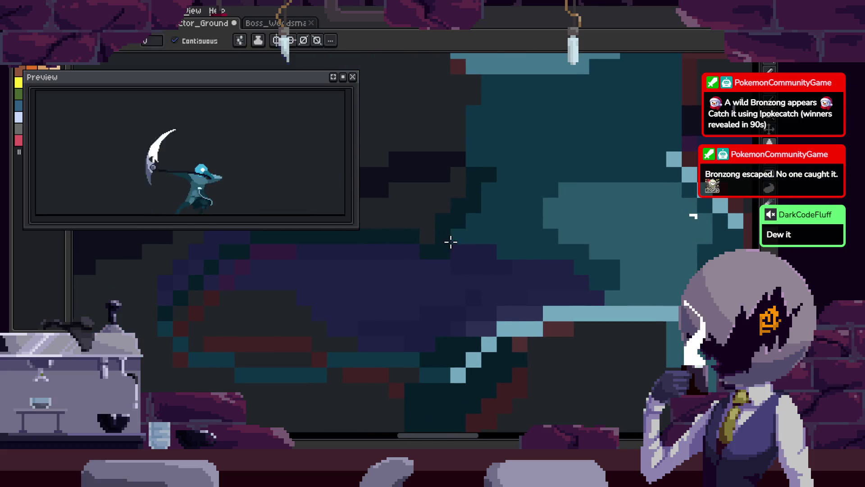
{"action": "scroll", "coordinate": [451, 239], "scroll_direction": "up", "scroll_amount": 2}
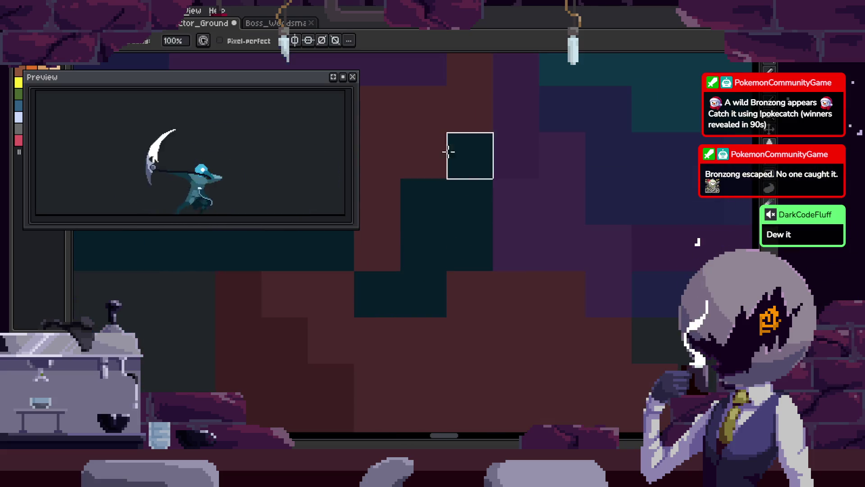
{"action": "scroll", "coordinate": [429, 251], "scroll_direction": "down", "scroll_amount": 2}
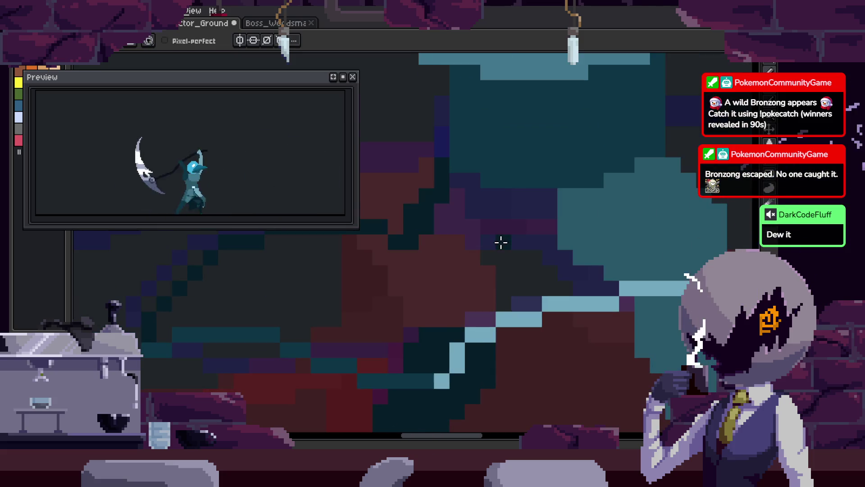
{"action": "scroll", "coordinate": [427, 225], "scroll_direction": "up", "scroll_amount": 1}
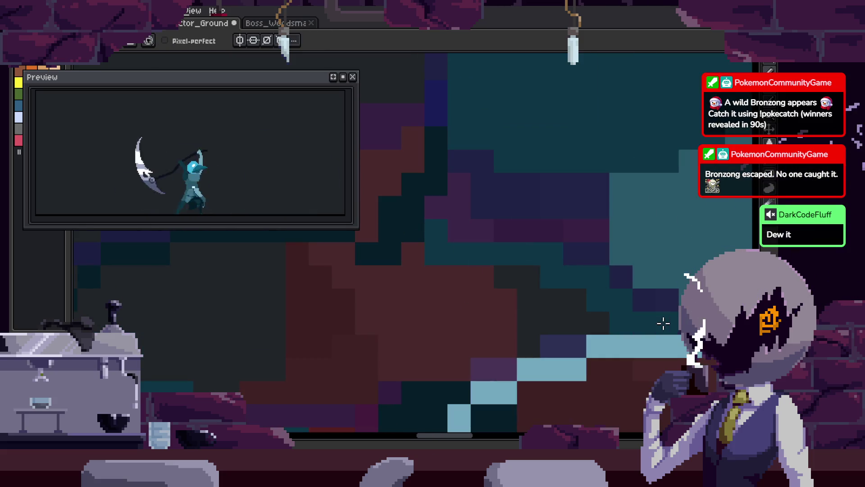
{"action": "key", "text": "g"}
{"action": "left_click", "coordinate": [635, 263]}
{"action": "scroll", "coordinate": [536, 309], "scroll_direction": "down", "scroll_amount": 2}
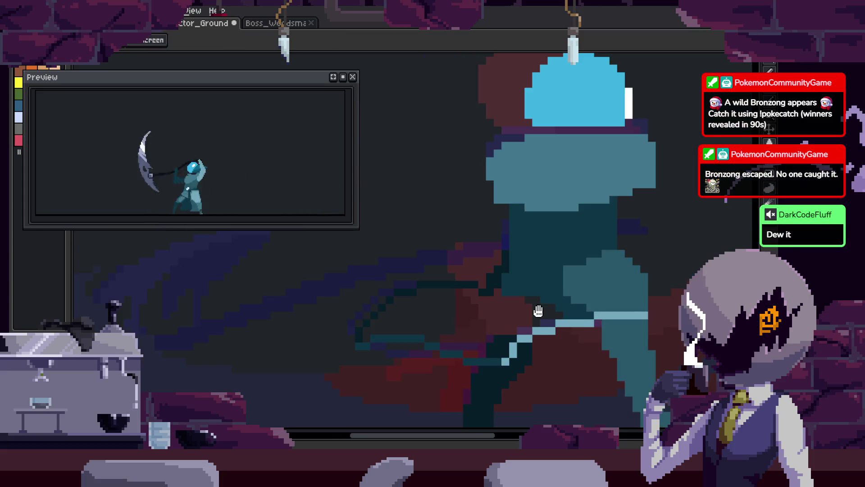
{"action": "key", "text": "ctrl+s"}
Reposition the view onto the character's body and show the animation timeline
{"action": "scroll", "coordinate": [540, 283], "scroll_direction": "up", "scroll_amount": 2}
{"action": "scroll", "coordinate": [521, 246], "scroll_direction": "down", "scroll_amount": 4}
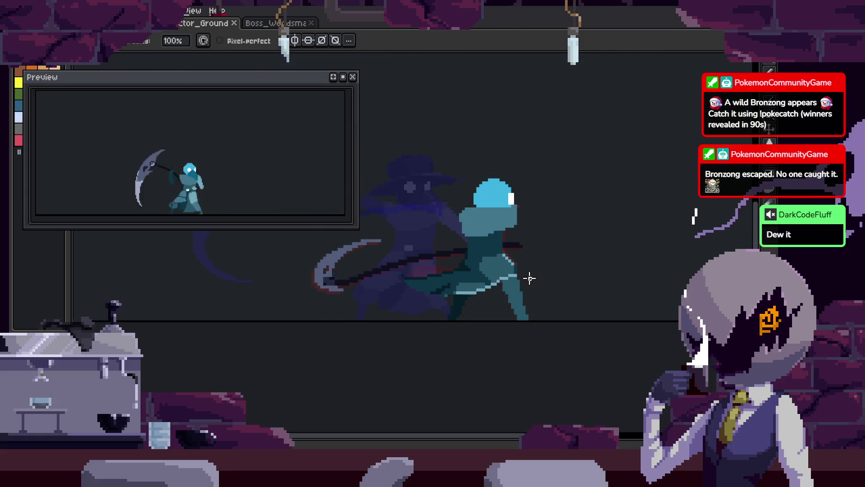
{"action": "left_click_drag", "start_coordinate": [528, 276], "coordinate": [537, 240]}
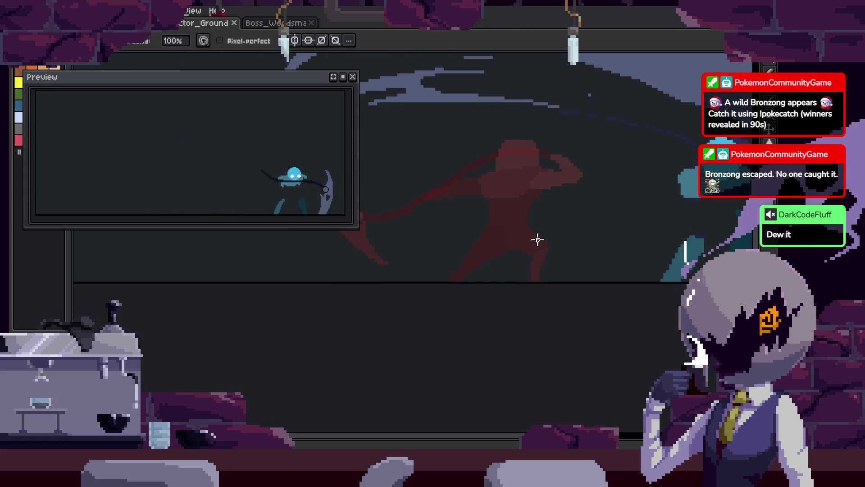
{"action": "scroll", "coordinate": [532, 254], "scroll_direction": "up", "scroll_amount": 4}
{"action": "scroll", "coordinate": [505, 237], "scroll_direction": "down", "scroll_amount": 2}
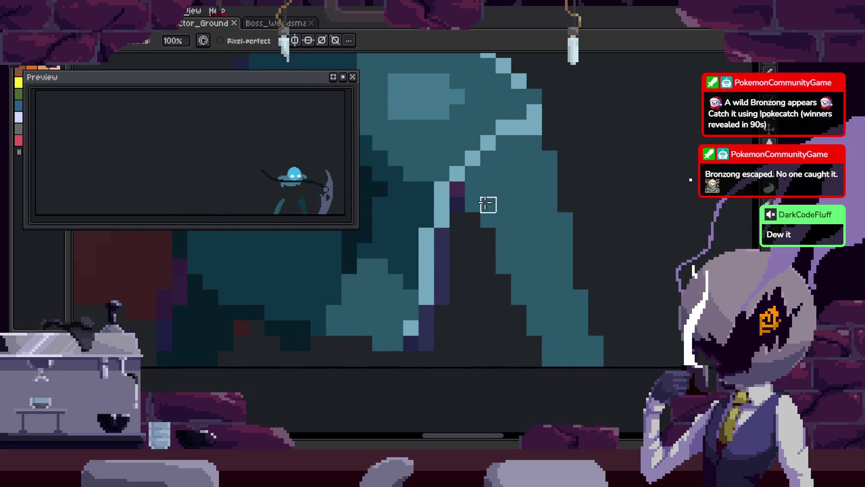
{"action": "scroll", "coordinate": [444, 166], "scroll_direction": "up", "scroll_amount": 2}
{"action": "scroll", "coordinate": [445, 165], "scroll_direction": "down", "scroll_amount": 2}
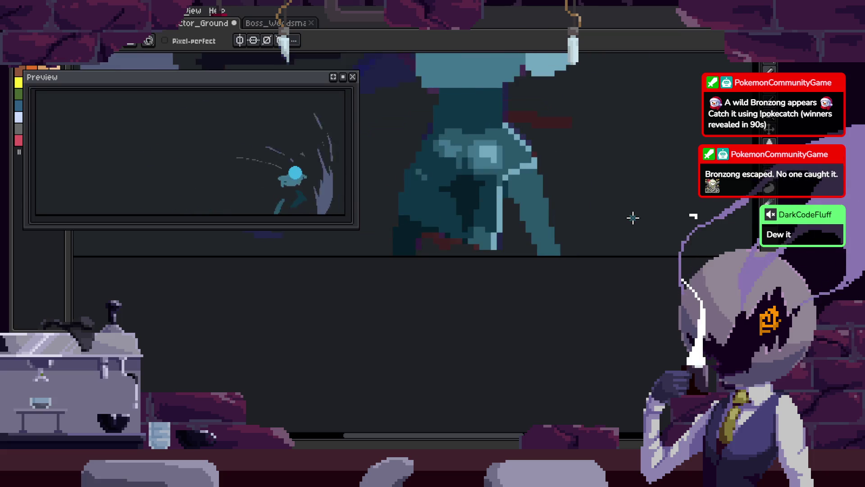
{"action": "scroll", "coordinate": [604, 205], "scroll_direction": "up", "scroll_amount": 1}
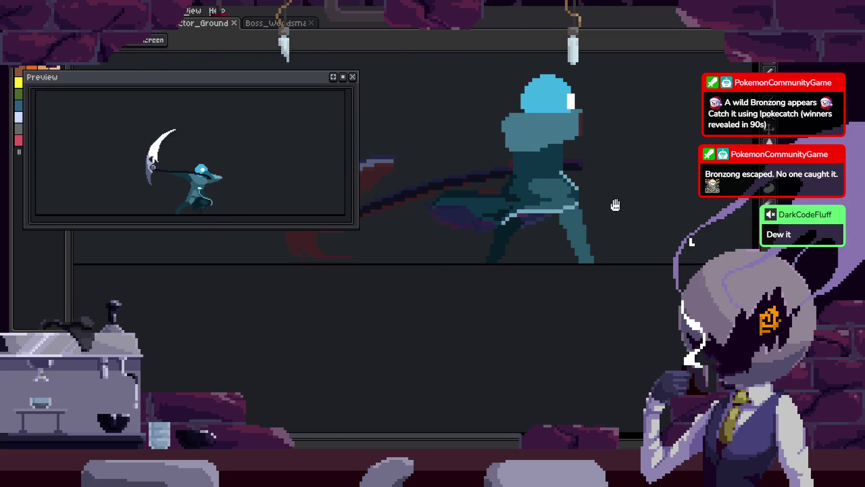
{"action": "left_click_drag", "start_coordinate": [615, 205], "coordinate": [559, 266]}
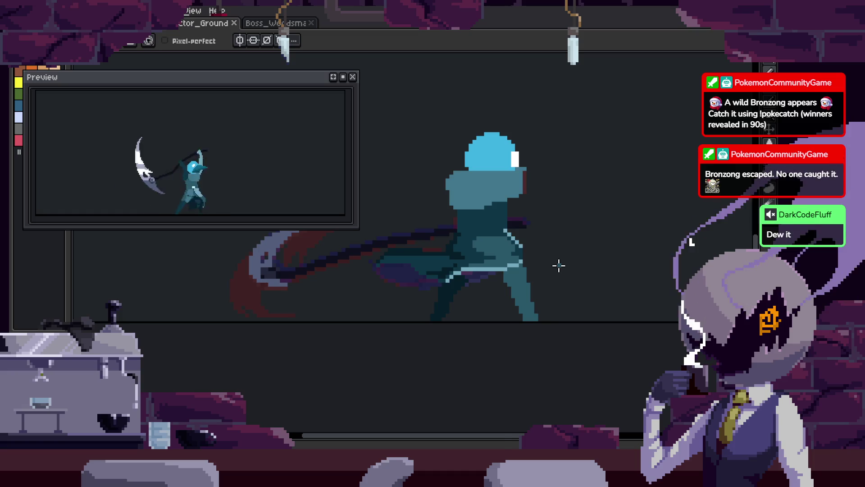
{"action": "key", "text": "Tab"}
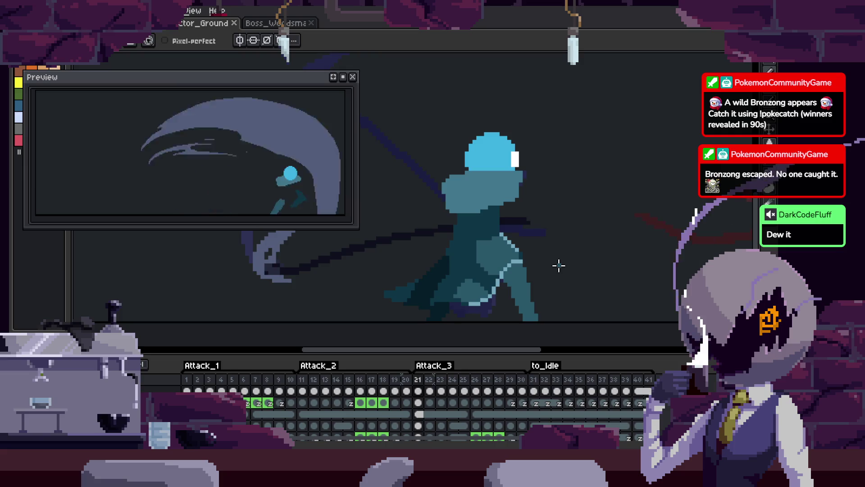
Move to the scythe swing trail, fill its purple region with teal, and save
{"action": "key", "text": "i"}
{"action": "left_click_drag", "start_coordinate": [476, 273], "coordinate": [539, 236]}
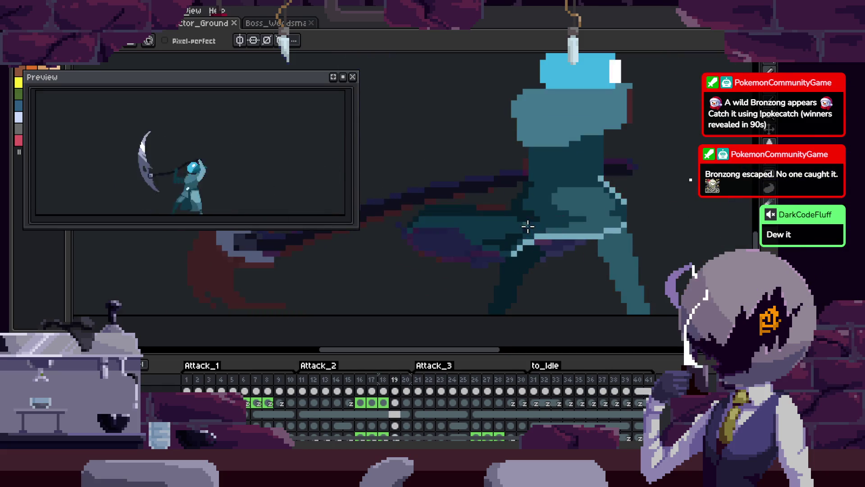
{"action": "scroll", "coordinate": [502, 229], "scroll_direction": "up", "scroll_amount": 2}
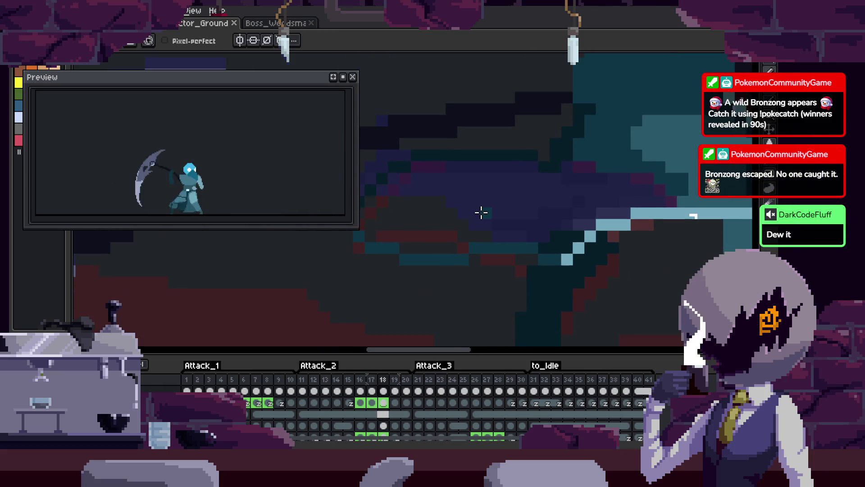
{"action": "scroll", "coordinate": [453, 251], "scroll_direction": "up", "scroll_amount": 1}
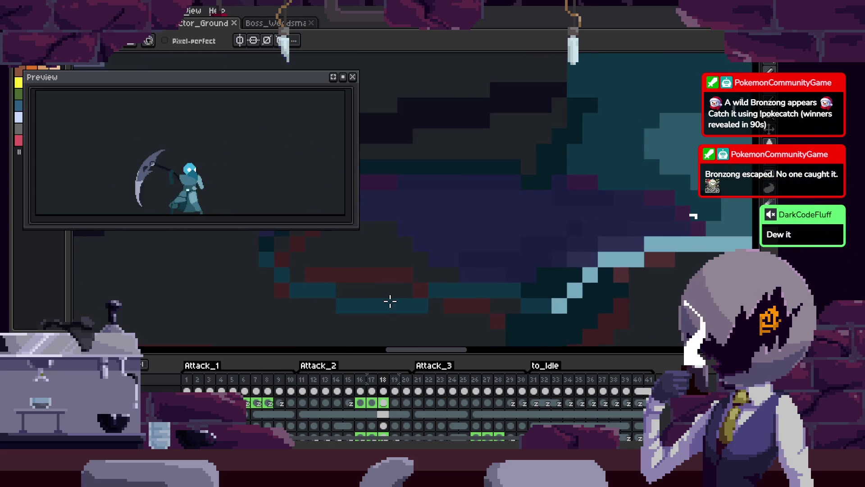
{"action": "key", "text": "g"}
{"action": "left_click", "coordinate": [534, 267]}
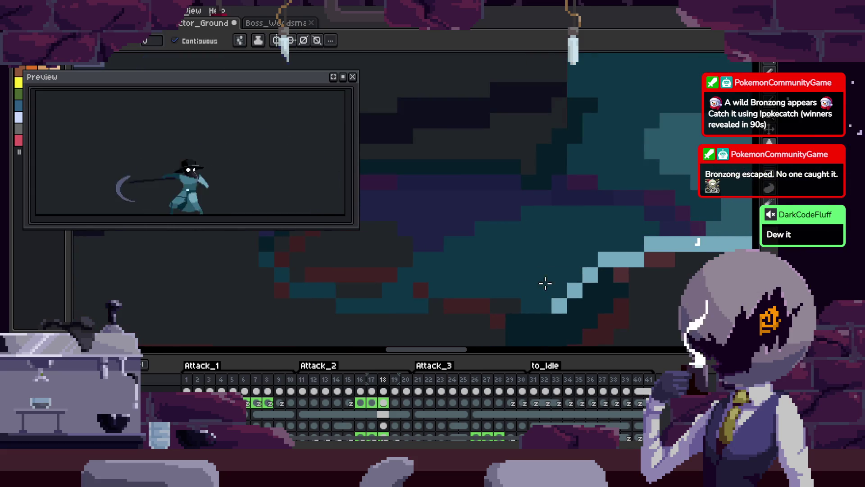
{"action": "key", "text": "b"}
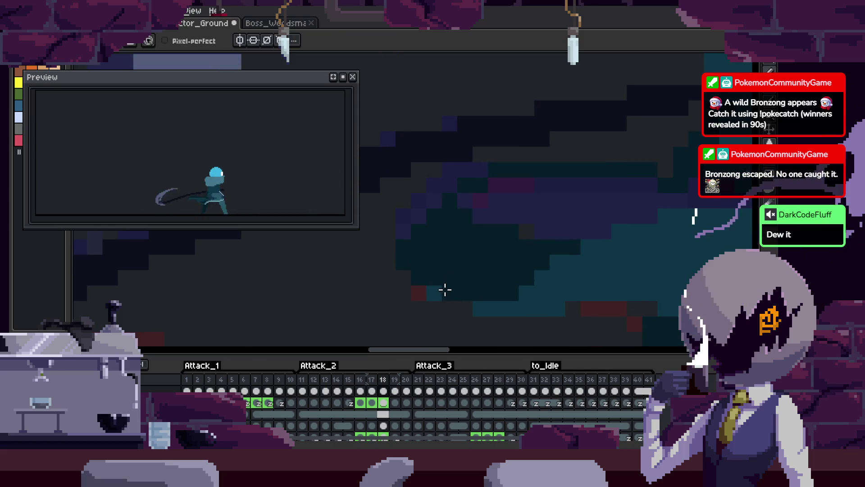
{"action": "left_click_drag", "start_coordinate": [446, 290], "coordinate": [420, 244]}
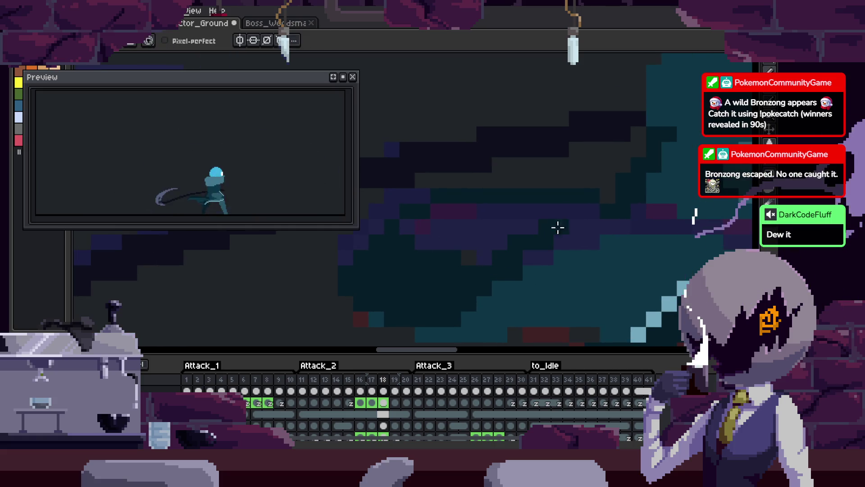
{"action": "key", "text": "ctrl+s"}
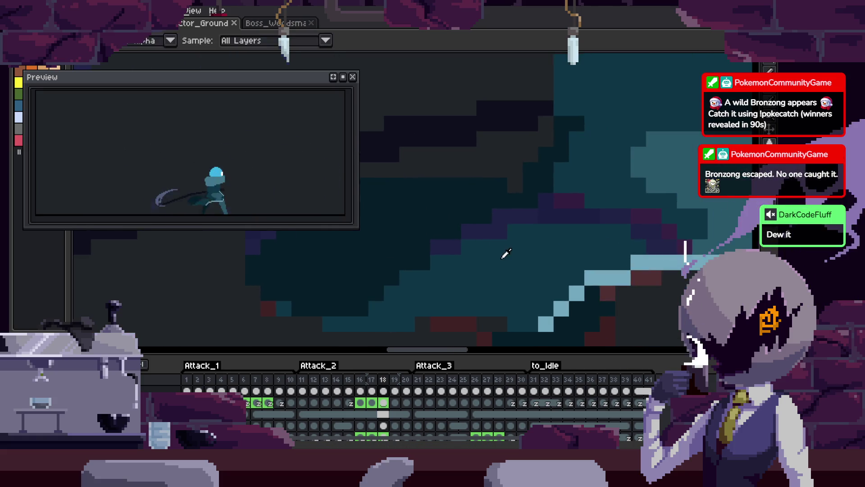
Save once more and hide the animation timeline
{"action": "key", "text": "ctrl+s"}
{"action": "key", "text": "b"}
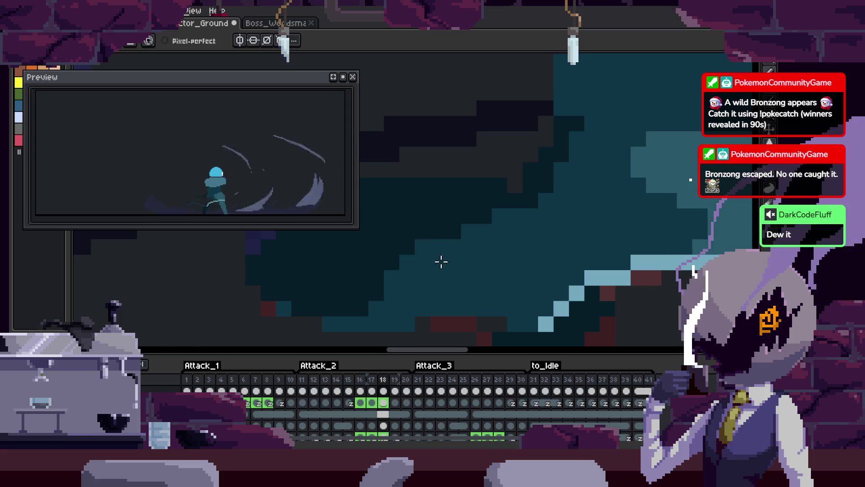
{"action": "scroll", "coordinate": [488, 251], "scroll_direction": "down", "scroll_amount": 3}
{"action": "scroll", "coordinate": [521, 261], "scroll_direction": "up", "scroll_amount": 2}
{"action": "key", "text": "Tab"}
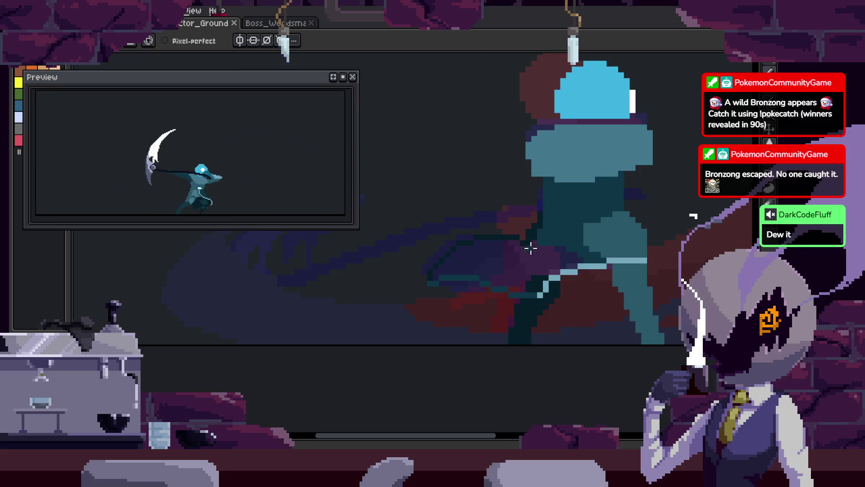
Paint a dark cloak pixel teal, flood-fill several dark cloak regions teal, and save
{"action": "scroll", "coordinate": [513, 265], "scroll_direction": "up", "scroll_amount": 2}
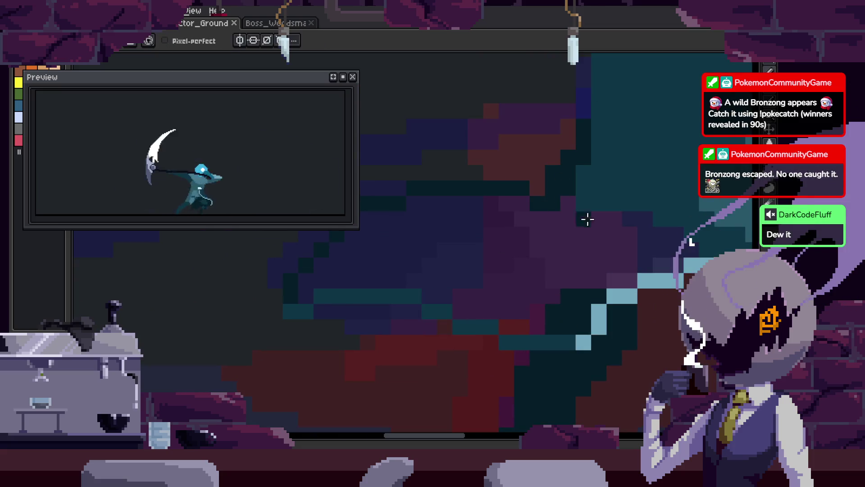
{"action": "left_click", "coordinate": [446, 298]}
{"action": "key", "text": "g"}
{"action": "mouse_move", "coordinate": [431, 291]}
{"action": "left_mouse_down"}
{"action": "mouse_move", "coordinate": [566, 247]}
{"action": "mouse_move", "coordinate": [515, 331]}
{"action": "mouse_move", "coordinate": [523, 289]}
{"action": "left_mouse_up"}
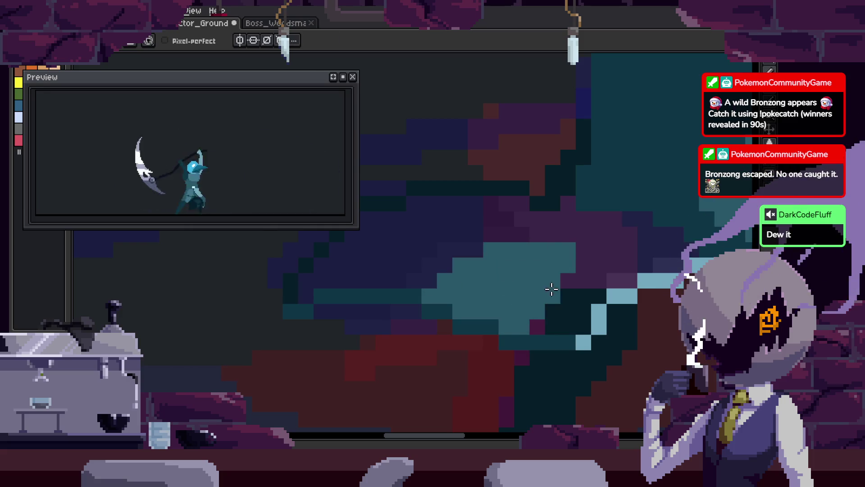
{"action": "scroll", "coordinate": [551, 289], "scroll_direction": "up", "scroll_amount": 2}
{"action": "key", "text": "ctrl+s"}
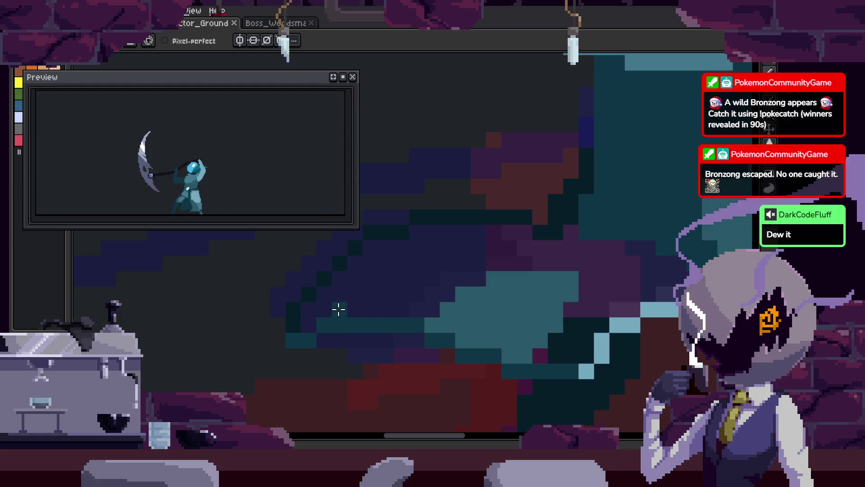
Draw a diagonal teal line across the cloak, fill the dark navy patches teal, and save
{"action": "left_click_drag", "start_coordinate": [339, 309], "coordinate": [484, 234]}
{"action": "left_click", "coordinate": [469, 269]}
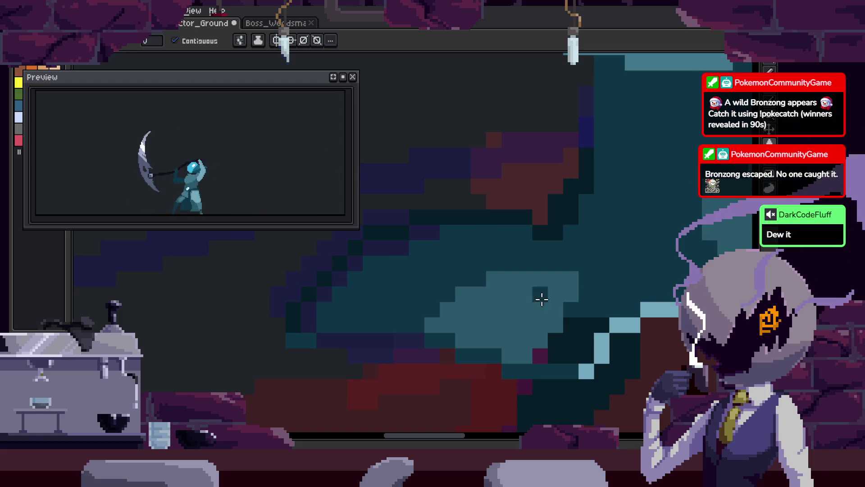
{"action": "left_click", "coordinate": [536, 347]}
{"action": "key", "text": "ctrl+z"}
{"action": "left_click", "coordinate": [540, 356]}
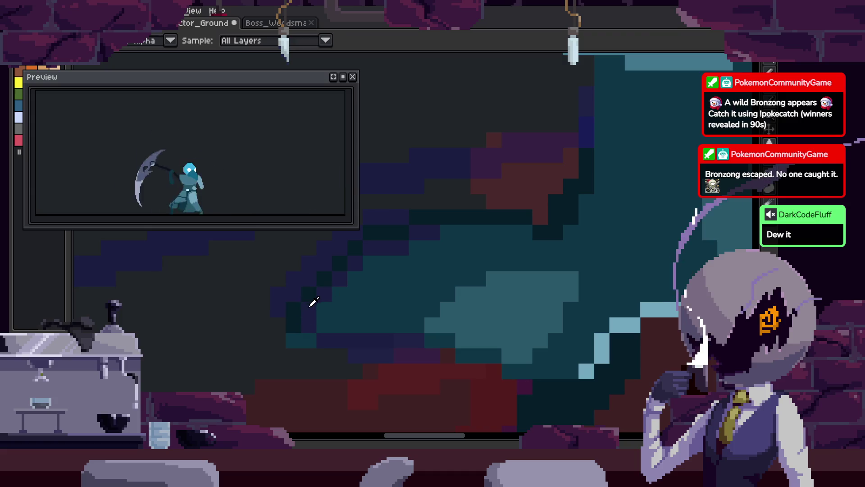
{"action": "scroll", "coordinate": [325, 316], "scroll_direction": "up", "scroll_amount": 1}
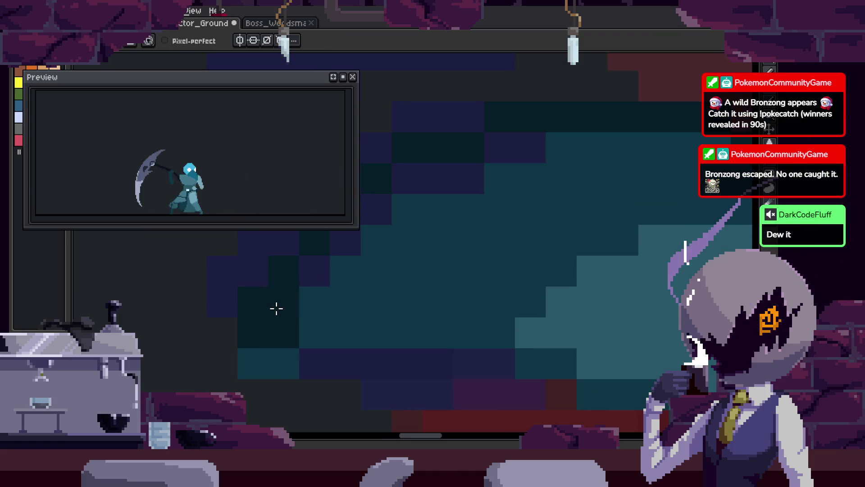
{"action": "mouse_move", "coordinate": [258, 357]}
{"action": "left_mouse_down"}
{"action": "mouse_move", "coordinate": [386, 346]}
{"action": "mouse_move", "coordinate": [483, 245]}
{"action": "left_mouse_up"}
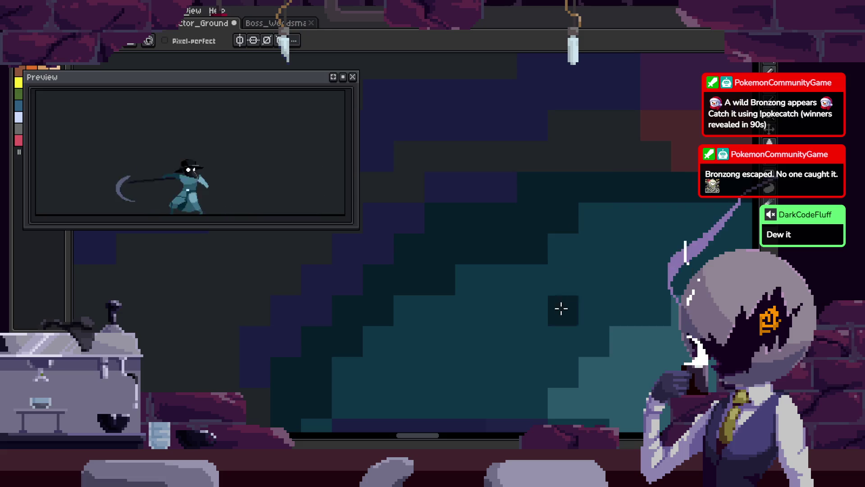
{"action": "scroll", "coordinate": [364, 342], "scroll_direction": "down", "scroll_amount": 2}
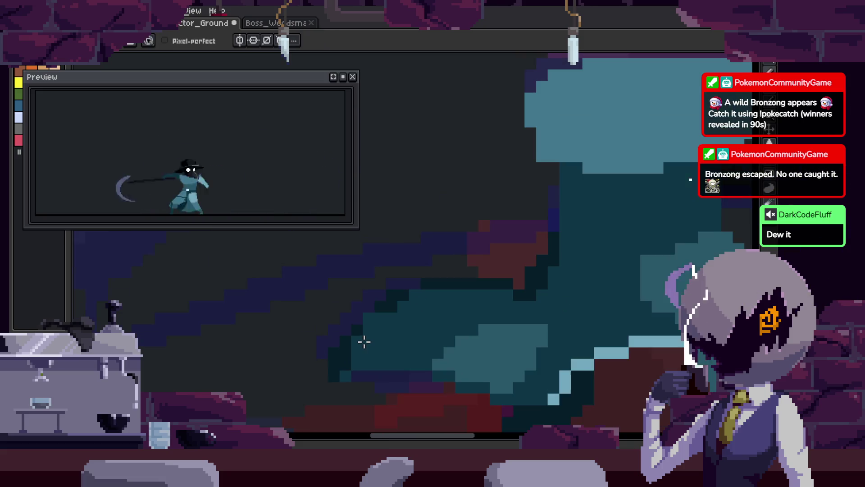
{"action": "key", "text": "ctrl+s"}
Make the live Preview shorter, reposition the view over the cloak, and save
{"action": "scroll", "coordinate": [465, 333], "scroll_direction": "down", "scroll_amount": 2}
{"action": "scroll", "coordinate": [467, 290], "scroll_direction": "up", "scroll_amount": 2}
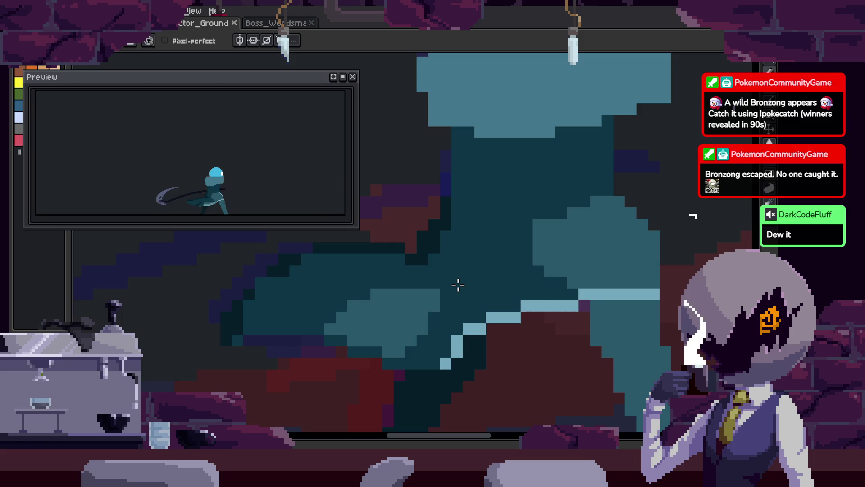
{"action": "scroll", "coordinate": [458, 284], "scroll_direction": "down", "scroll_amount": 3}
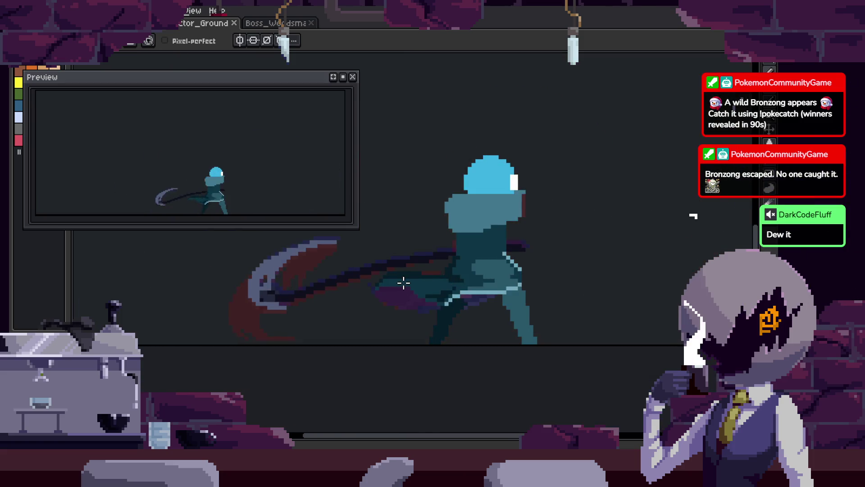
{"action": "scroll", "coordinate": [410, 284], "scroll_direction": "up", "scroll_amount": 2}
{"action": "scroll", "coordinate": [458, 297], "scroll_direction": "up", "scroll_amount": 3}
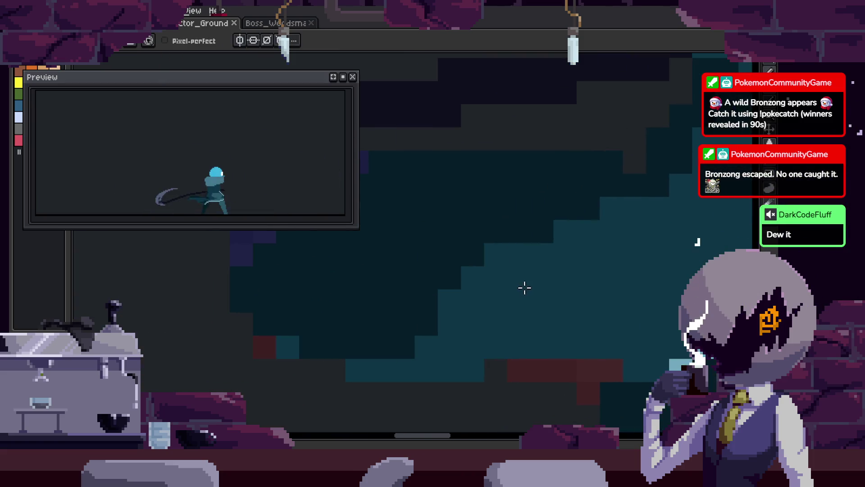
{"action": "scroll", "coordinate": [522, 289], "scroll_direction": "down", "scroll_amount": 2}
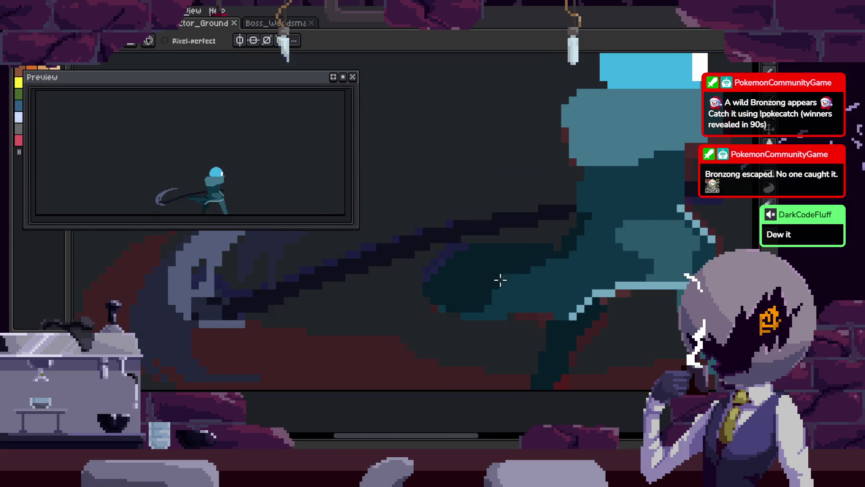
{"action": "scroll", "coordinate": [332, 286], "scroll_direction": "up", "scroll_amount": 3}
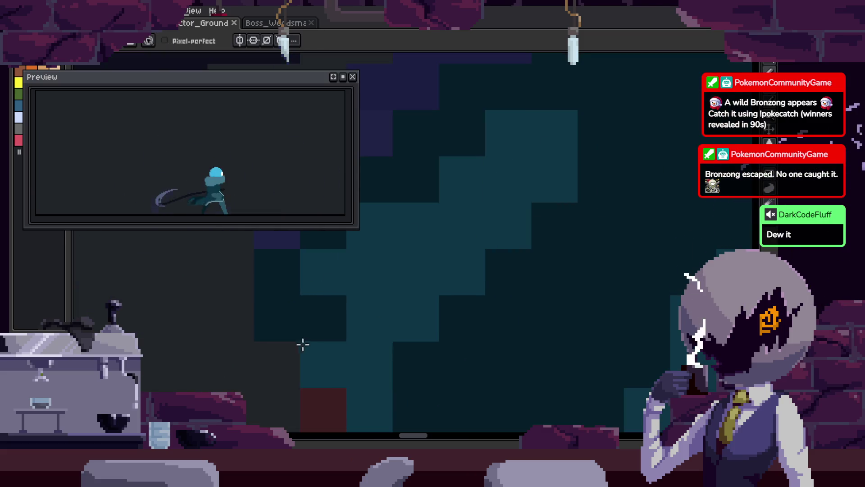
{"action": "key", "text": "h"}
{"action": "key", "text": "b"}
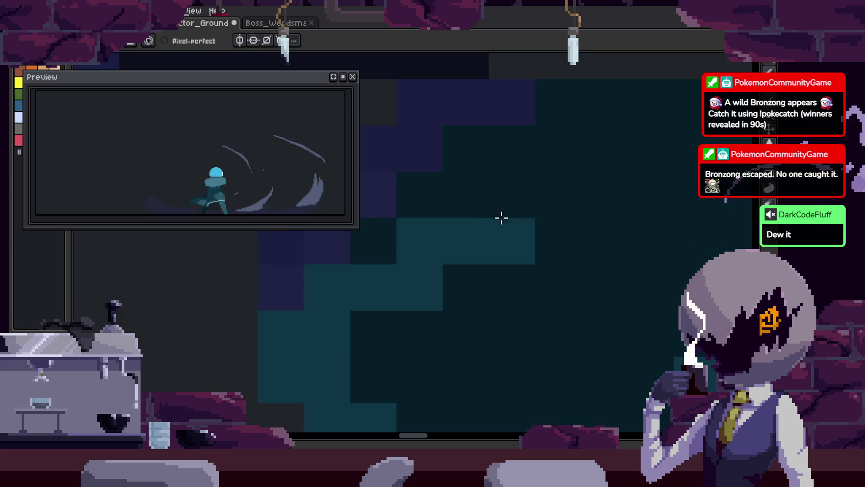
{"action": "key", "text": "Tab"}
{"action": "key", "text": "Tab"}
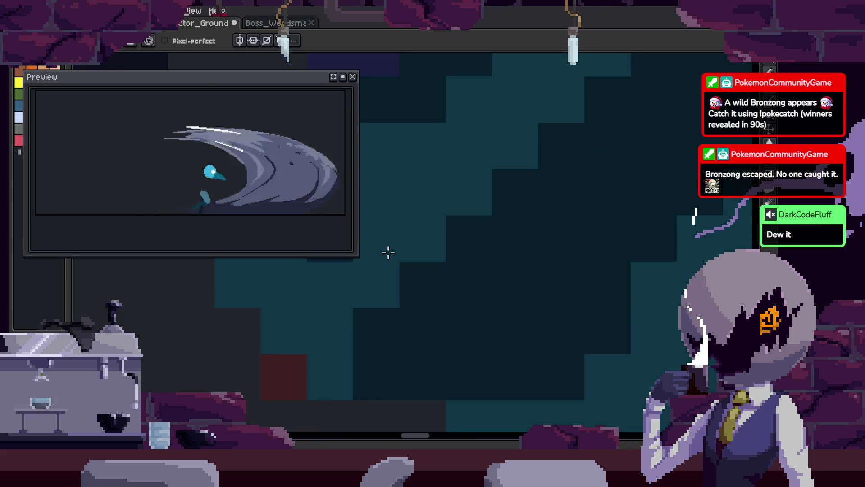
{"action": "left_click_drag", "start_coordinate": [312, 257], "coordinate": [306, 203]}
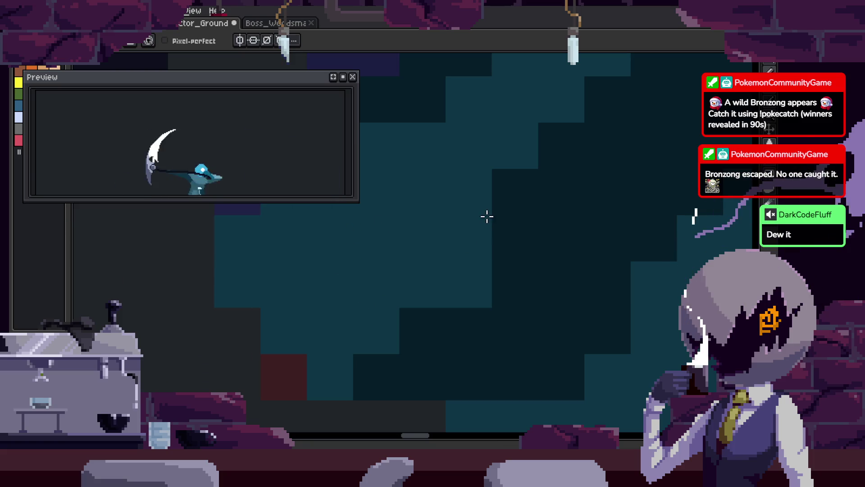
{"action": "left_click_drag", "start_coordinate": [550, 288], "coordinate": [598, 323]}
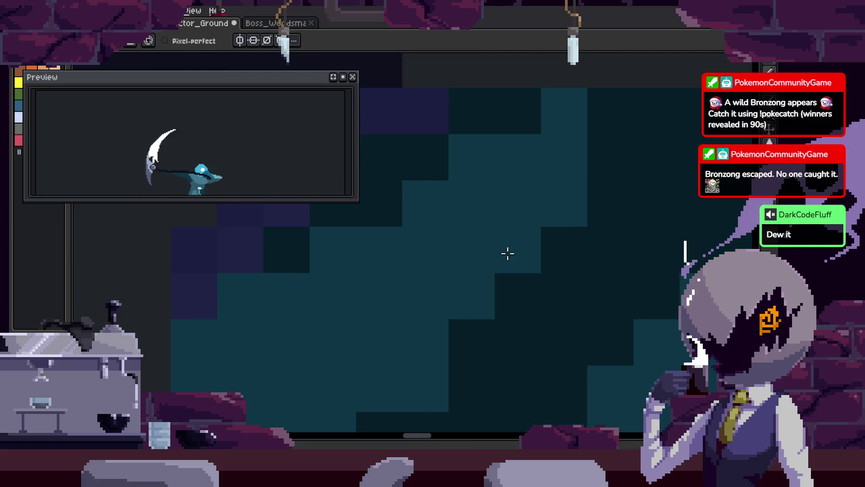
{"action": "key", "text": "ctrl+s"}
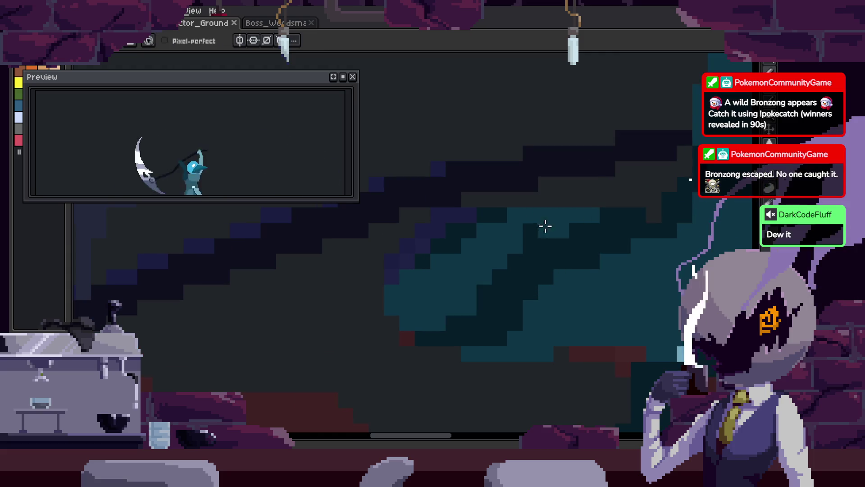
Sample the cloak's teal and paint two dark cloak pixels with it, then save
{"action": "left_click_drag", "start_coordinate": [526, 239], "coordinate": [491, 217]}
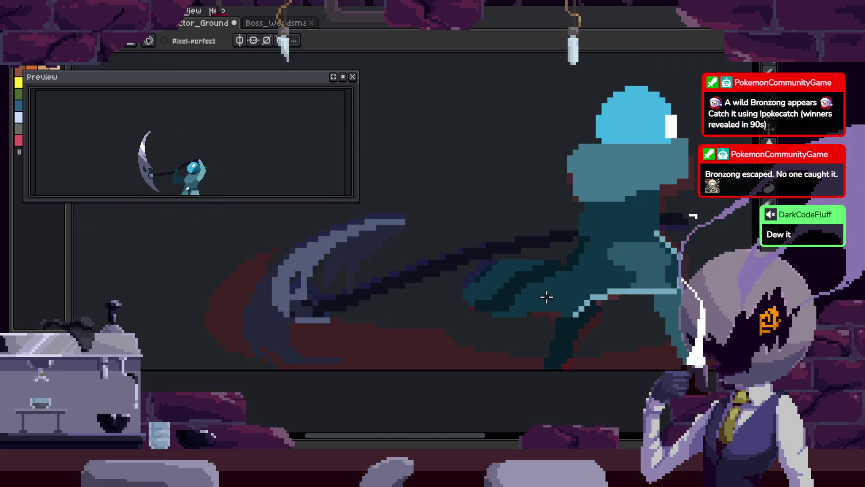
{"action": "scroll", "coordinate": [551, 289], "scroll_direction": "up", "scroll_amount": 4}
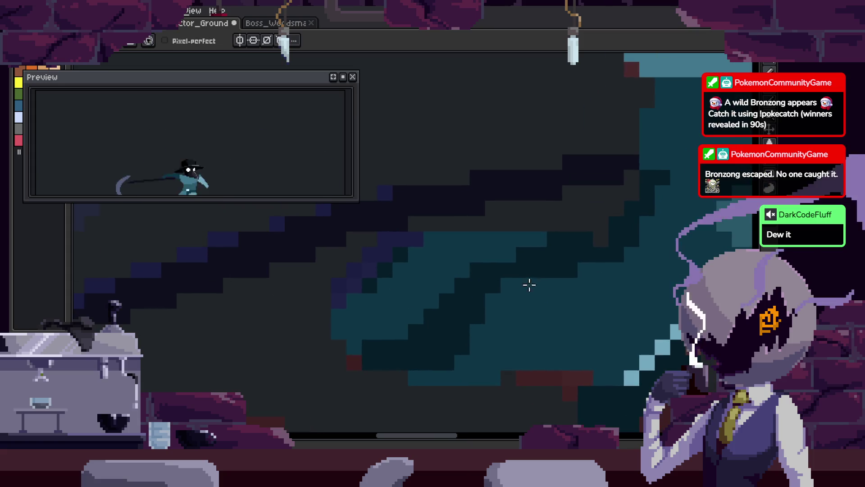
{"action": "key", "text": "alt"}
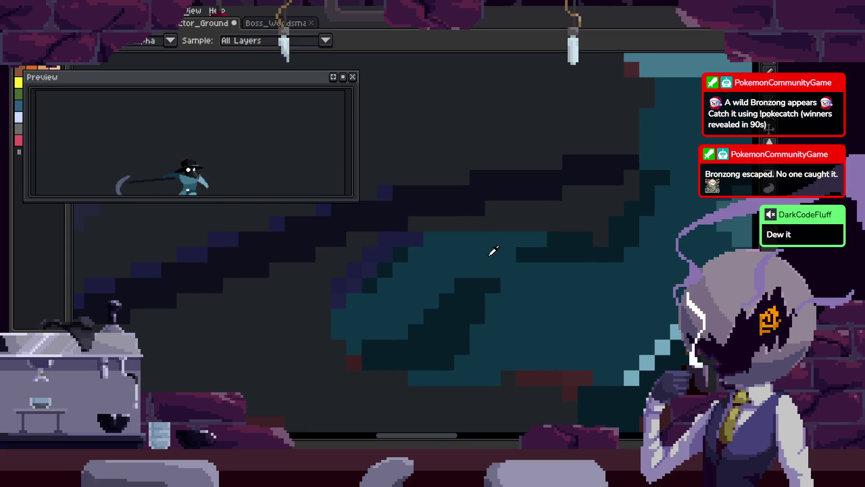
{"action": "left_click_drag", "start_coordinate": [462, 301], "coordinate": [446, 301]}
{"action": "key", "text": "alt"}
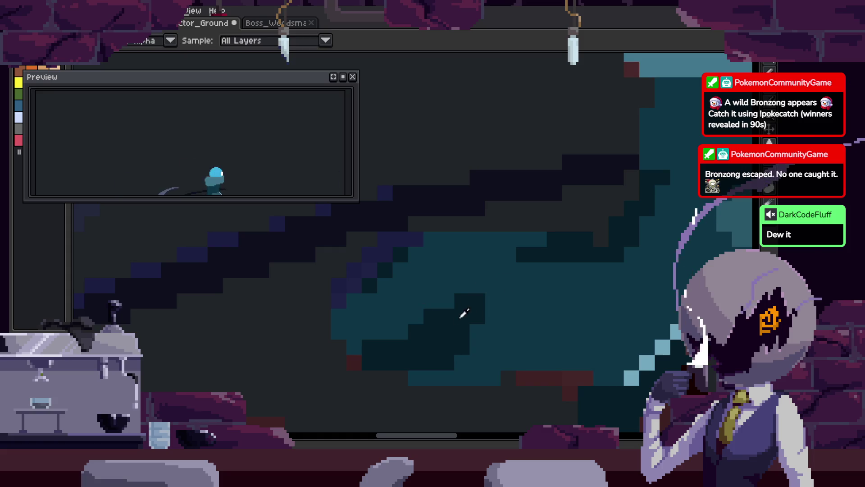
{"action": "key", "text": "ctrl+s"}
{"action": "key", "text": "Right"}
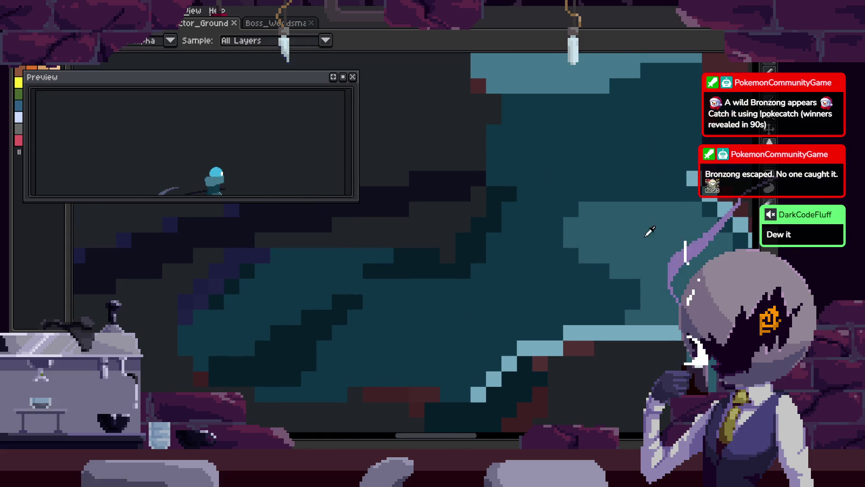
Paint a mid-teal stair edge into the cloak and fill two cloak regions light teal
{"action": "scroll", "coordinate": [445, 309], "scroll_direction": "up", "scroll_amount": 1}
{"action": "mouse_move", "coordinate": [400, 348]}
{"action": "left_mouse_down"}
{"action": "mouse_move", "coordinate": [573, 269]}
{"action": "mouse_move", "coordinate": [521, 343]}
{"action": "mouse_move", "coordinate": [431, 350]}
{"action": "left_mouse_up"}
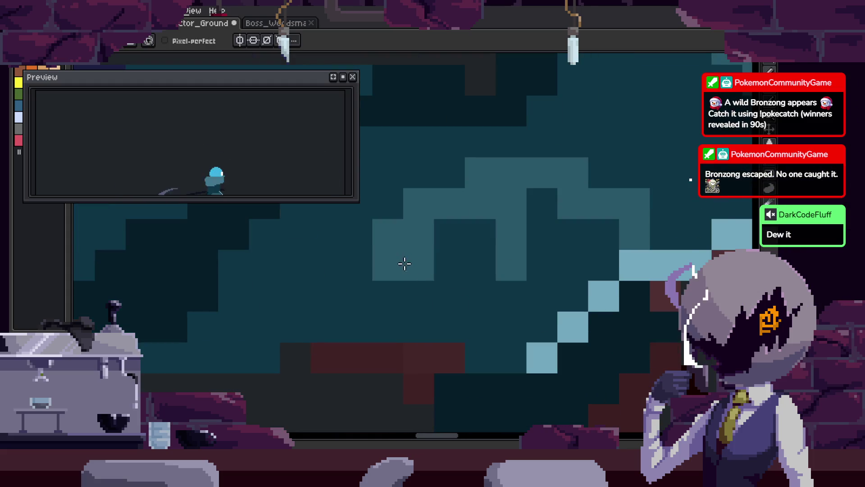
{"action": "key", "text": "g"}
{"action": "left_click", "coordinate": [450, 297]}
{"action": "left_click", "coordinate": [593, 257]}
Start the attack animation playing on the canvas and make the live Preview taller
{"action": "scroll", "coordinate": [552, 284], "scroll_direction": "down", "scroll_amount": 2}
{"action": "scroll", "coordinate": [553, 283], "scroll_direction": "down", "scroll_amount": 2}
{"action": "key", "text": "v"}
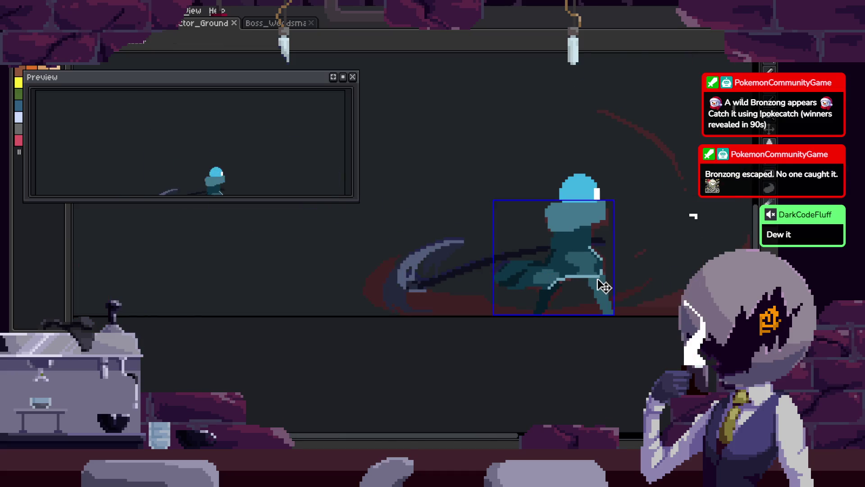
{"action": "scroll", "coordinate": [525, 270], "scroll_direction": "up", "scroll_amount": 2}
{"action": "scroll", "coordinate": [525, 270], "scroll_direction": "down", "scroll_amount": 1}
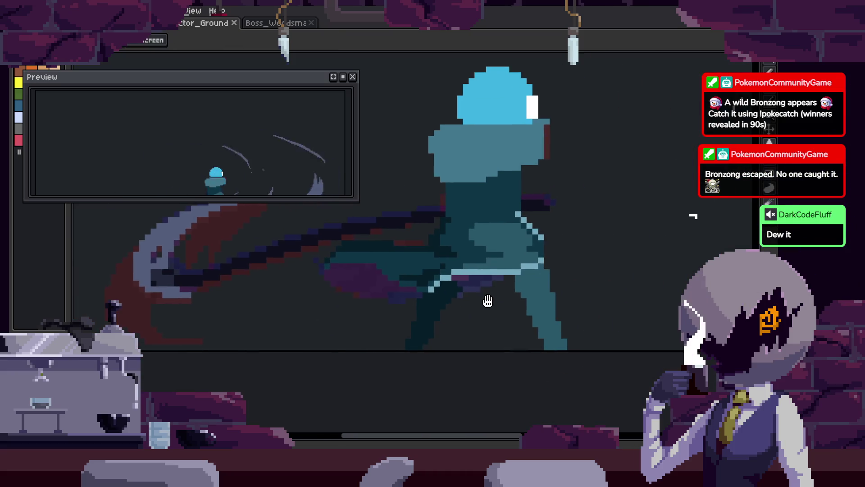
{"action": "scroll", "coordinate": [486, 300], "scroll_direction": "up", "scroll_amount": 1}
{"action": "key", "text": "Return"}
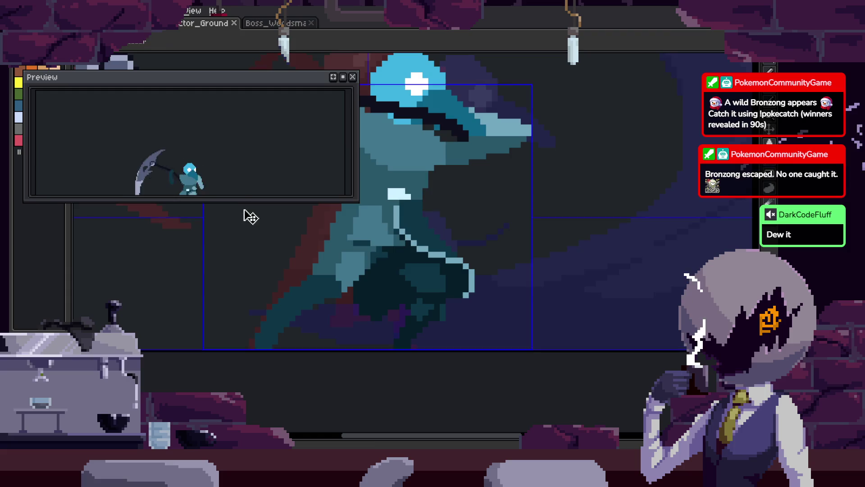
{"action": "left_click_drag", "start_coordinate": [239, 201], "coordinate": [232, 231]}
Switch playback to looping and show the tagged frame timeline
{"action": "right_click", "coordinate": [118, 314]}
{"action": "left_click", "coordinate": [151, 319]}
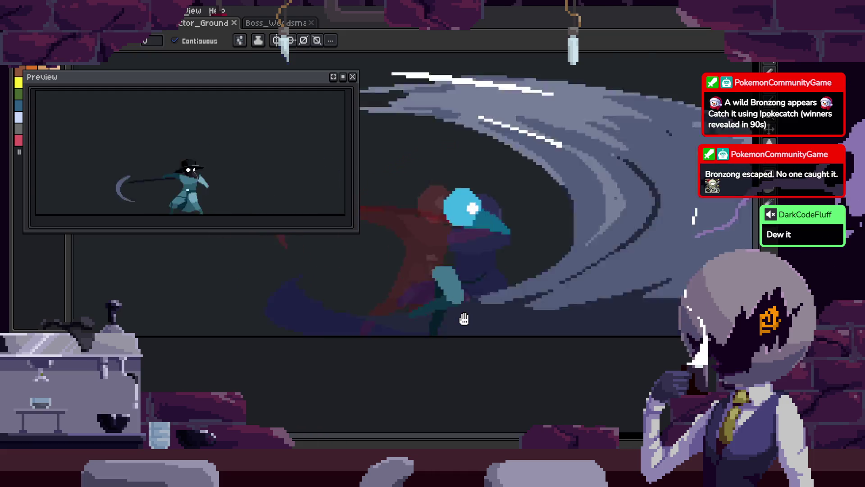
{"action": "key", "text": "Tab"}
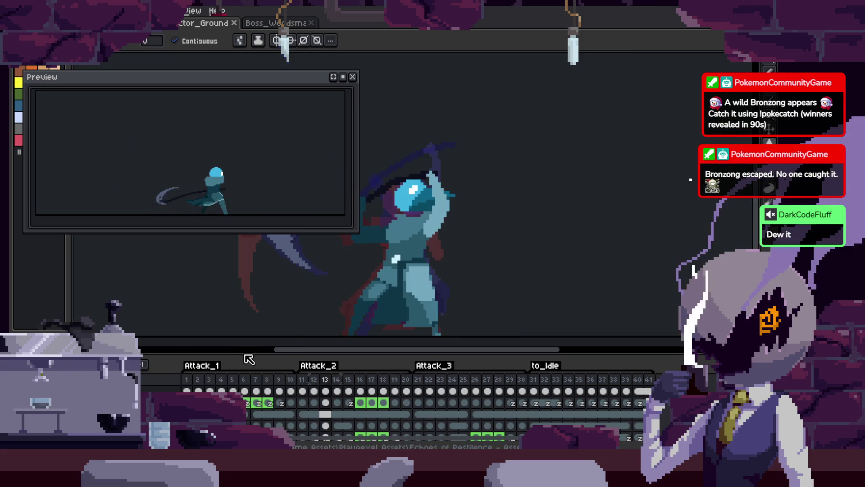
{"action": "right_click", "coordinate": [118, 365]}
Toggle the frame timeline back on and centre the sprite in the view
{"action": "key", "text": "Escape"}
{"action": "key", "text": "Tab"}
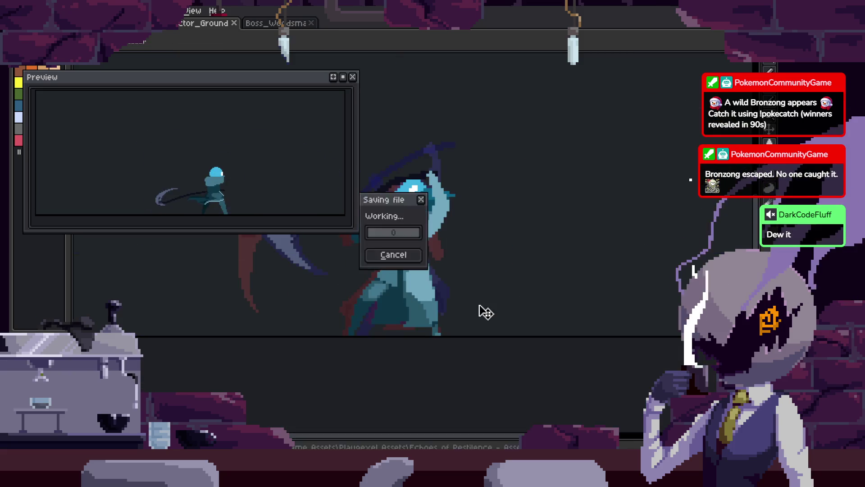
{"action": "key", "text": "Tab"}
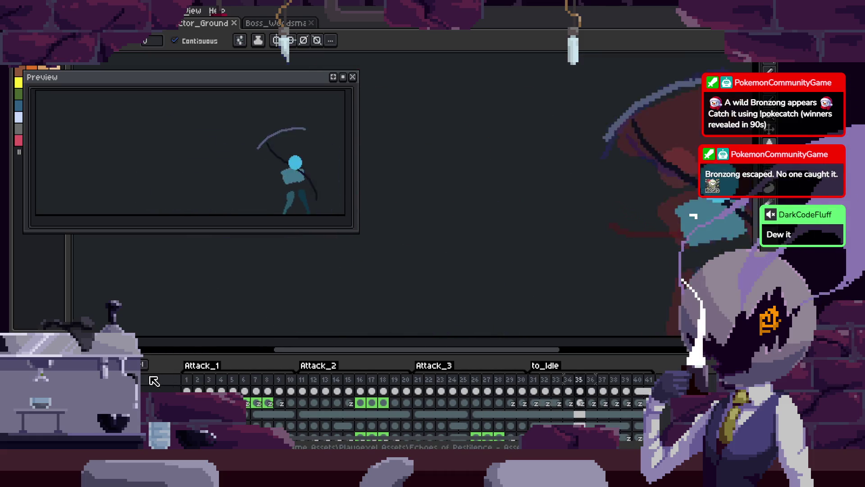
{"action": "scroll", "coordinate": [490, 275], "scroll_direction": "down", "scroll_amount": 3}
{"action": "scroll", "coordinate": [492, 276], "scroll_direction": "up", "scroll_amount": 2}
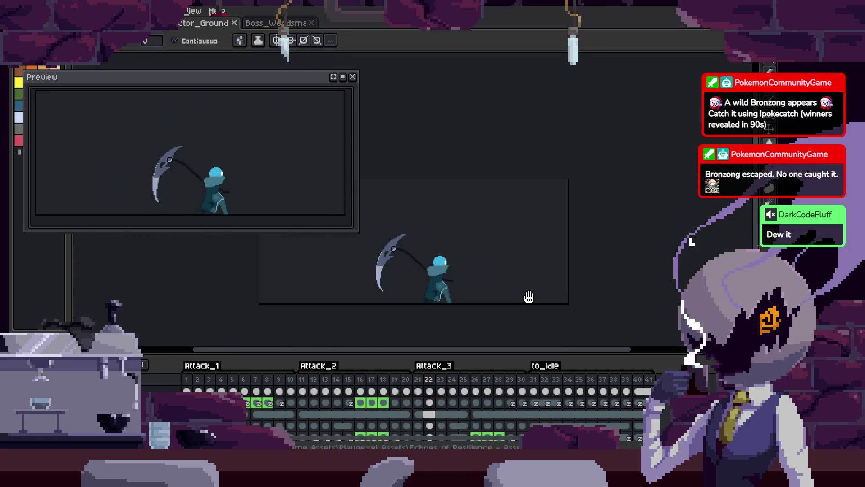
{"action": "left_click_drag", "start_coordinate": [530, 296], "coordinate": [567, 287]}
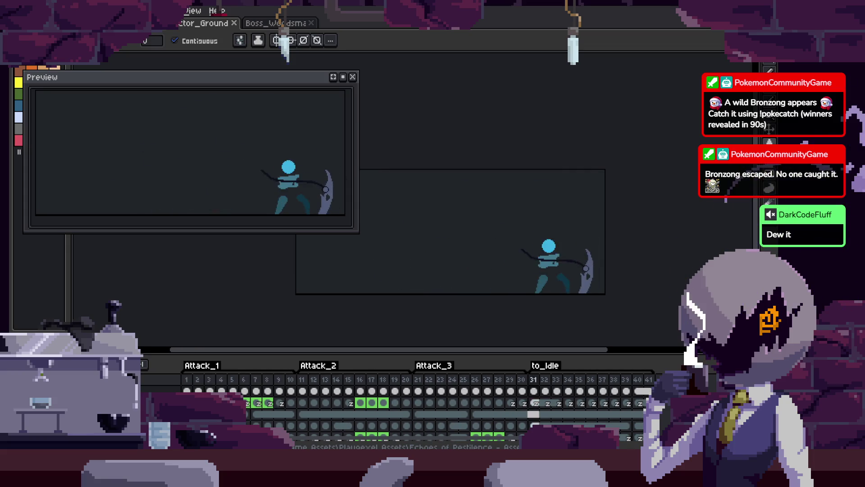
Hide the timeline and step through the frames to reach the scythe wind-up frame
{"action": "scroll", "coordinate": [503, 253], "scroll_direction": "up", "scroll_amount": 3}
{"action": "scroll", "coordinate": [503, 252], "scroll_direction": "down", "scroll_amount": 2}
{"action": "key", "text": "Tab"}
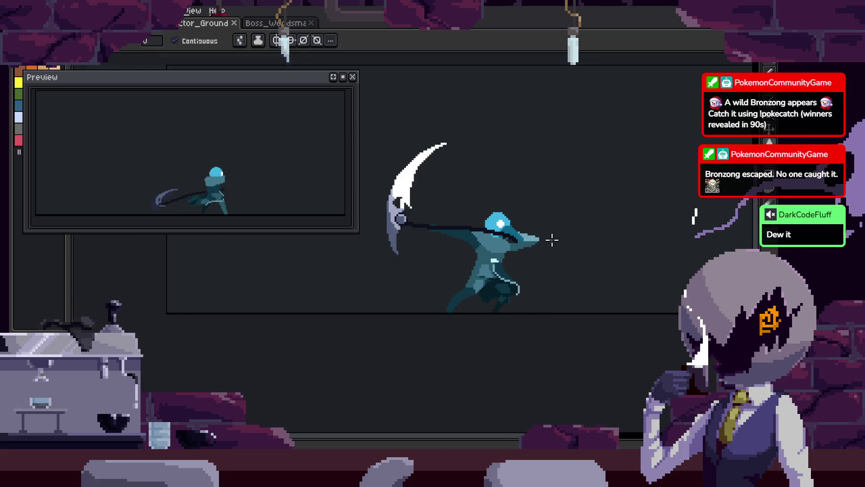
{"action": "scroll", "coordinate": [523, 240], "scroll_direction": "up", "scroll_amount": 3}
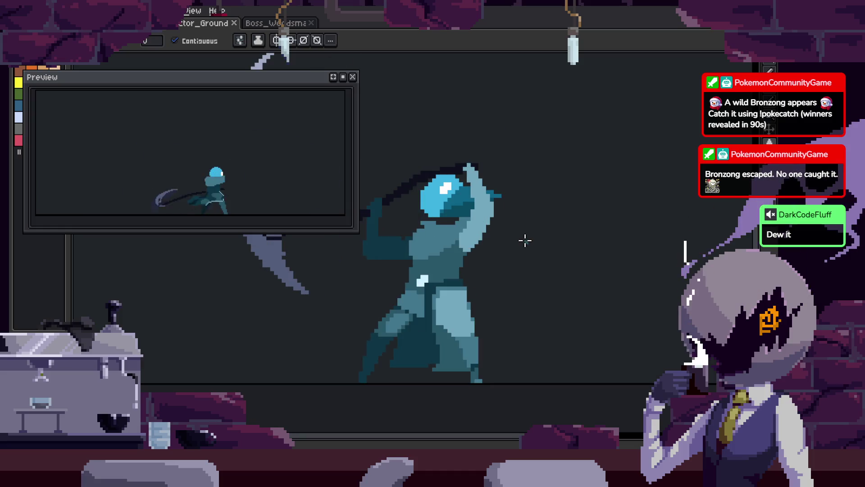
{"action": "key", "text": "h"}
{"action": "key", "text": "q"}
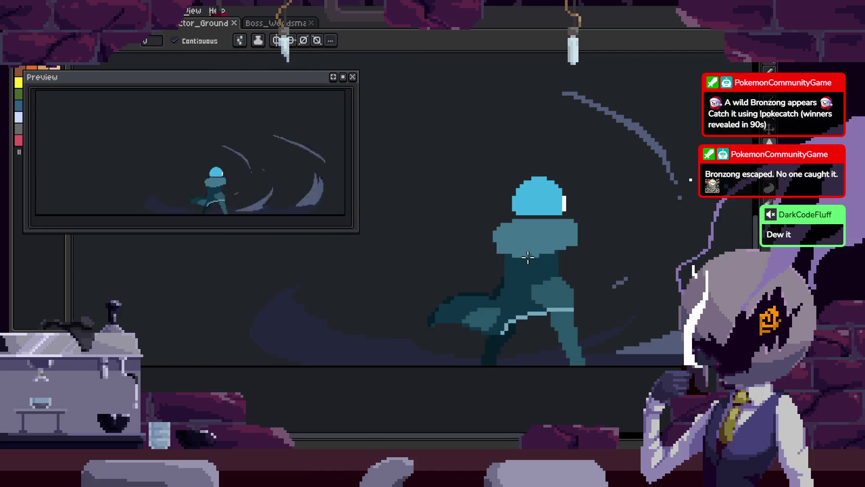
{"action": "key", "text": "Tab"}
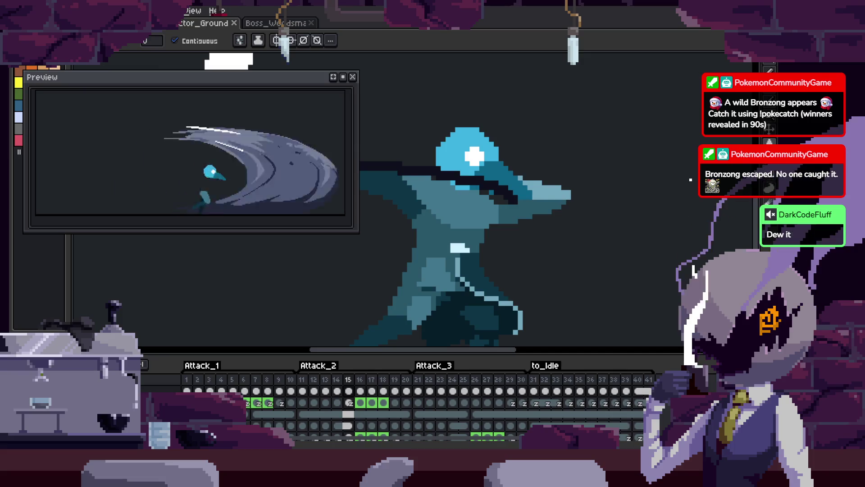
{"action": "key", "text": "Tab"}
{"action": "key", "text": "Right"}
{"action": "key", "text": "Right"}
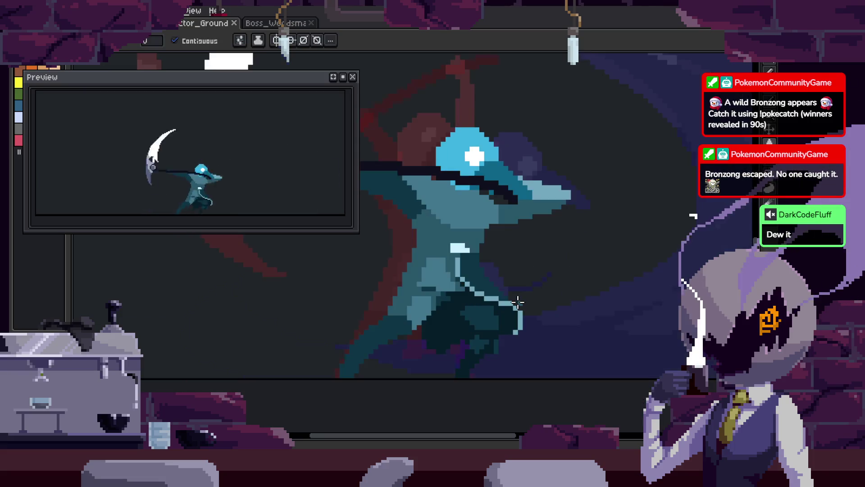
{"action": "key", "text": "Left"}
{"action": "scroll", "coordinate": [549, 293], "scroll_direction": "up", "scroll_amount": 1}
{"action": "scroll", "coordinate": [525, 275], "scroll_direction": "down", "scroll_amount": 1}
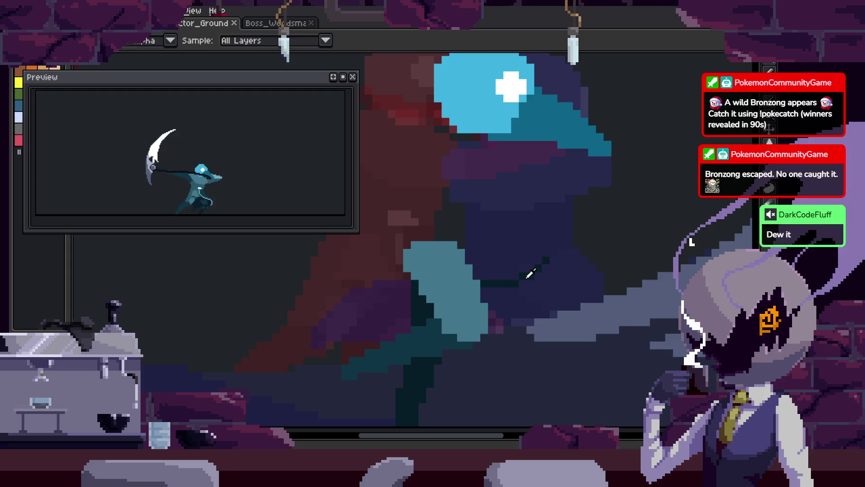
On the chosen frame, draw a dark teal stroke down the cloak
{"action": "key", "text": "Right"}
{"action": "key", "text": "Left"}
{"action": "scroll", "coordinate": [477, 301], "scroll_direction": "up", "scroll_amount": 1}
{"action": "key", "text": "b"}
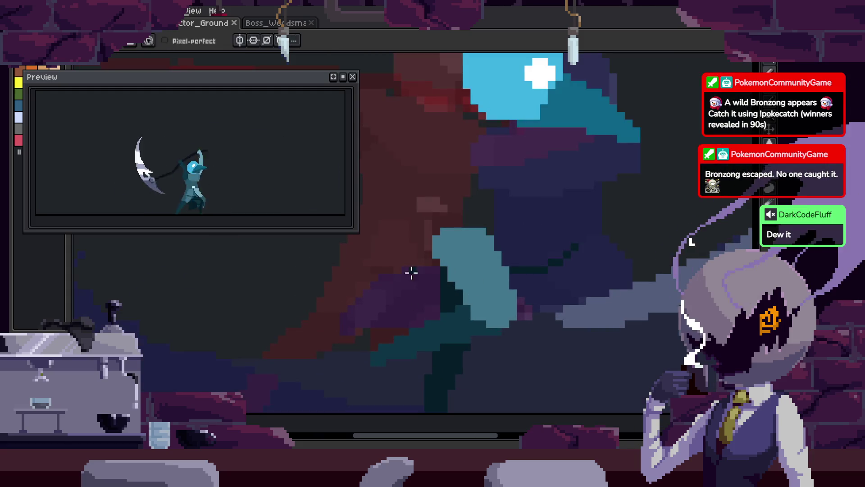
{"action": "key", "text": "Right"}
{"action": "key", "text": "Right"}
{"action": "key", "text": "Right"}
{"action": "scroll", "coordinate": [470, 274], "scroll_direction": "up", "scroll_amount": 1}
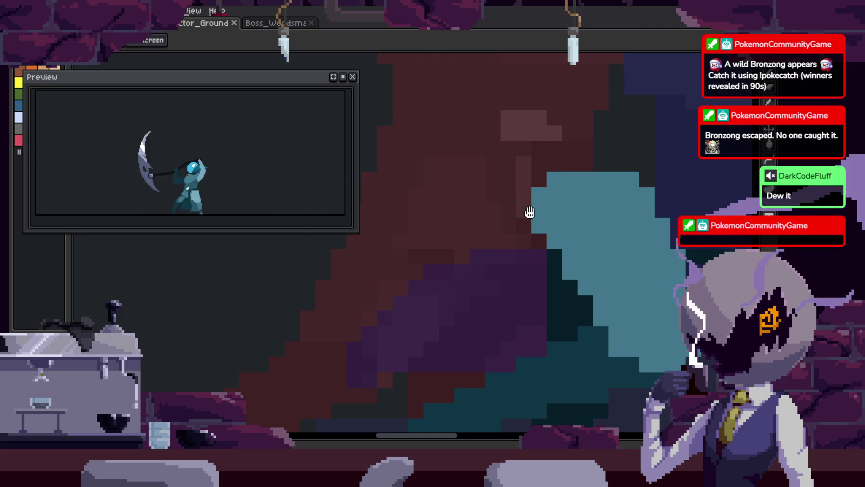
{"action": "key", "text": "Right"}
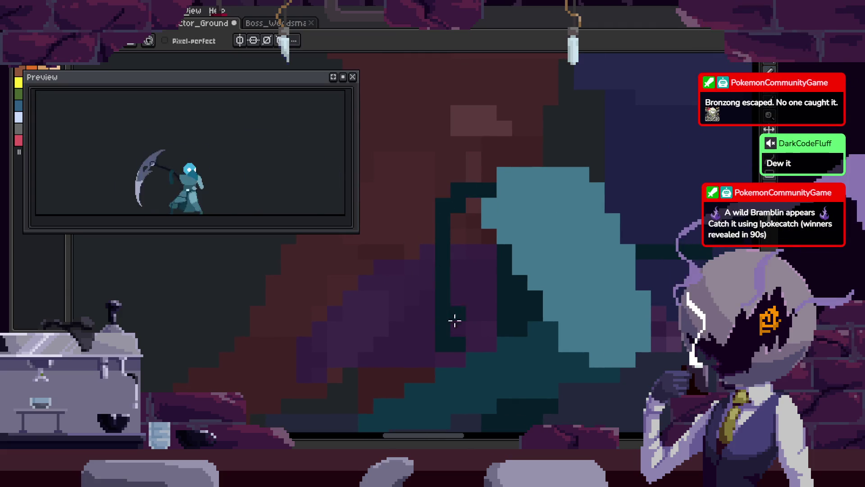
{"action": "key", "text": "ctrl+z"}
{"action": "left_click_drag", "start_coordinate": [474, 191], "coordinate": [446, 340]}
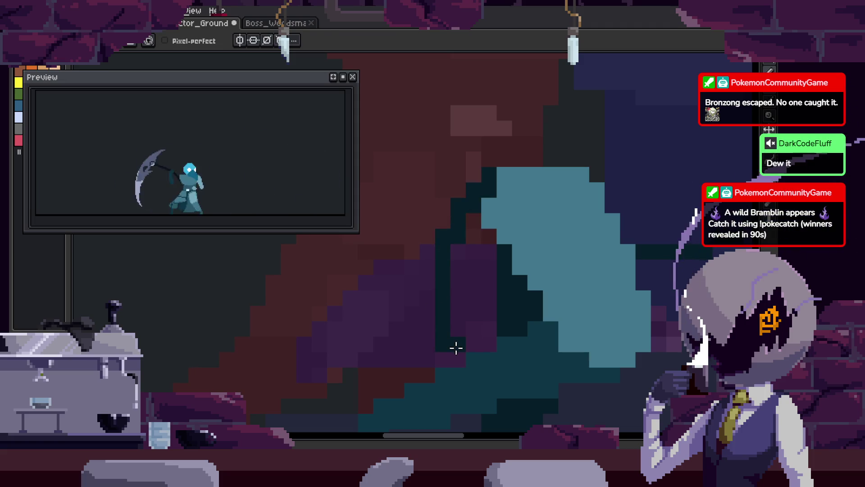
{"action": "scroll", "coordinate": [451, 315], "scroll_direction": "up", "scroll_amount": 3}
{"action": "mouse_move", "coordinate": [446, 288]}
{"action": "left_mouse_down"}
{"action": "mouse_move", "coordinate": [427, 140]}
{"action": "mouse_move", "coordinate": [406, 313]}
{"action": "left_mouse_up"}
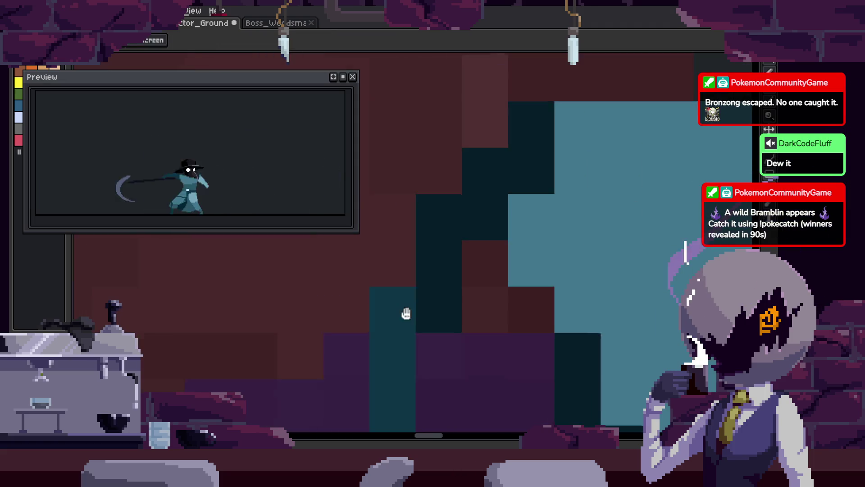
Paint a teal block, turn two dark blocks light teal, and recolour a block column dark teal
{"action": "left_click", "coordinate": [460, 206]}
{"action": "left_click_drag", "start_coordinate": [503, 184], "coordinate": [518, 131]}
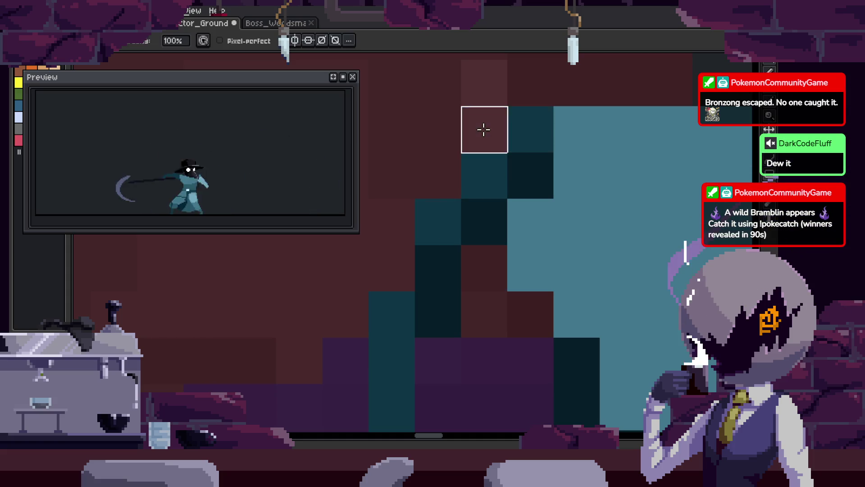
{"action": "scroll", "coordinate": [466, 237], "scroll_direction": "down", "scroll_amount": 2}
{"action": "key", "text": "alt"}
{"action": "left_click_drag", "start_coordinate": [518, 272], "coordinate": [478, 348]}
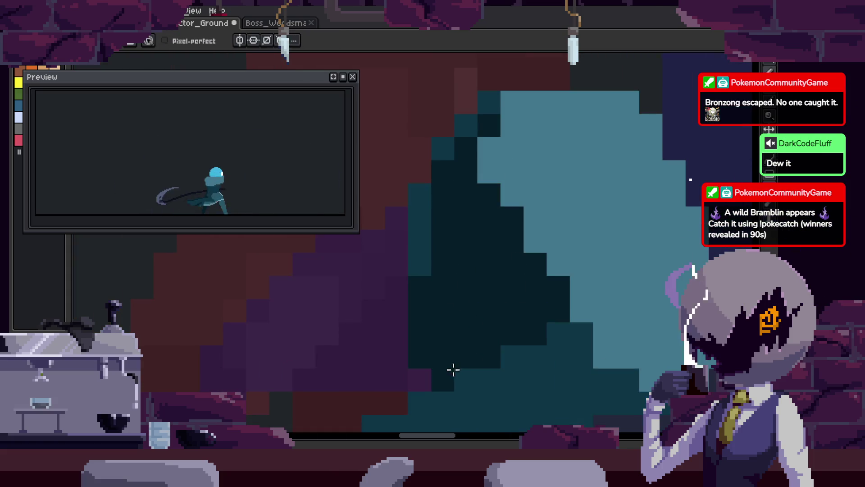
{"action": "key", "text": "ctrl+z"}
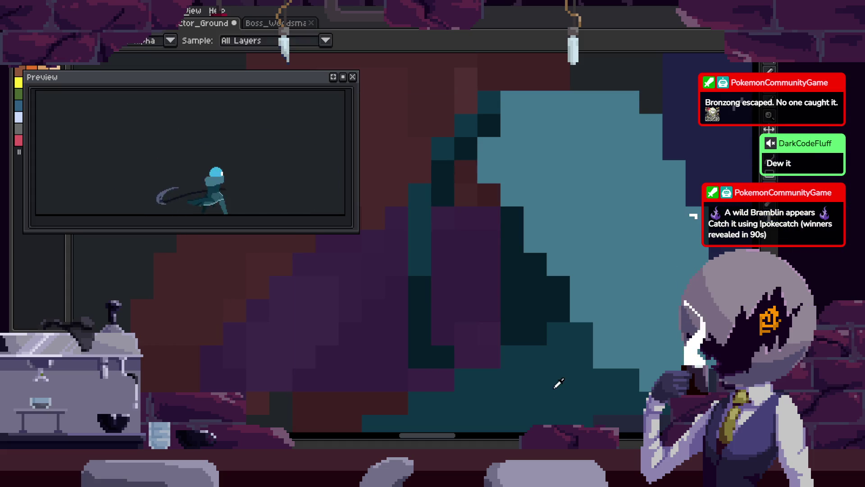
{"action": "key", "text": "ctrl+y"}
{"action": "scroll", "coordinate": [433, 266], "scroll_direction": "down", "scroll_amount": 2}
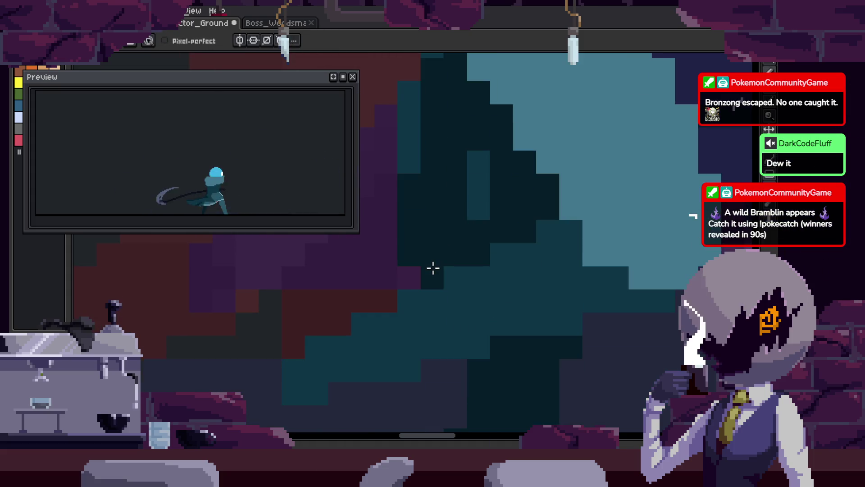
{"action": "scroll", "coordinate": [551, 309], "scroll_direction": "up", "scroll_amount": 2}
{"action": "scroll", "coordinate": [517, 284], "scroll_direction": "up", "scroll_amount": 5}
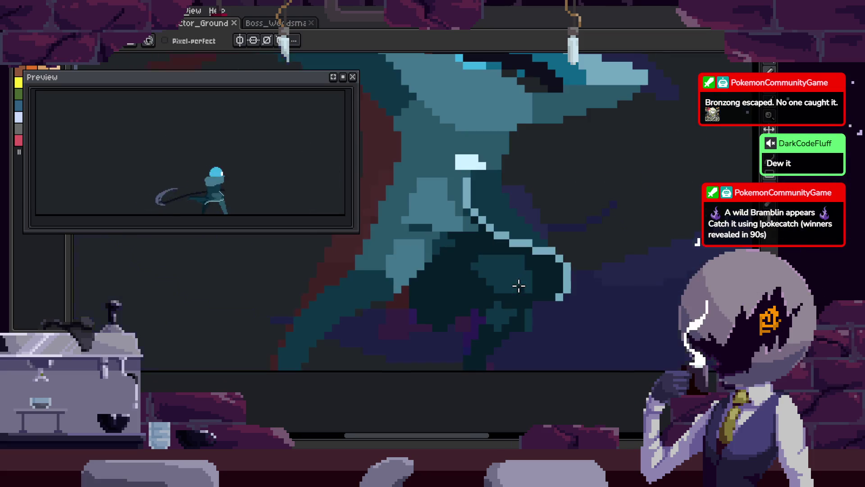
{"action": "key", "text": "b"}
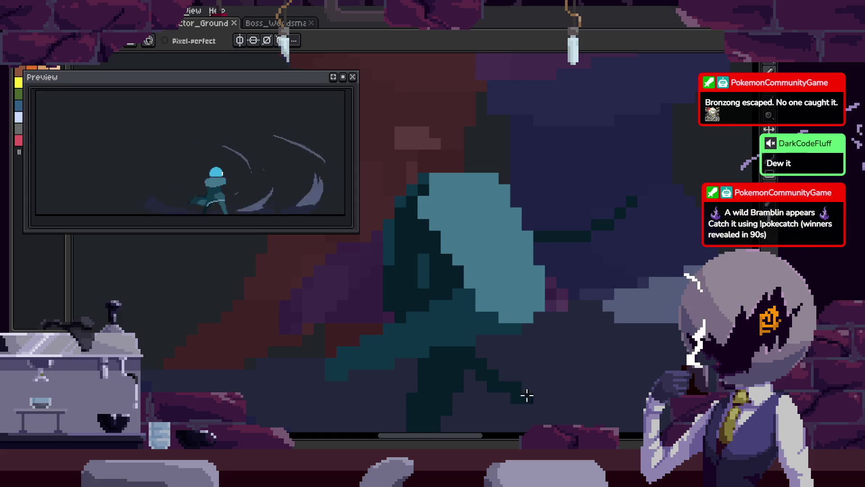
Fill the dark purple cloak patch with dark teal and save the sprite
{"action": "key", "text": "g"}
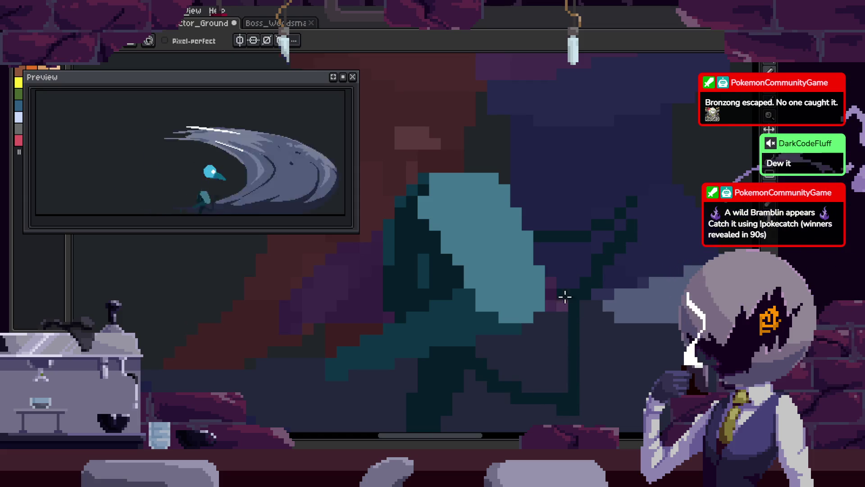
{"action": "left_click", "coordinate": [563, 296]}
{"action": "key", "text": "ctrl+s"}
{"action": "scroll", "coordinate": [568, 265], "scroll_direction": "down", "scroll_amount": 3}
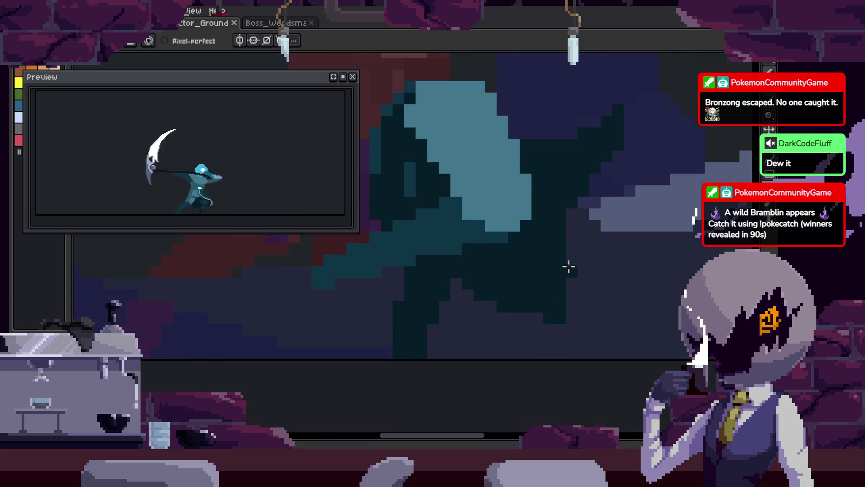
{"action": "scroll", "coordinate": [544, 290], "scroll_direction": "up", "scroll_amount": 3}
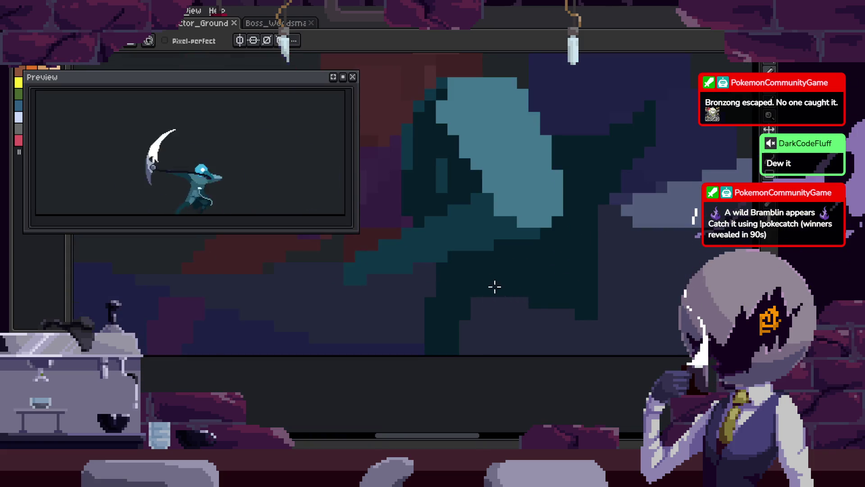
{"action": "key", "text": "b"}
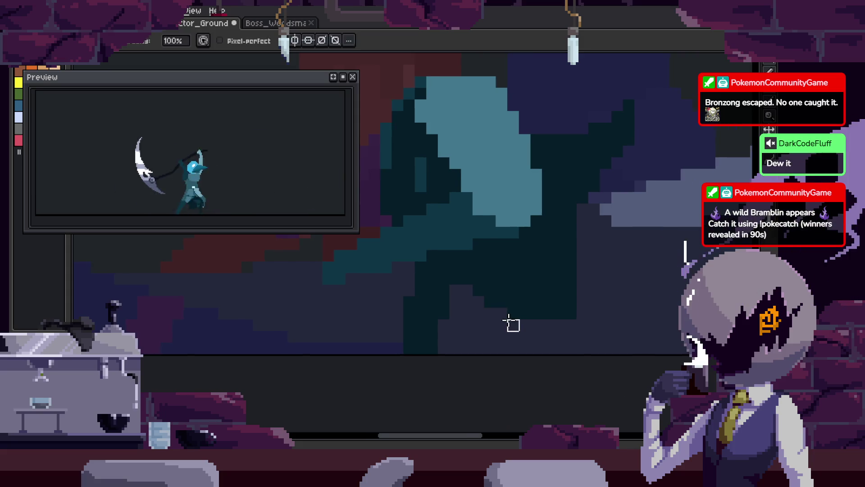
{"action": "scroll", "coordinate": [576, 328], "scroll_direction": "down", "scroll_amount": 3}
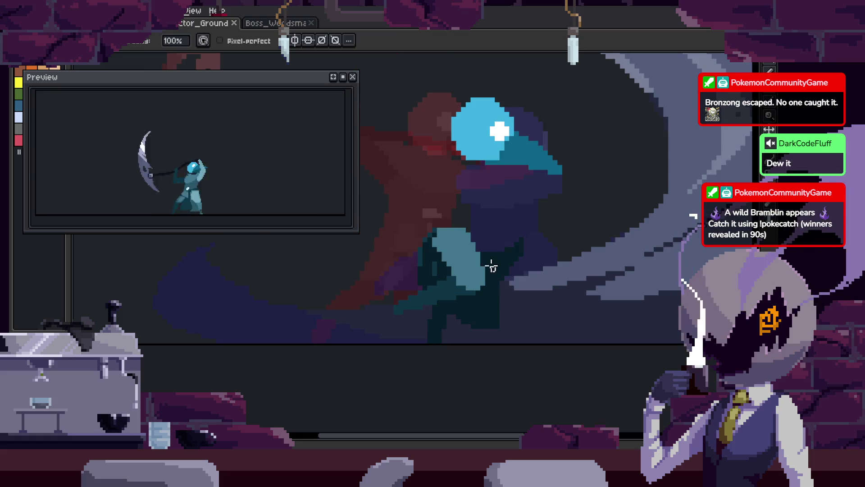
Pick a colour from the canvas and paint a pixel on the plague doctor's hood
{"action": "scroll", "coordinate": [523, 245], "scroll_direction": "up", "scroll_amount": 2}
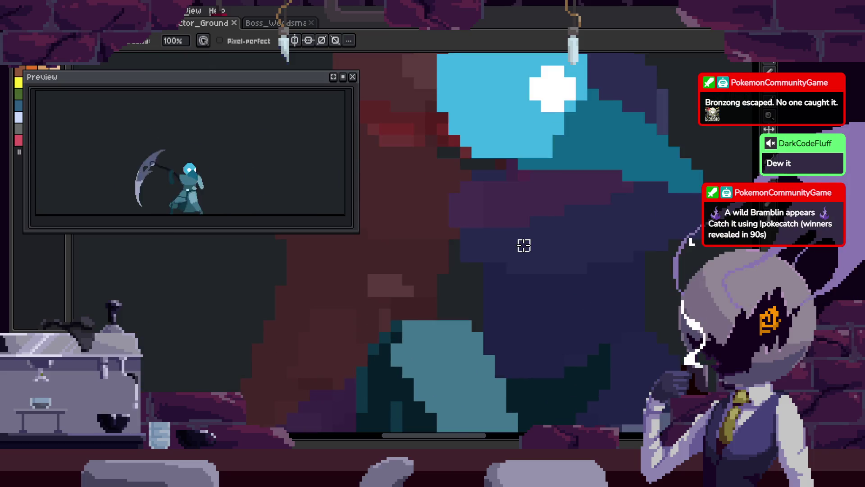
{"action": "key", "text": "i"}
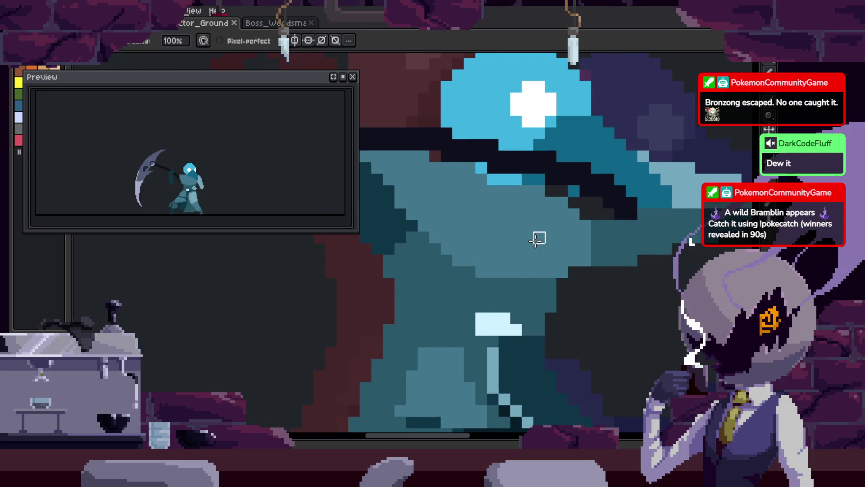
{"action": "scroll", "coordinate": [584, 264], "scroll_direction": "down", "scroll_amount": 2}
{"action": "scroll", "coordinate": [583, 266], "scroll_direction": "up", "scroll_amount": 3}
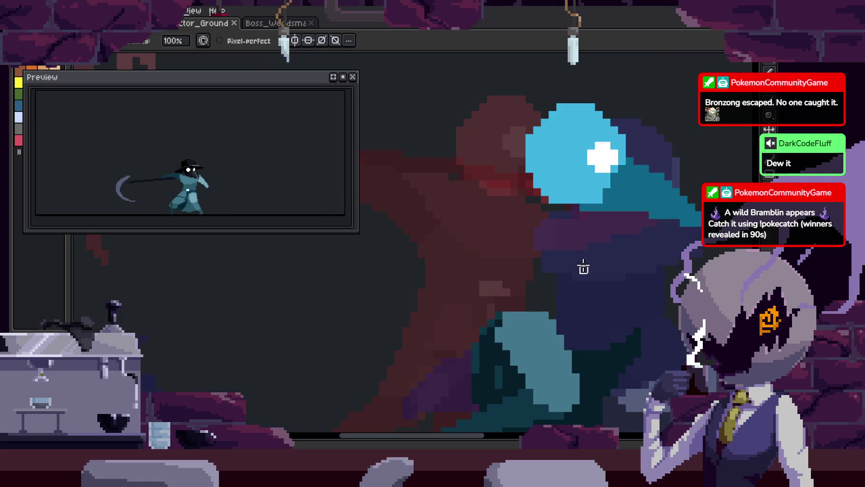
{"action": "left_click_drag", "start_coordinate": [512, 237], "coordinate": [471, 218]}
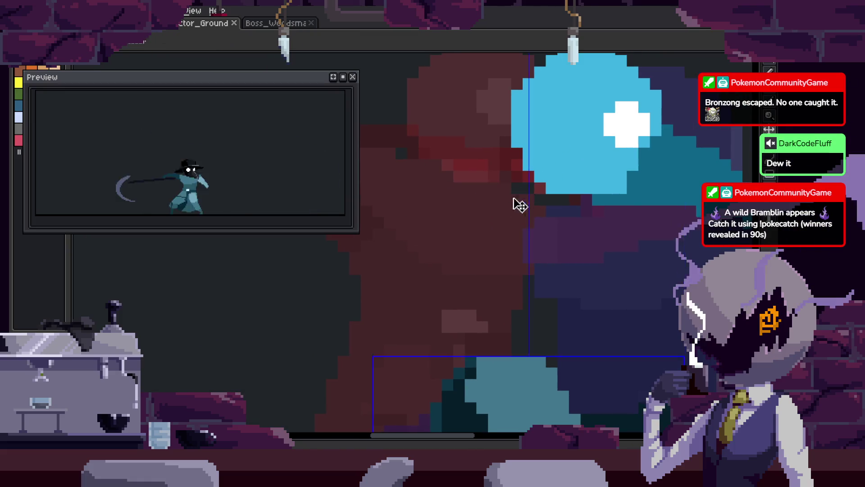
{"action": "scroll", "coordinate": [518, 203], "scroll_direction": "up", "scroll_amount": 1}
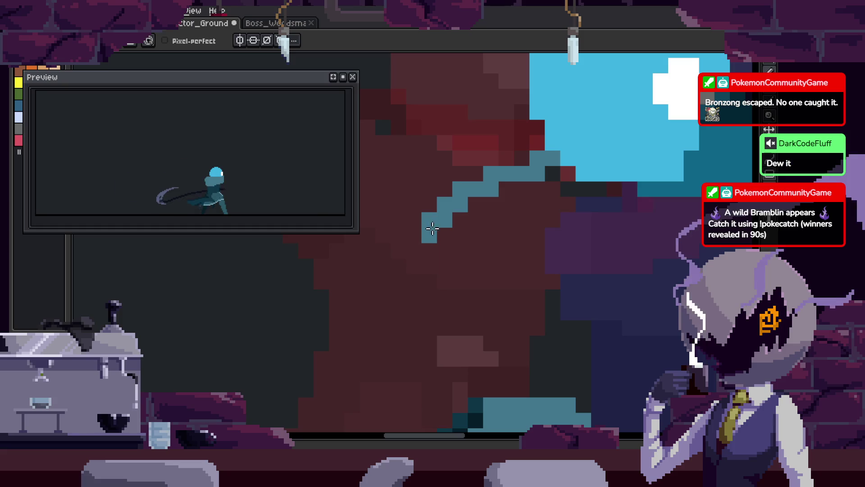
{"action": "left_click_drag", "start_coordinate": [561, 196], "coordinate": [447, 196]}
{"action": "key", "text": "b"}
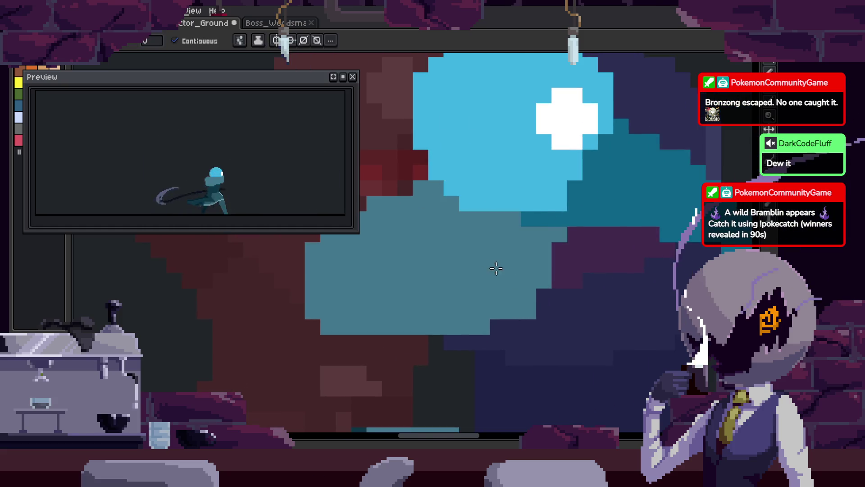
{"action": "scroll", "coordinate": [470, 240], "scroll_direction": "up", "scroll_amount": 1}
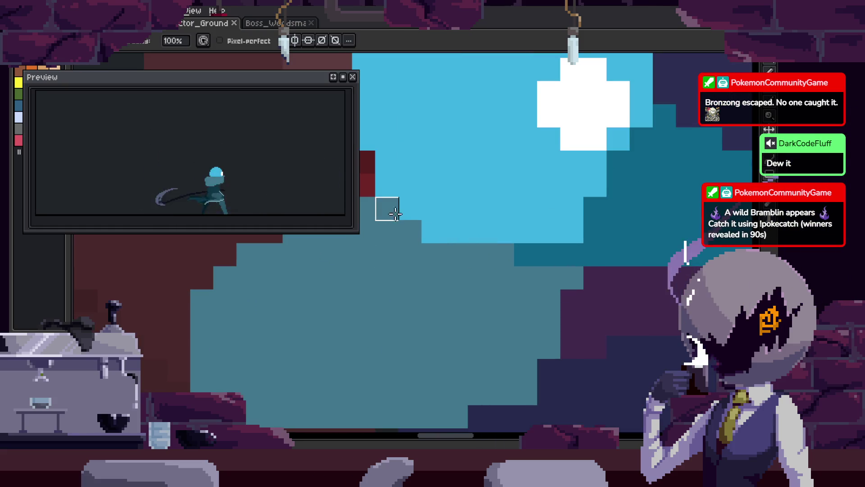
{"action": "left_click", "coordinate": [618, 251]}
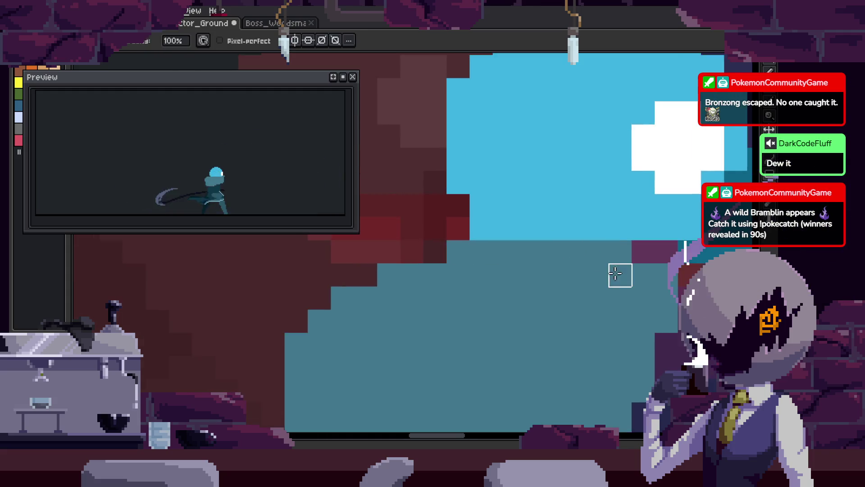
{"action": "scroll", "coordinate": [616, 273], "scroll_direction": "down", "scroll_amount": 1}
Repaint the light-blue row teal-grey and shade the body's right side dark
{"action": "key", "text": "h"}
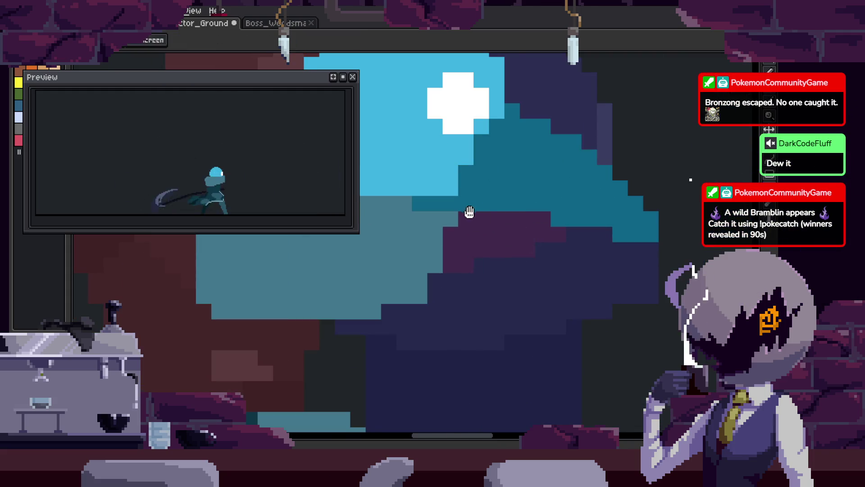
{"action": "left_click_drag", "start_coordinate": [469, 212], "coordinate": [589, 270]}
{"action": "key", "text": "b"}
{"action": "scroll", "coordinate": [542, 255], "scroll_direction": "up", "scroll_amount": 1}
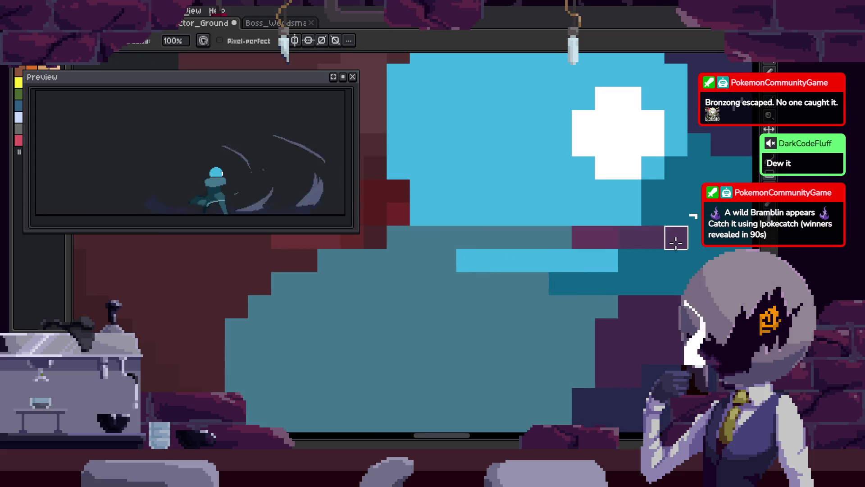
{"action": "left_click_drag", "start_coordinate": [465, 260], "coordinate": [530, 269]}
{"action": "scroll", "coordinate": [388, 259], "scroll_direction": "down", "scroll_amount": 2}
{"action": "mouse_move", "coordinate": [388, 258]}
{"action": "left_mouse_down"}
{"action": "mouse_move", "coordinate": [458, 257]}
{"action": "mouse_move", "coordinate": [597, 306]}
{"action": "left_mouse_up"}
{"action": "scroll", "coordinate": [541, 291], "scroll_direction": "down", "scroll_amount": 1}
{"action": "scroll", "coordinate": [544, 289], "scroll_direction": "up", "scroll_amount": 3}
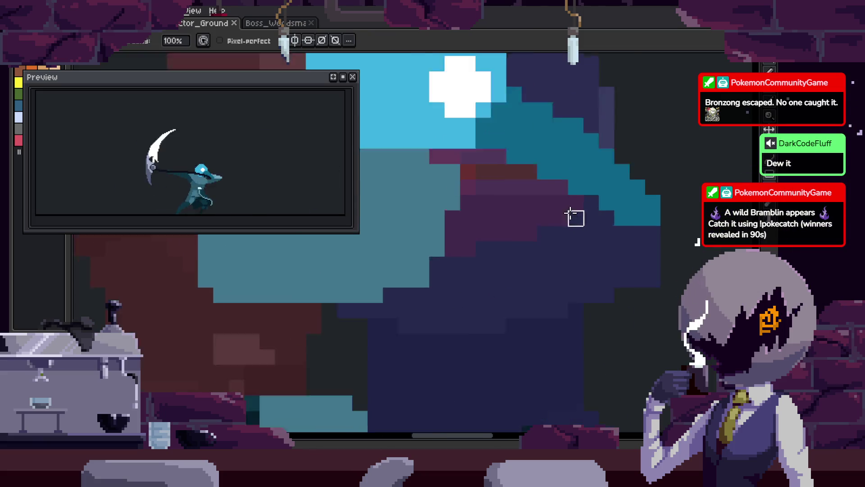
Save the Actor_Ground animation file
{"action": "key", "text": "ctrl+s"}
{"action": "scroll", "coordinate": [640, 298], "scroll_direction": "down", "scroll_amount": 3}
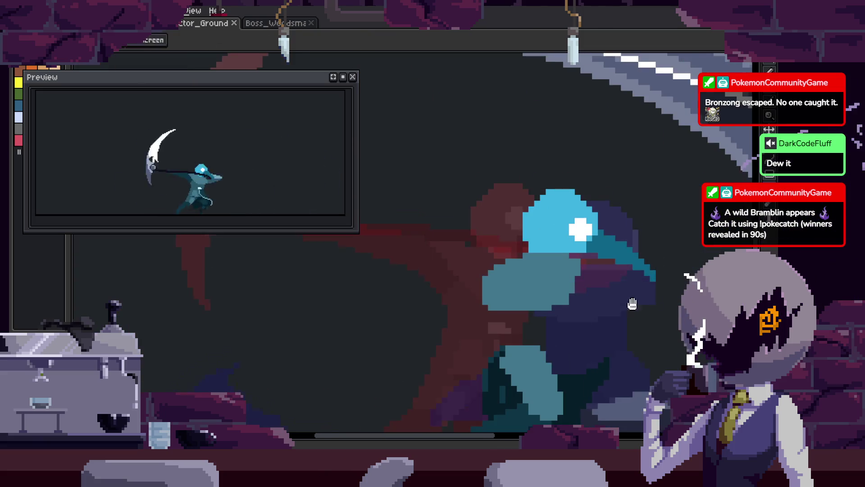
{"action": "scroll", "coordinate": [588, 241], "scroll_direction": "up", "scroll_amount": 1}
{"action": "key", "text": "ctrl+s"}
{"action": "scroll", "coordinate": [543, 241], "scroll_direction": "up", "scroll_amount": 1}
{"action": "scroll", "coordinate": [543, 241], "scroll_direction": "up", "scroll_amount": 1}
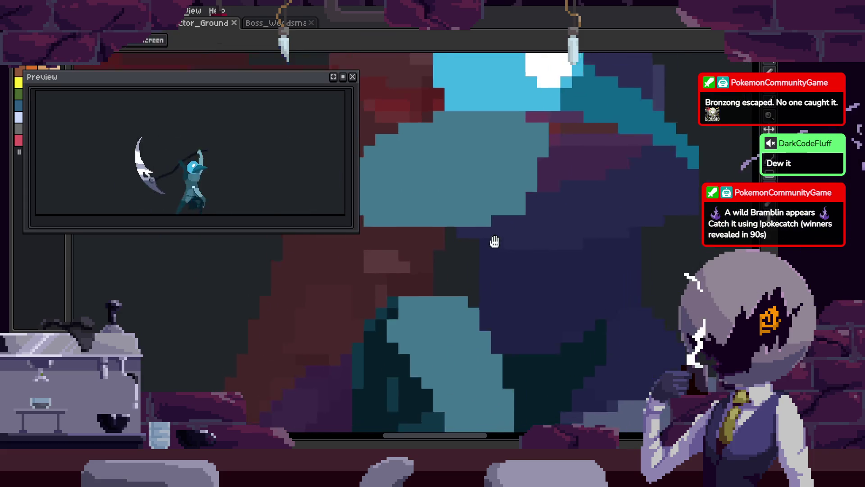
{"action": "scroll", "coordinate": [481, 206], "scroll_direction": "up", "scroll_amount": 2}
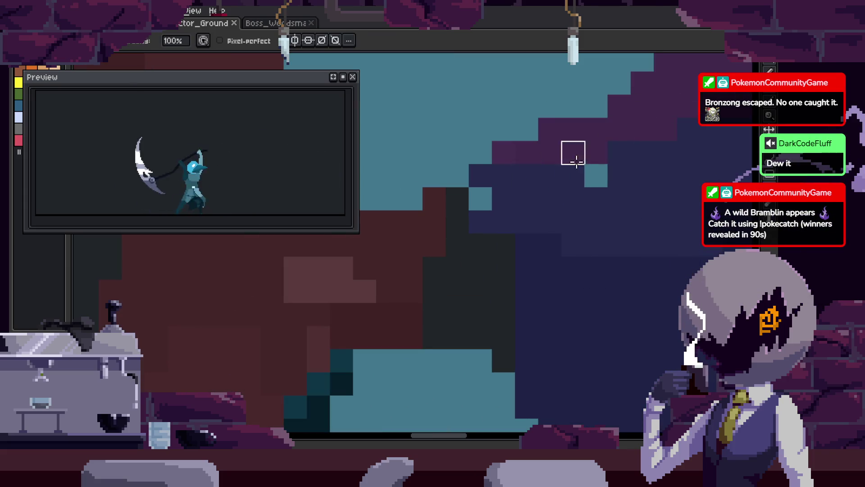
{"action": "scroll", "coordinate": [667, 143], "scroll_direction": "down", "scroll_amount": 2}
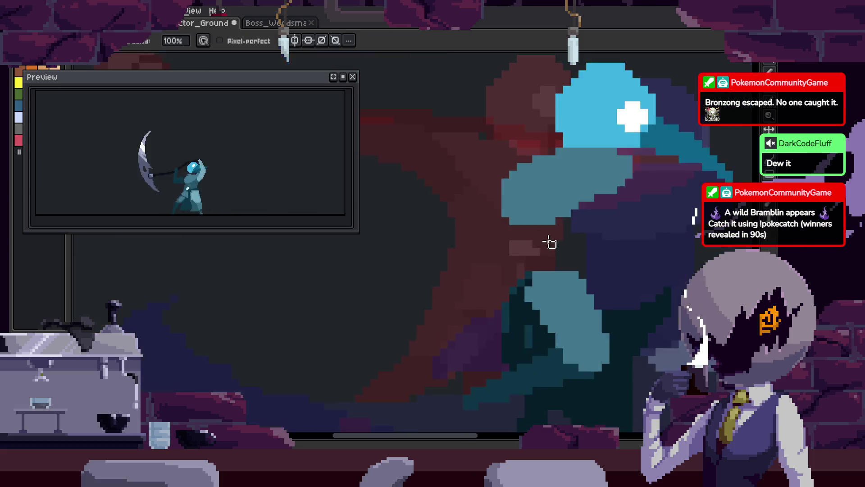
{"action": "scroll", "coordinate": [501, 212], "scroll_direction": "up", "scroll_amount": 1}
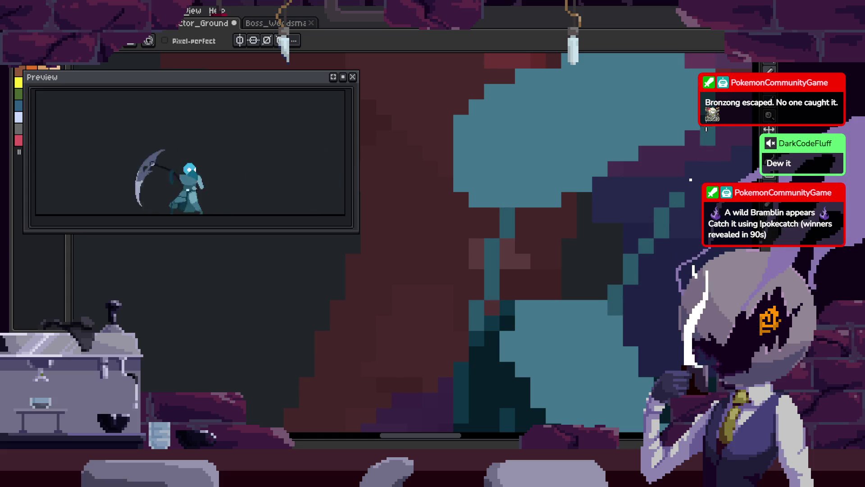
{"action": "key", "text": "ctrl+s"}
Add dark teal shading pixels and strokes along the cloak
{"action": "scroll", "coordinate": [469, 286], "scroll_direction": "right", "scroll_amount": 3}
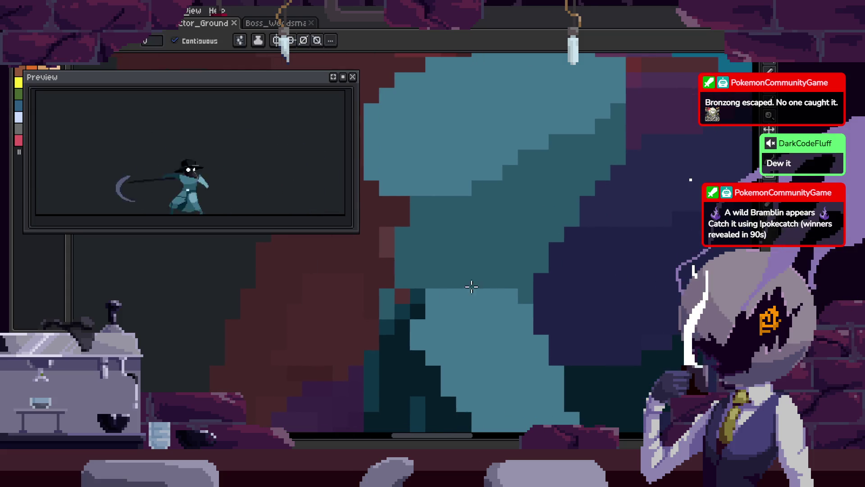
{"action": "scroll", "coordinate": [403, 289], "scroll_direction": "down", "scroll_amount": 3}
{"action": "scroll", "coordinate": [393, 304], "scroll_direction": "up", "scroll_amount": 4}
{"action": "left_click", "coordinate": [383, 279]}
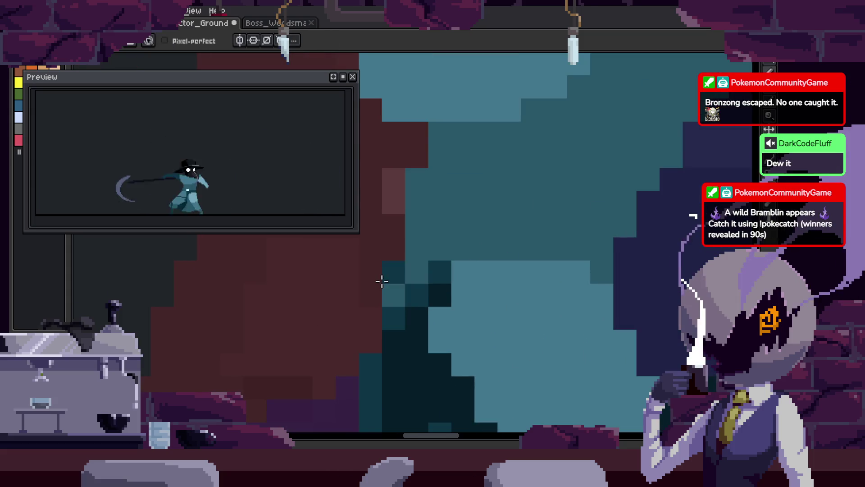
{"action": "scroll", "coordinate": [425, 220], "scroll_direction": "down", "scroll_amount": 1}
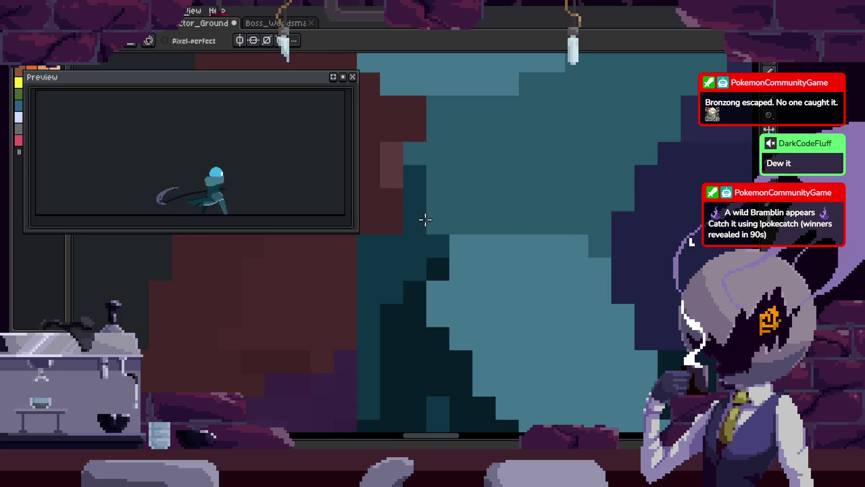
{"action": "left_click_drag", "start_coordinate": [414, 306], "coordinate": [429, 224]}
{"action": "scroll", "coordinate": [441, 272], "scroll_direction": "up", "scroll_amount": 3}
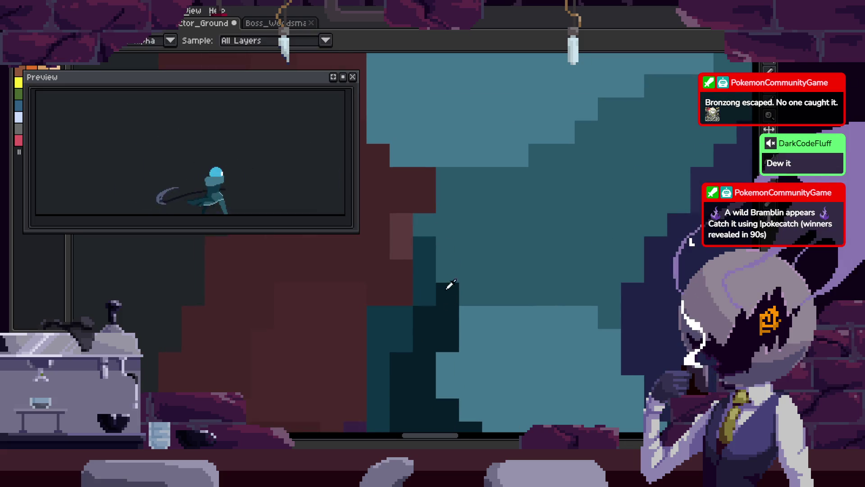
{"action": "left_click", "coordinate": [422, 277]}
{"action": "left_click", "coordinate": [437, 227]}
{"action": "mouse_move", "coordinate": [426, 203]}
{"action": "left_mouse_down"}
{"action": "mouse_move", "coordinate": [496, 174]}
{"action": "mouse_move", "coordinate": [438, 276]}
{"action": "left_mouse_up"}
{"action": "scroll", "coordinate": [451, 273], "scroll_direction": "down", "scroll_amount": 3}
On the next frame, paint dark cloak shading and bucket-fill a connected area darker teal
{"action": "key", "text": "Right"}
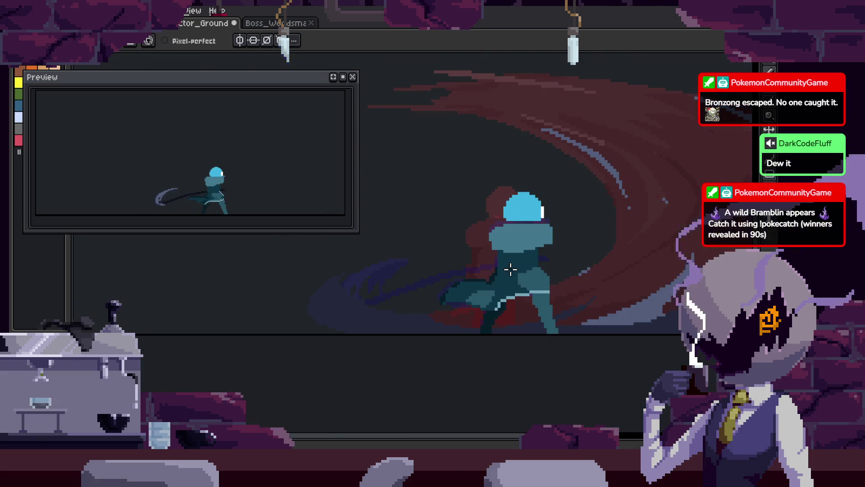
{"action": "scroll", "coordinate": [510, 269], "scroll_direction": "up", "scroll_amount": 2}
{"action": "scroll", "coordinate": [523, 248], "scroll_direction": "up", "scroll_amount": 3}
{"action": "key", "text": "b"}
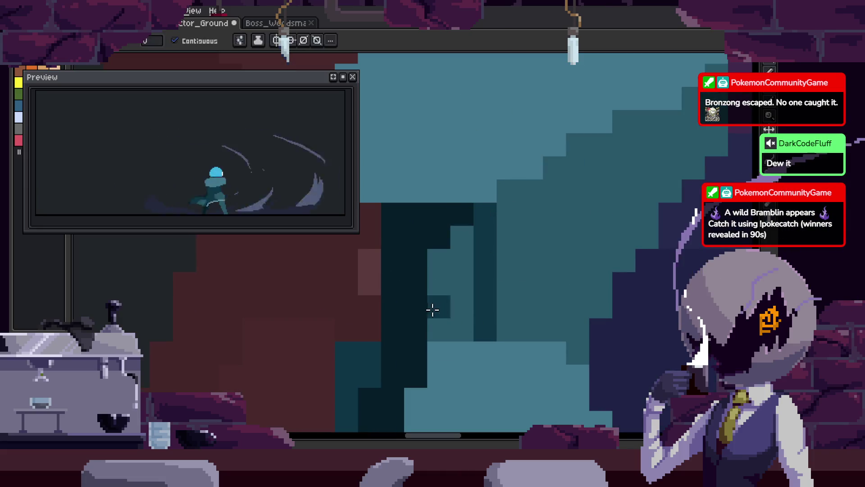
{"action": "key", "text": "b"}
{"action": "left_click_drag", "start_coordinate": [415, 274], "coordinate": [434, 272]}
{"action": "left_click_drag", "start_coordinate": [424, 313], "coordinate": [574, 276]}
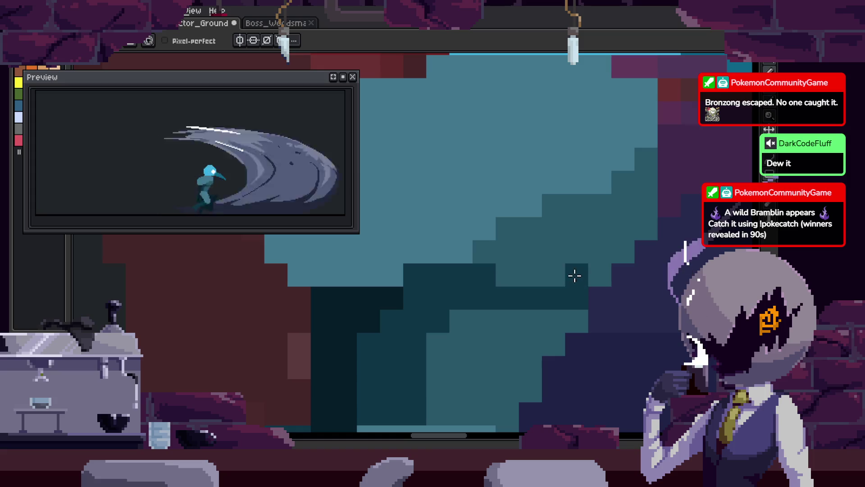
{"action": "key", "text": "g"}
{"action": "left_click", "coordinate": [611, 232]}
{"action": "scroll", "coordinate": [526, 251], "scroll_direction": "down", "scroll_amount": 4}
{"action": "scroll", "coordinate": [600, 214], "scroll_direction": "down", "scroll_amount": 4}
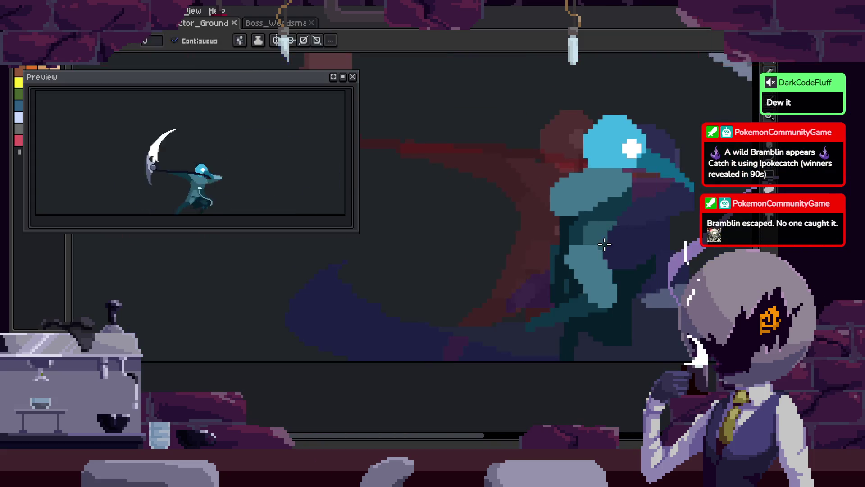
{"action": "scroll", "coordinate": [528, 203], "scroll_direction": "up", "scroll_amount": 6}
Place a dark pixel on the cloak and darken one light teal block
{"action": "key", "text": "h"}
{"action": "key", "text": "g"}
{"action": "scroll", "coordinate": [518, 198], "scroll_direction": "down", "scroll_amount": 3}
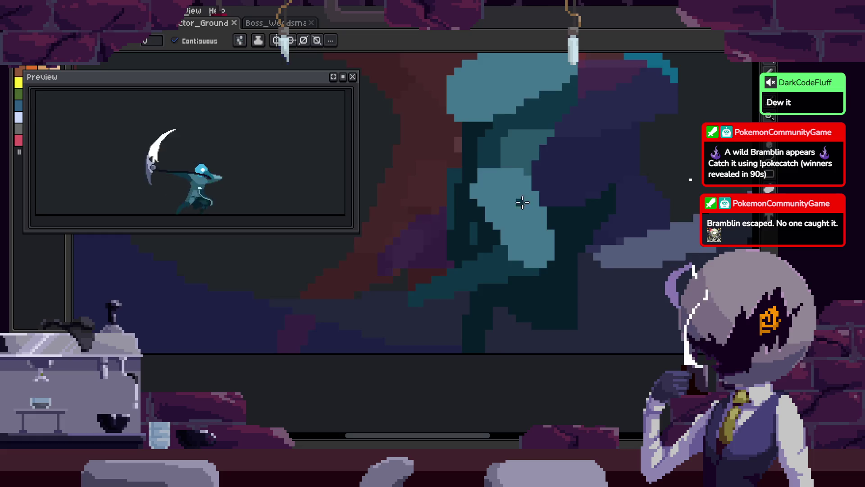
{"action": "scroll", "coordinate": [500, 190], "scroll_direction": "up", "scroll_amount": 4}
{"action": "scroll", "coordinate": [441, 284], "scroll_direction": "down", "scroll_amount": 3}
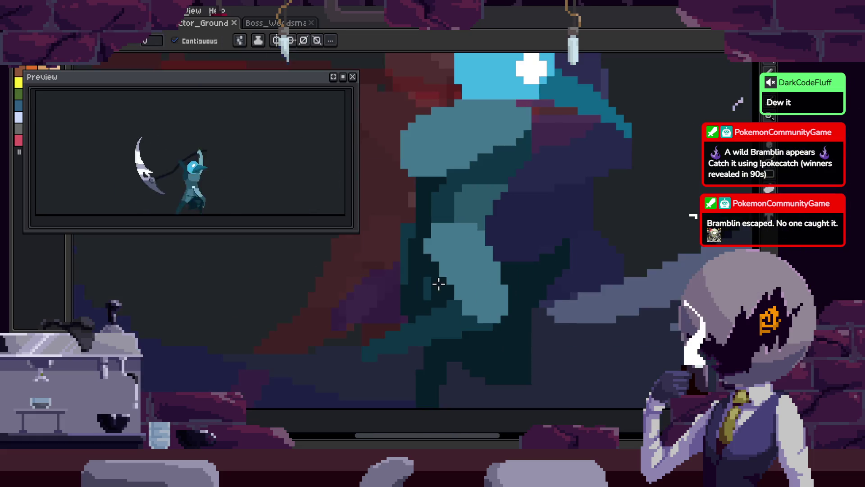
{"action": "scroll", "coordinate": [441, 288], "scroll_direction": "up", "scroll_amount": 2}
{"action": "scroll", "coordinate": [442, 261], "scroll_direction": "up", "scroll_amount": 2}
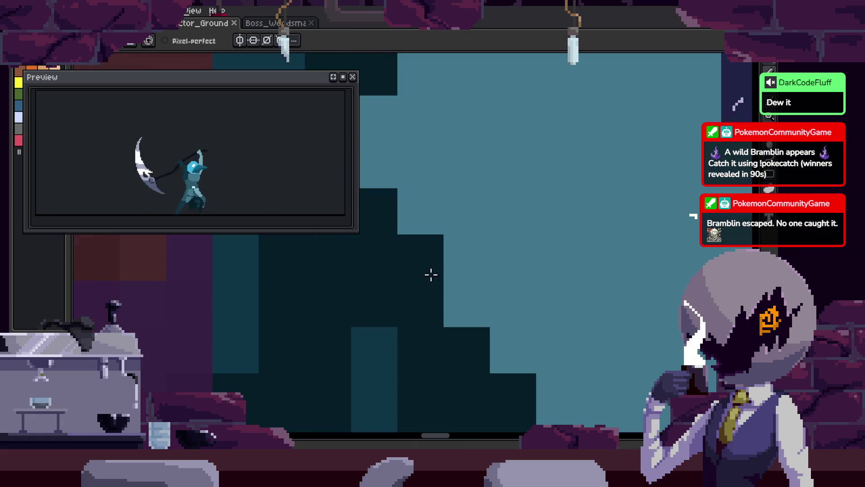
{"action": "key", "text": "b"}
{"action": "left_click", "coordinate": [456, 281]}
{"action": "scroll", "coordinate": [456, 281], "scroll_direction": "down", "scroll_amount": 2}
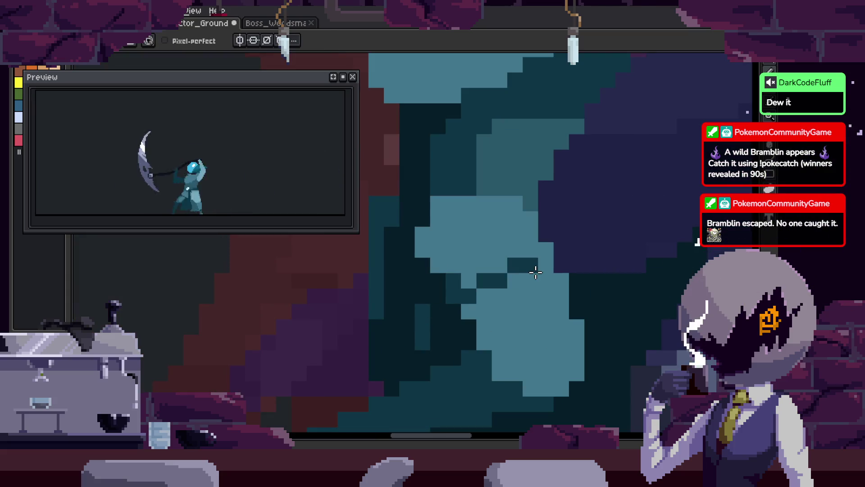
{"action": "left_click", "coordinate": [506, 264]}
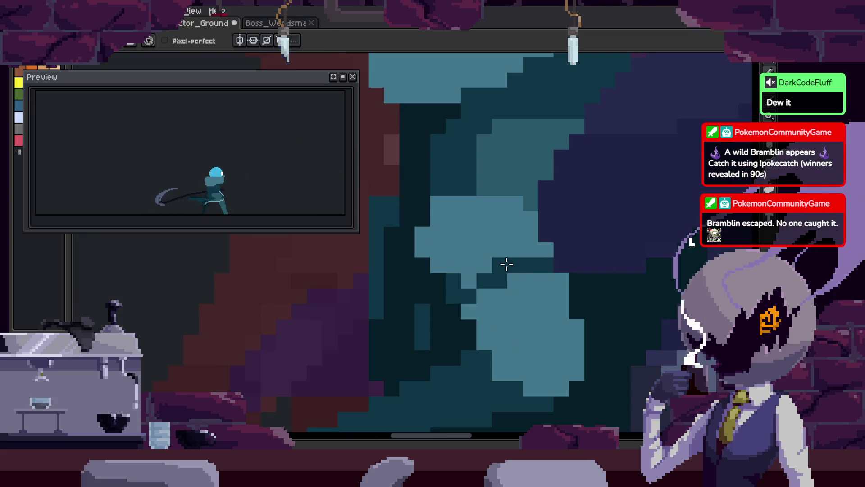
Fill a light teal area mid teal, draw a dark line and darken several light patches
{"action": "left_click", "coordinate": [495, 170], "text": "alt"}
{"action": "left_click", "coordinate": [492, 227]}
{"action": "scroll", "coordinate": [468, 243], "scroll_direction": "up", "scroll_amount": 1}
{"action": "left_click", "coordinate": [464, 140], "text": "alt"}
{"action": "key", "text": "b"}
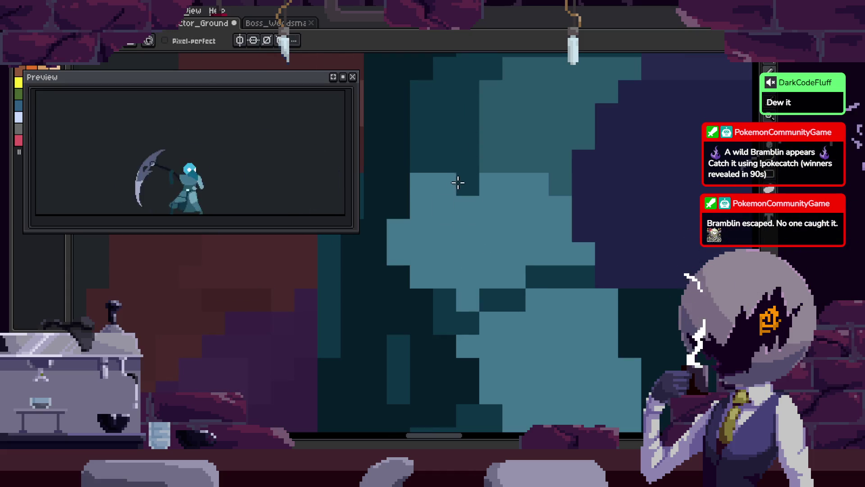
{"action": "left_click_drag", "start_coordinate": [458, 181], "coordinate": [457, 283]}
{"action": "key", "text": "g"}
{"action": "left_click", "coordinate": [408, 239]}
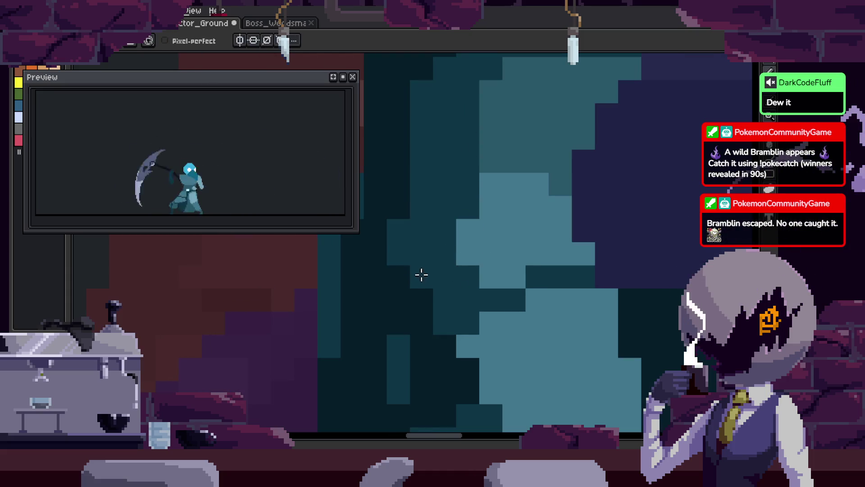
{"action": "left_click", "coordinate": [514, 231]}
{"action": "left_click", "coordinate": [491, 239]}
{"action": "left_click", "coordinate": [537, 255]}
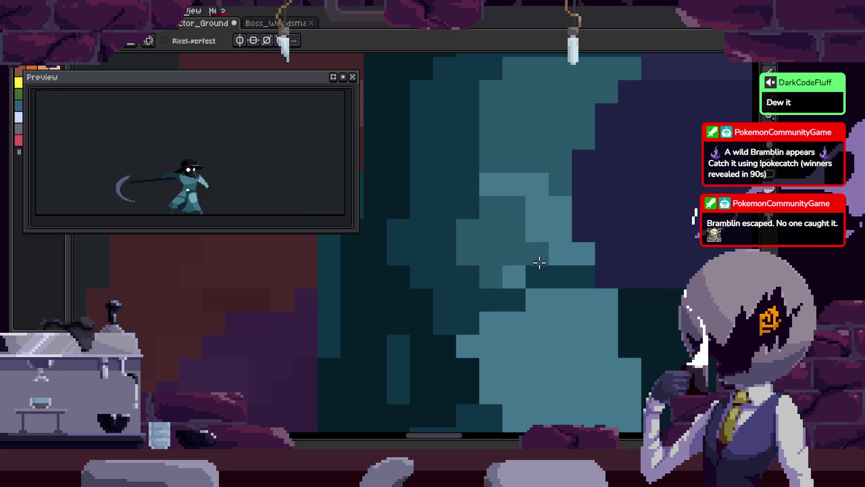
Undo and redo the recent cloak darkening edits back toward the saved version
{"action": "key", "text": "ctrl+z"}
{"action": "key", "text": "ctrl+z"}
{"action": "key", "text": "ctrl+z"}
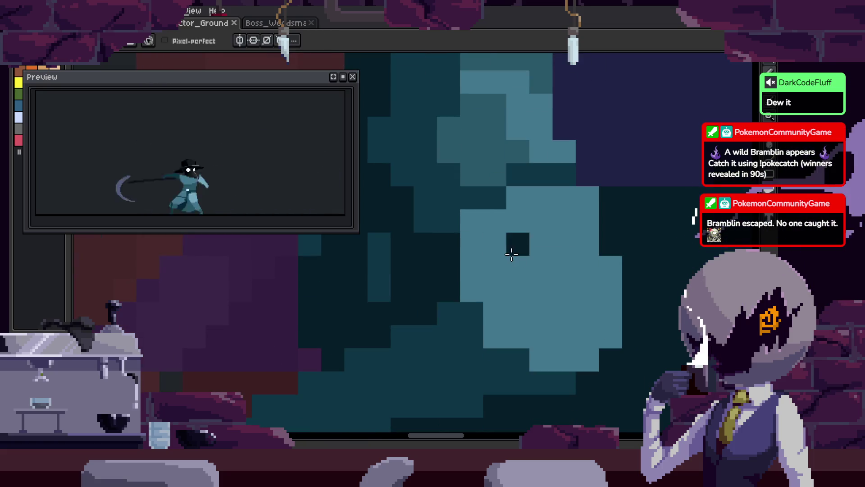
{"action": "key", "text": "b"}
{"action": "key", "text": "ctrl+z"}
{"action": "key", "text": "ctrl+z"}
{"action": "key", "text": "ctrl+z"}
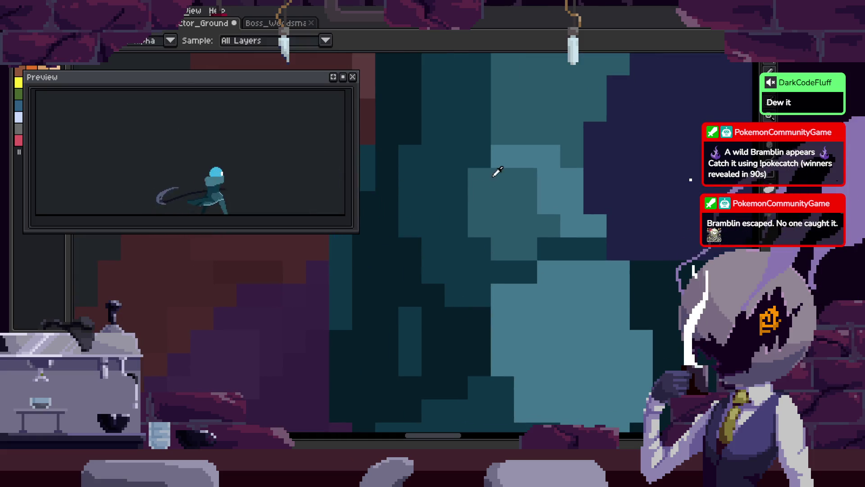
{"action": "scroll", "coordinate": [514, 221], "scroll_direction": "down", "scroll_amount": 3}
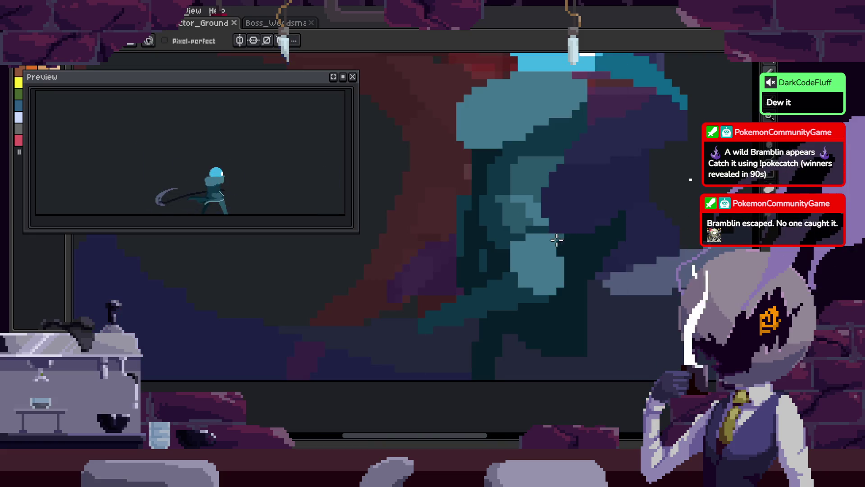
{"action": "key", "text": "ctrl+z"}
{"action": "key", "text": "ctrl+z"}
{"action": "key", "text": "ctrl+z"}
{"action": "scroll", "coordinate": [532, 229], "scroll_direction": "up", "scroll_amount": 3}
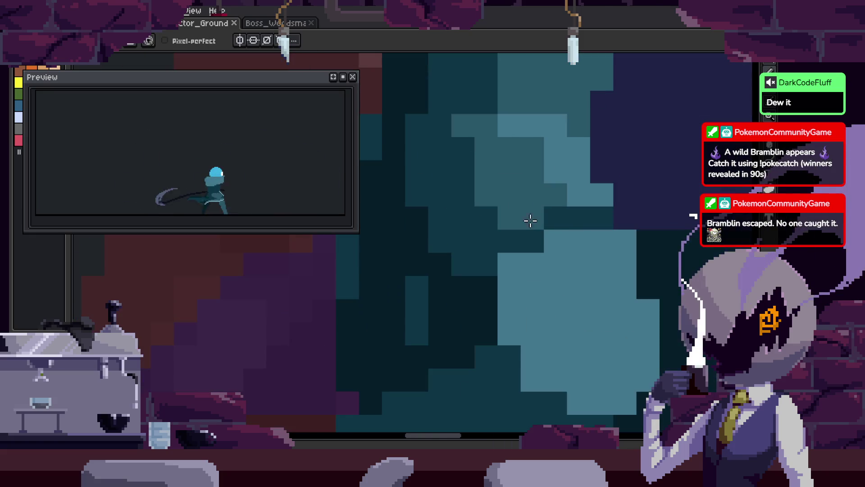
{"action": "key", "text": "ctrl+y"}
{"action": "key", "text": "ctrl+y"}
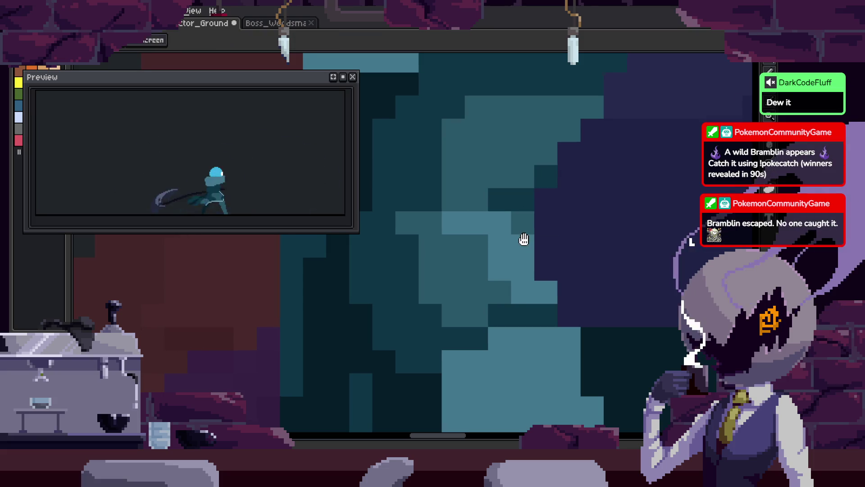
{"action": "key", "text": "i"}
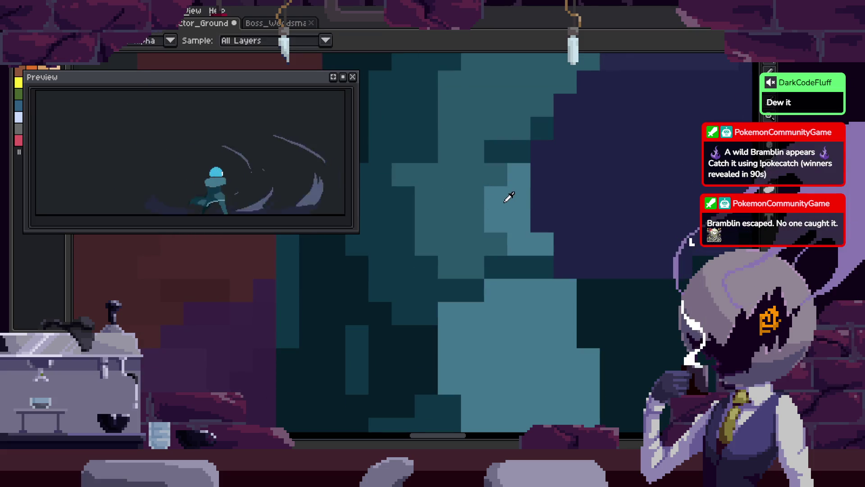
{"action": "key", "text": "ctrl+z"}
Paint a row of dark teal pixels across the cloak, then darken shading on another frame
{"action": "left_click", "coordinate": [499, 226], "text": "alt"}
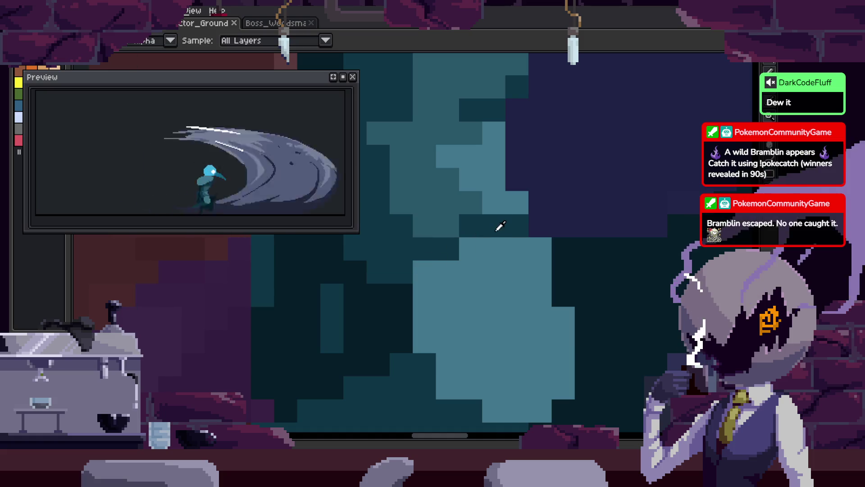
{"action": "left_click_drag", "start_coordinate": [469, 248], "coordinate": [533, 244]}
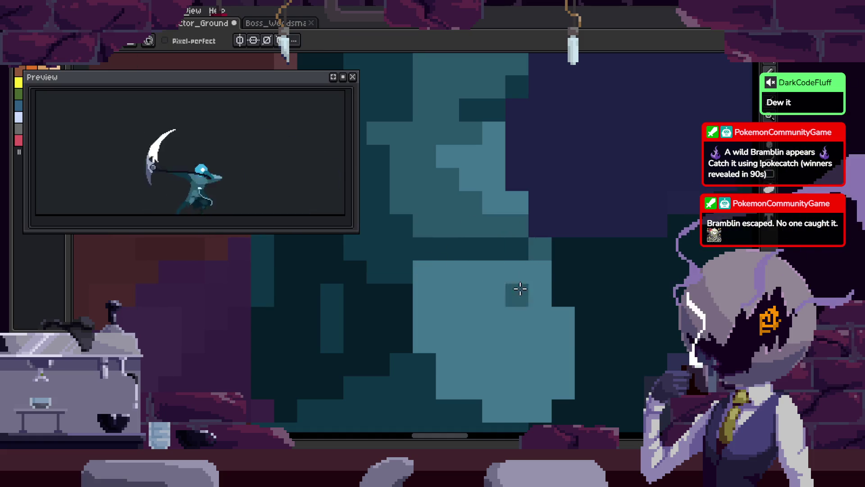
{"action": "key", "text": "period"}
{"action": "left_click_drag", "start_coordinate": [485, 197], "coordinate": [517, 193]}
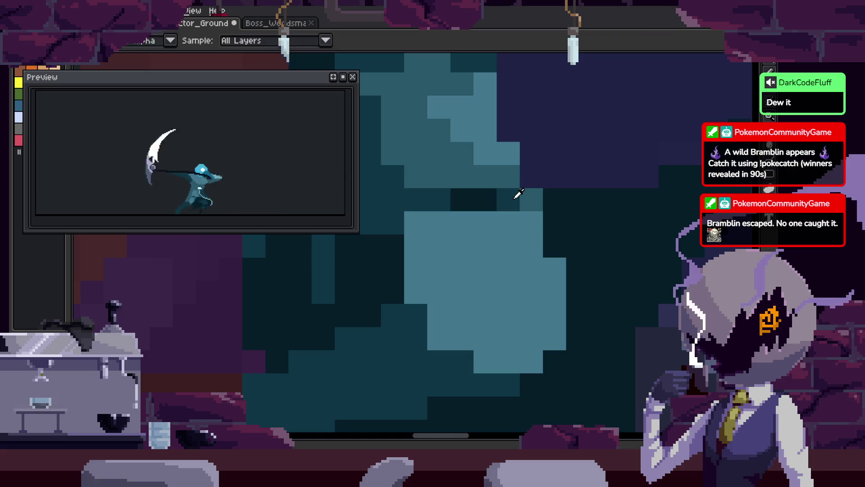
{"action": "scroll", "coordinate": [547, 220], "scroll_direction": "down", "scroll_amount": 4}
{"action": "scroll", "coordinate": [607, 257], "scroll_direction": "up", "scroll_amount": 5}
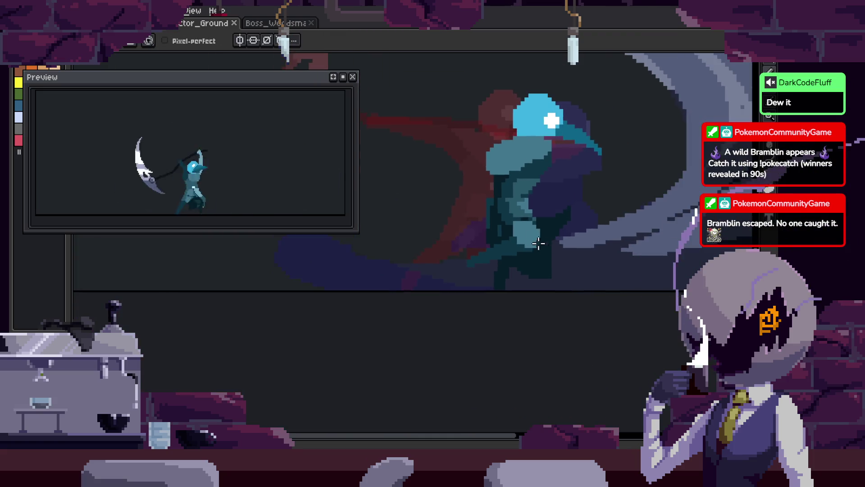
Save the Actor_Ground sprite
{"action": "key", "text": "ctrl+s"}
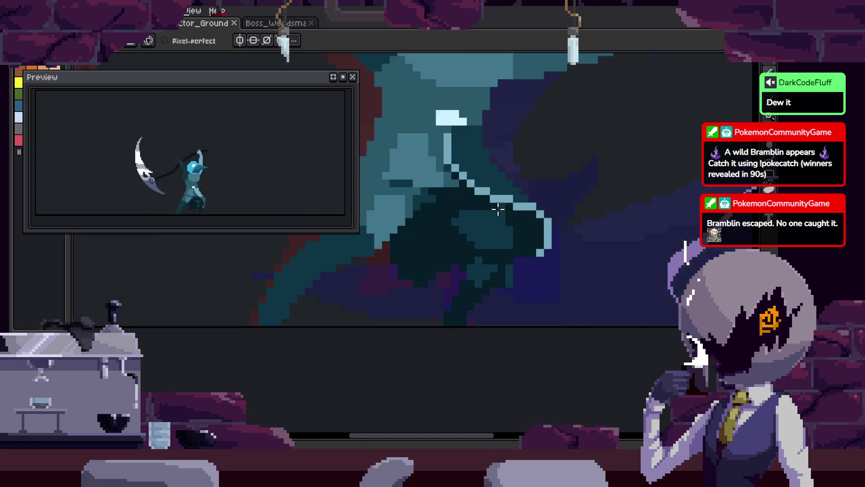
{"action": "scroll", "coordinate": [465, 255], "scroll_direction": "up", "scroll_amount": 4}
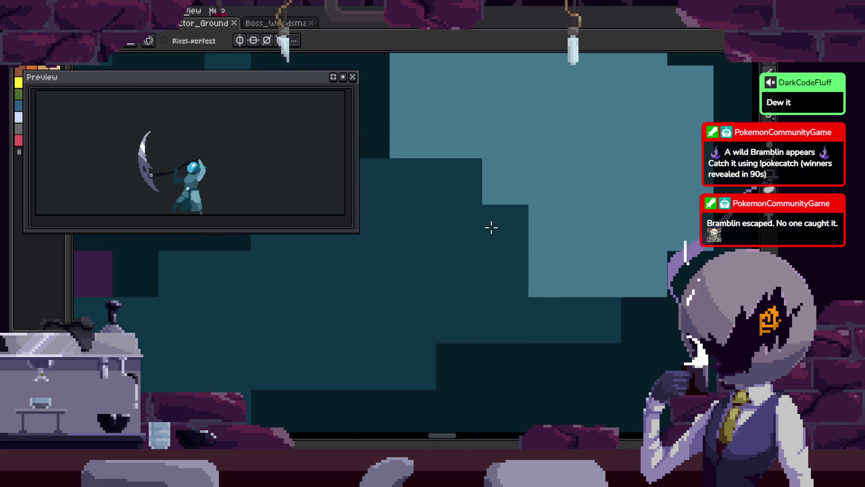
{"action": "scroll", "coordinate": [540, 298], "scroll_direction": "down", "scroll_amount": 3}
{"action": "scroll", "coordinate": [397, 302], "scroll_direction": "up", "scroll_amount": 3}
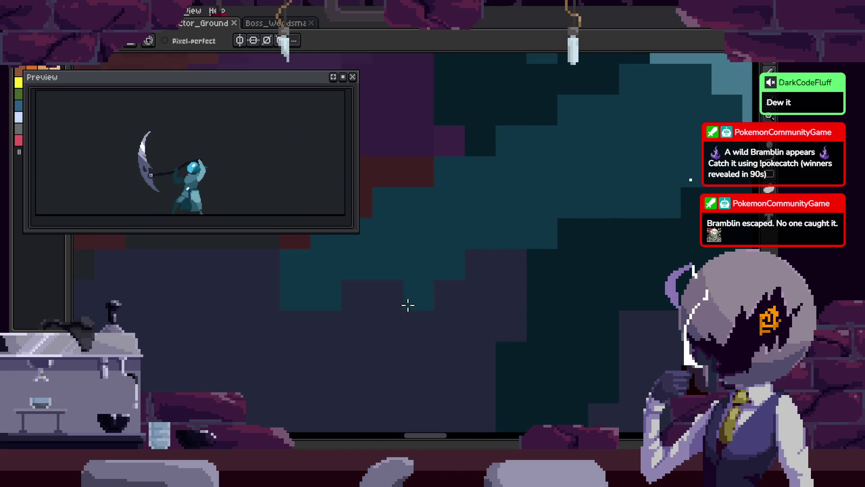
{"action": "scroll", "coordinate": [450, 288], "scroll_direction": "down", "scroll_amount": 3}
{"action": "scroll", "coordinate": [548, 258], "scroll_direction": "up", "scroll_amount": 2}
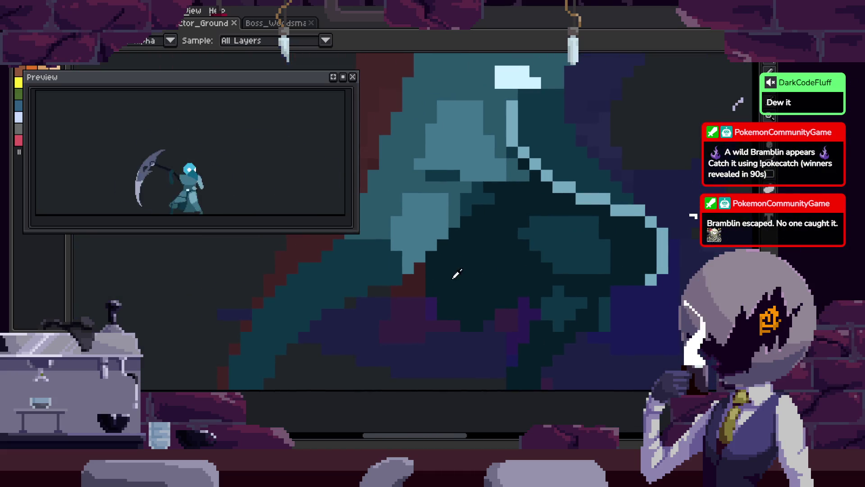
Add light teal highlight pixels to the cloak, undoing the last one
{"action": "key", "text": "b"}
{"action": "scroll", "coordinate": [496, 234], "scroll_direction": "up", "scroll_amount": 2}
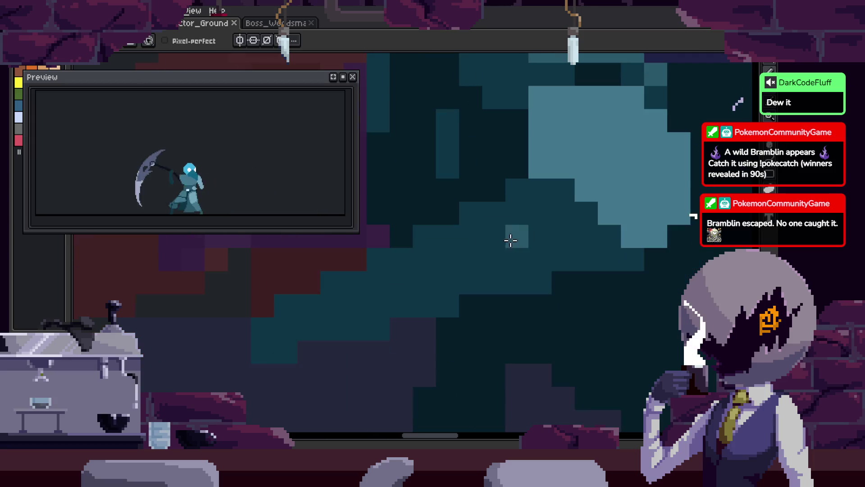
{"action": "left_click", "coordinate": [530, 197]}
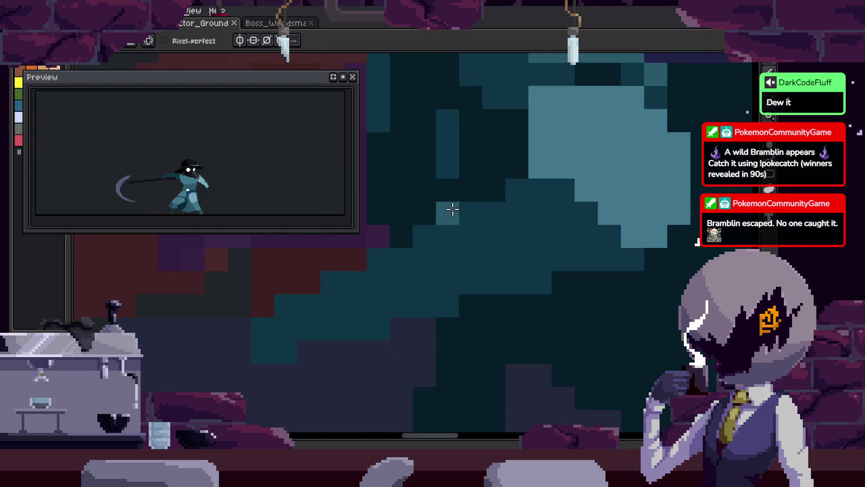
{"action": "scroll", "coordinate": [496, 170], "scroll_direction": "up", "scroll_amount": 1}
{"action": "left_click", "coordinate": [577, 258]}
{"action": "key", "text": "ctrl+z"}
Draw a light diagonal highlight line on the cloak, redrawing it once
{"action": "left_click_drag", "start_coordinate": [533, 213], "coordinate": [485, 129]}
{"action": "left_click_drag", "start_coordinate": [477, 180], "coordinate": [558, 293]}
{"action": "key", "text": "ctrl+z"}
{"action": "mouse_move", "coordinate": [480, 161]}
{"action": "left_mouse_down"}
{"action": "mouse_move", "coordinate": [593, 299]}
{"action": "mouse_move", "coordinate": [518, 187]}
{"action": "mouse_move", "coordinate": [586, 252]}
{"action": "mouse_move", "coordinate": [575, 178]}
{"action": "mouse_move", "coordinate": [514, 247]}
{"action": "left_mouse_up"}
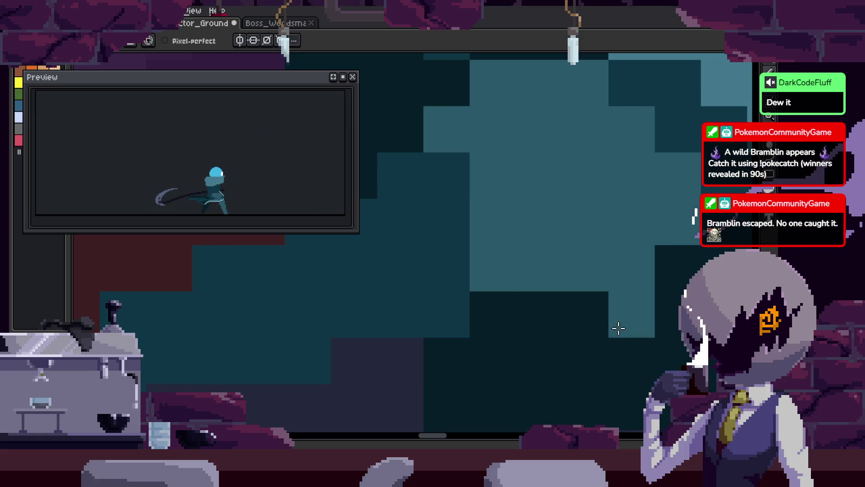
{"action": "scroll", "coordinate": [672, 332], "scroll_direction": "down", "scroll_amount": 3}
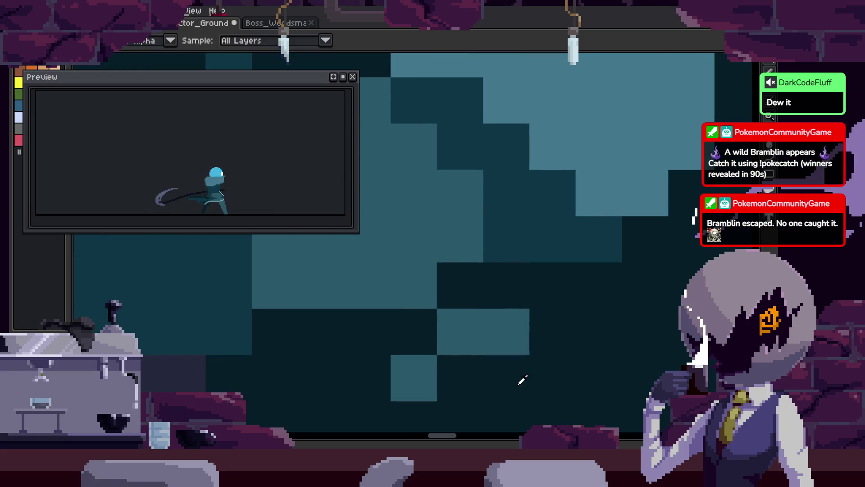
{"action": "scroll", "coordinate": [543, 323], "scroll_direction": "down", "scroll_amount": 2}
{"action": "key", "text": "ctrl+z"}
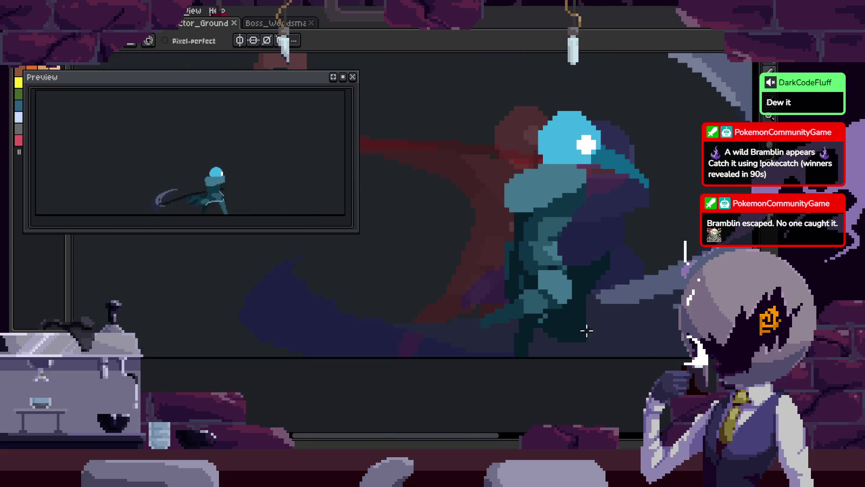
Sample a teal from the cloak and recolour a pixel with it
{"action": "scroll", "coordinate": [522, 280], "scroll_direction": "up", "scroll_amount": 2}
{"action": "scroll", "coordinate": [525, 281], "scroll_direction": "down", "scroll_amount": 1}
{"action": "scroll", "coordinate": [524, 276], "scroll_direction": "up", "scroll_amount": 1}
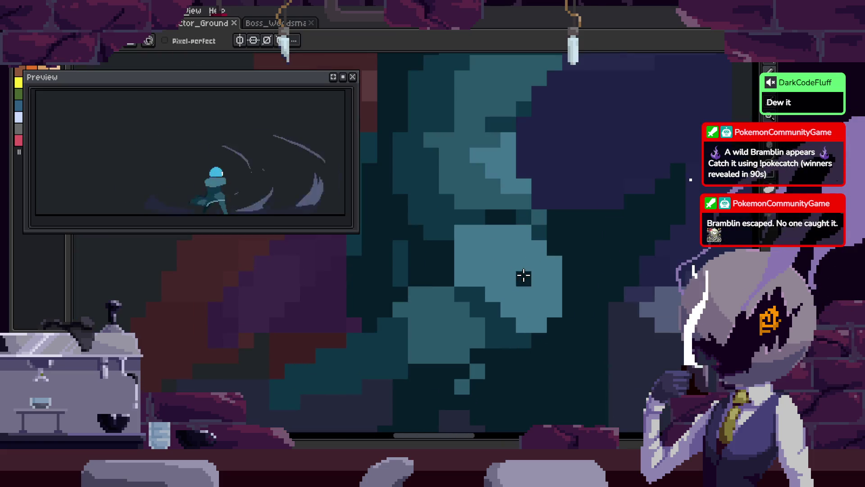
{"action": "key", "text": "i"}
{"action": "left_click", "coordinate": [448, 268]}
{"action": "key", "text": "b"}
{"action": "scroll", "coordinate": [469, 271], "scroll_direction": "up", "scroll_amount": 1}
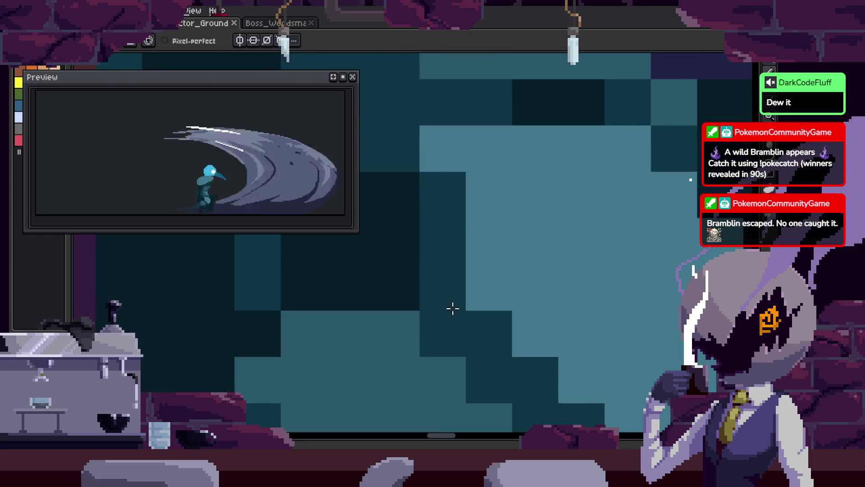
{"action": "scroll", "coordinate": [421, 249], "scroll_direction": "up", "scroll_amount": 1}
{"action": "left_click", "coordinate": [464, 257]}
Fill a large light cloak area with darker teal, then undo the last edit
{"action": "key", "text": "g"}
{"action": "left_click", "coordinate": [496, 247]}
{"action": "scroll", "coordinate": [537, 205], "scroll_direction": "down", "scroll_amount": 1}
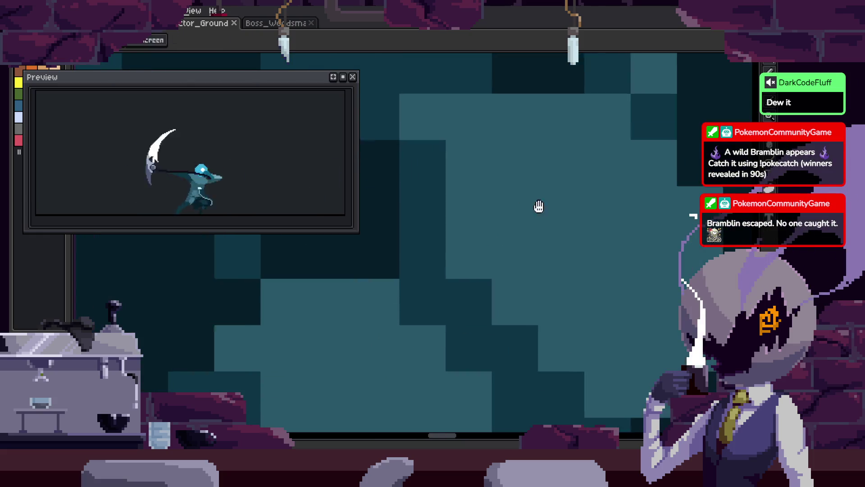
{"action": "scroll", "coordinate": [450, 264], "scroll_direction": "up", "scroll_amount": 1}
{"action": "key", "text": "h"}
{"action": "left_click_drag", "start_coordinate": [477, 310], "coordinate": [475, 239]}
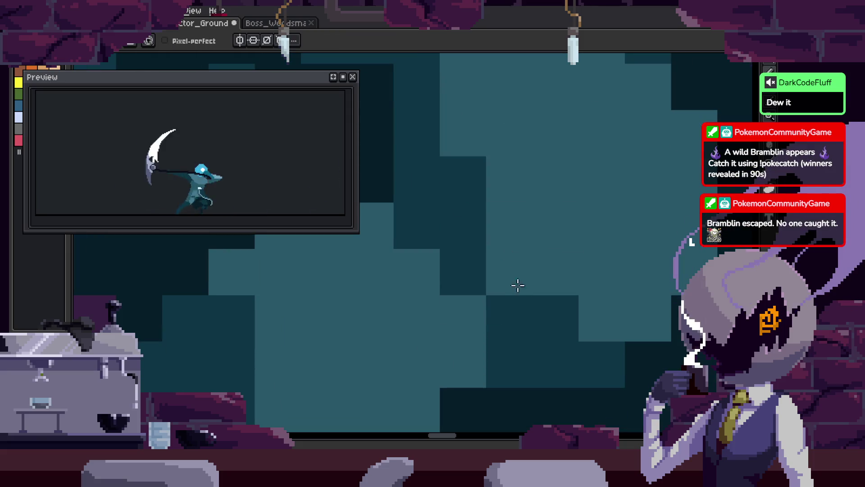
{"action": "key", "text": "b"}
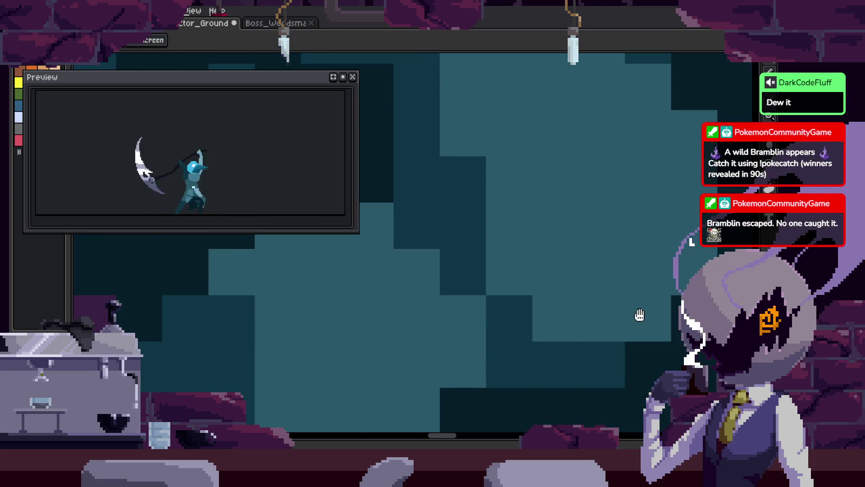
{"action": "key", "text": "ctrl+z"}
{"action": "scroll", "coordinate": [521, 364], "scroll_direction": "down", "scroll_amount": 4}
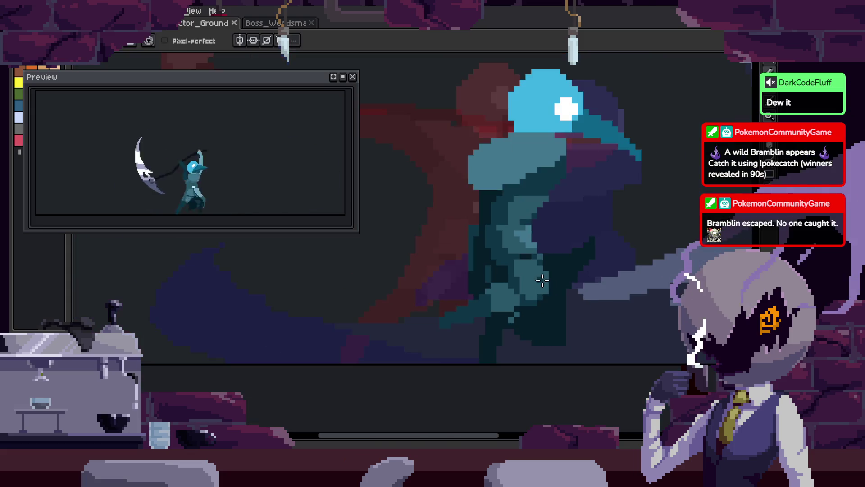
Bring another area of the plague doctor's body into view and save the sprite
{"action": "scroll", "coordinate": [526, 273], "scroll_direction": "up", "scroll_amount": 2}
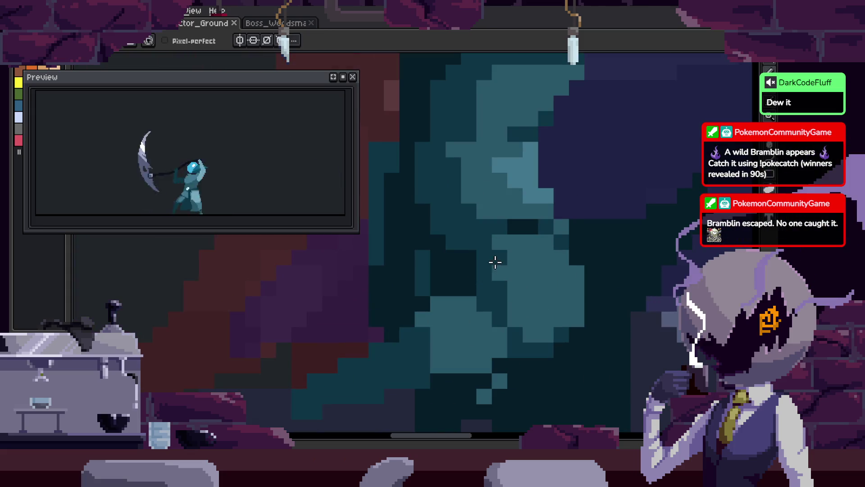
{"action": "scroll", "coordinate": [473, 279], "scroll_direction": "up", "scroll_amount": 3}
{"action": "mouse_move", "coordinate": [516, 367]}
{"action": "left_mouse_down"}
{"action": "mouse_move", "coordinate": [535, 311]}
{"action": "mouse_move", "coordinate": [539, 335]}
{"action": "left_mouse_up"}
{"action": "key", "text": "ctrl+s"}
{"action": "scroll", "coordinate": [527, 295], "scroll_direction": "down", "scroll_amount": 3}
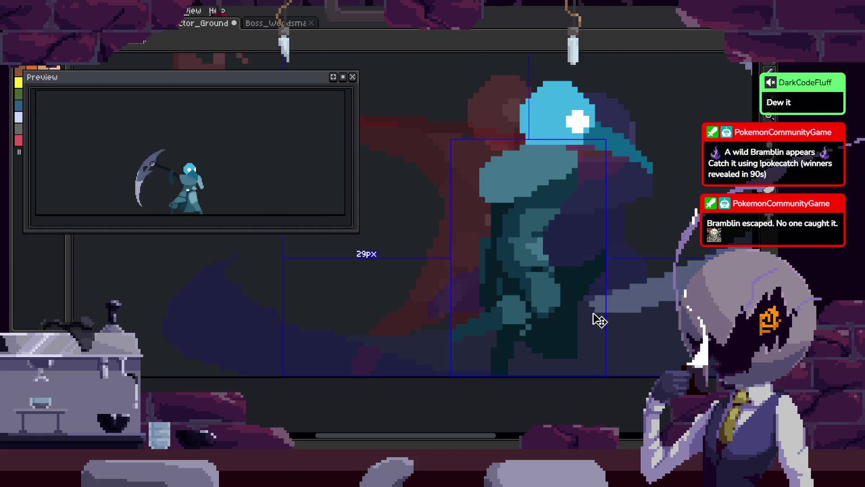
{"action": "scroll", "coordinate": [533, 286], "scroll_direction": "up", "scroll_amount": 3}
Paint a light-teal highlight stroke on the cloak with the Pencil
{"action": "key", "text": "b"}
{"action": "key", "text": "ctrl+s"}
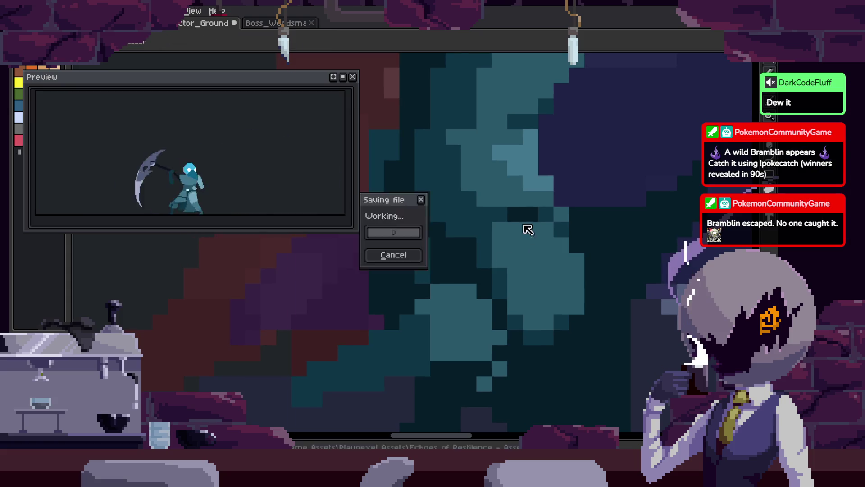
{"action": "scroll", "coordinate": [528, 257], "scroll_direction": "up", "scroll_amount": 2}
{"action": "left_click_drag", "start_coordinate": [553, 251], "coordinate": [584, 333]}
{"action": "scroll", "coordinate": [564, 332], "scroll_direction": "down", "scroll_amount": 2}
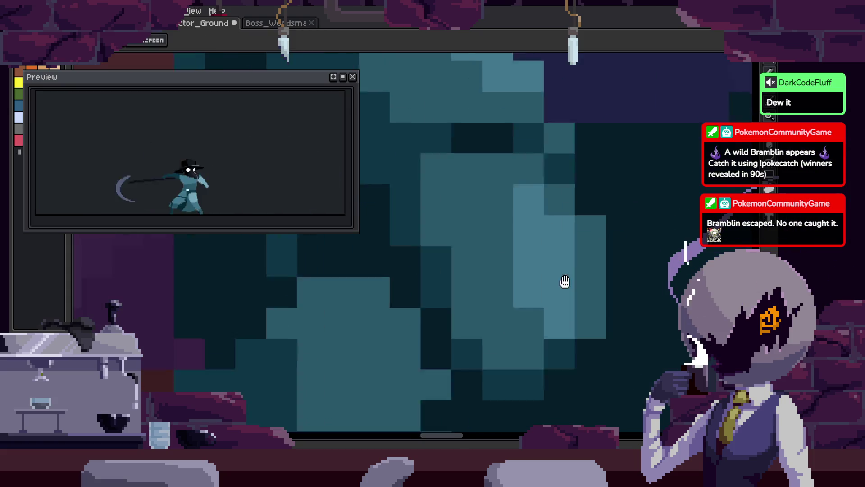
{"action": "scroll", "coordinate": [591, 302], "scroll_direction": "down", "scroll_amount": 1}
{"action": "scroll", "coordinate": [591, 301], "scroll_direction": "down", "scroll_amount": 2}
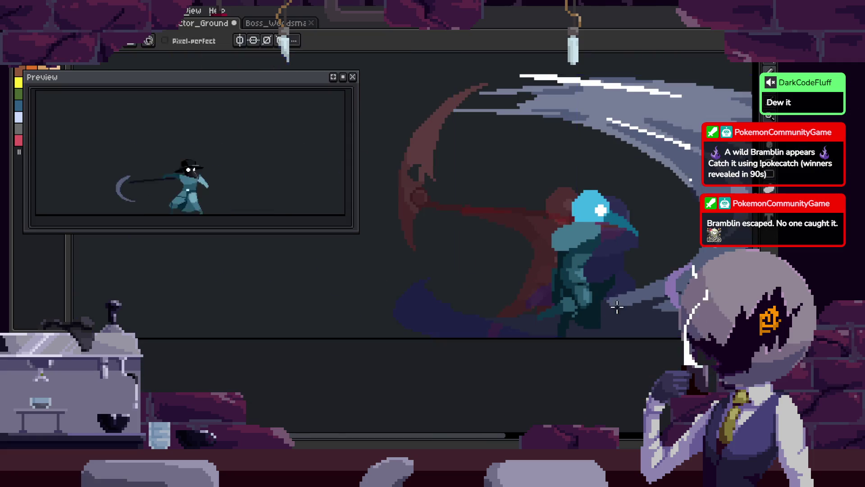
Save Actor_Ground again and pick colours from the canvas with the Eyedropper
{"action": "key", "text": "ctrl+s"}
{"action": "scroll", "coordinate": [423, 264], "scroll_direction": "up", "scroll_amount": 2}
{"action": "scroll", "coordinate": [423, 264], "scroll_direction": "up", "scroll_amount": 2}
{"action": "key", "text": "i"}
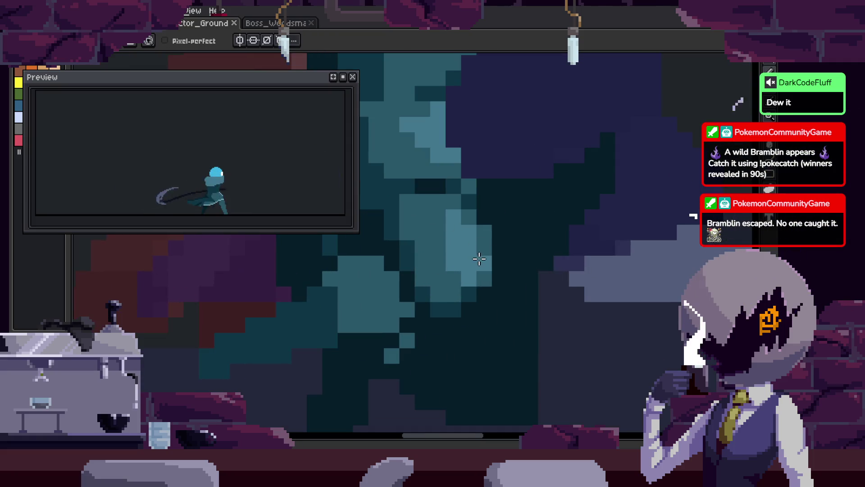
{"action": "key", "text": "ctrl+s"}
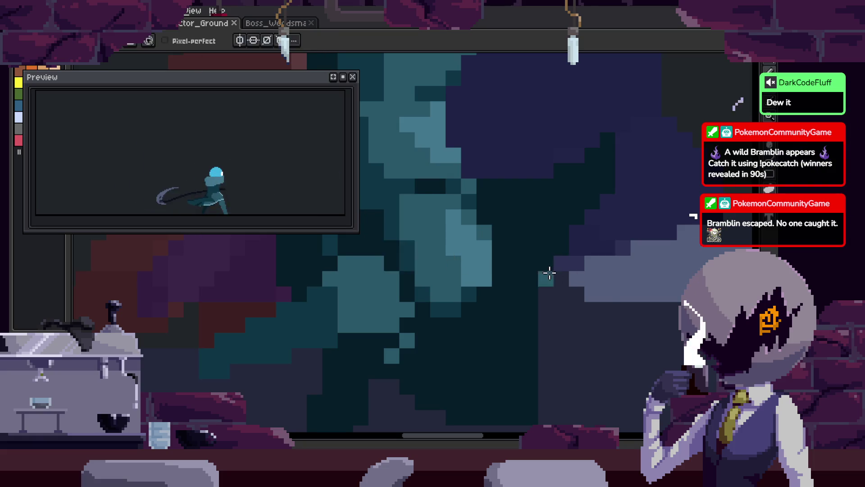
{"action": "scroll", "coordinate": [549, 272], "scroll_direction": "down", "scroll_amount": 3}
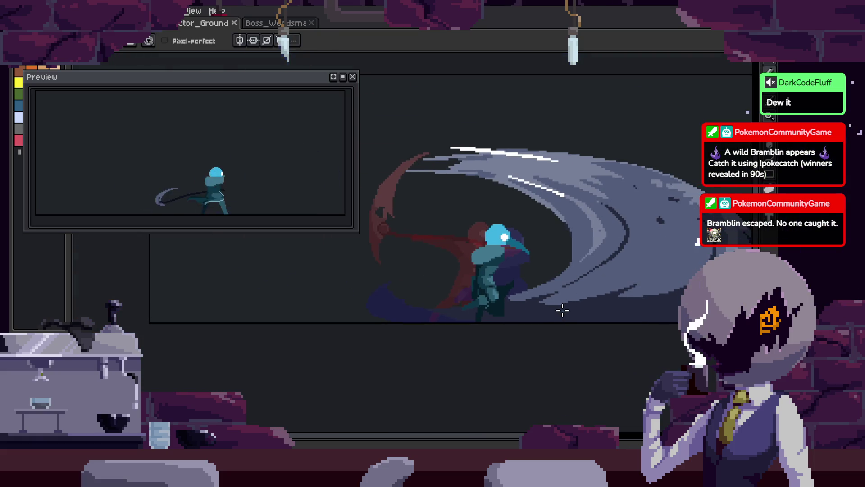
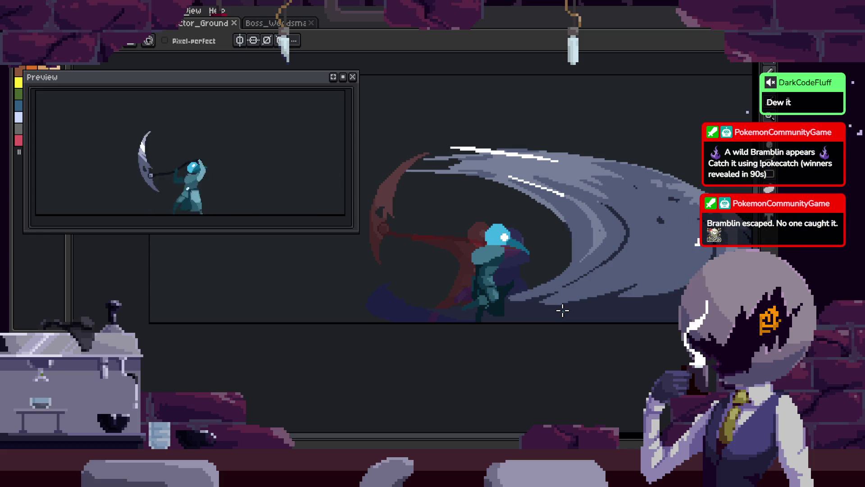
Zoom into the slash arc, paint a stepped edge pixel with its light grey, and save
{"action": "scroll", "coordinate": [529, 289], "scroll_direction": "up", "scroll_amount": 1}
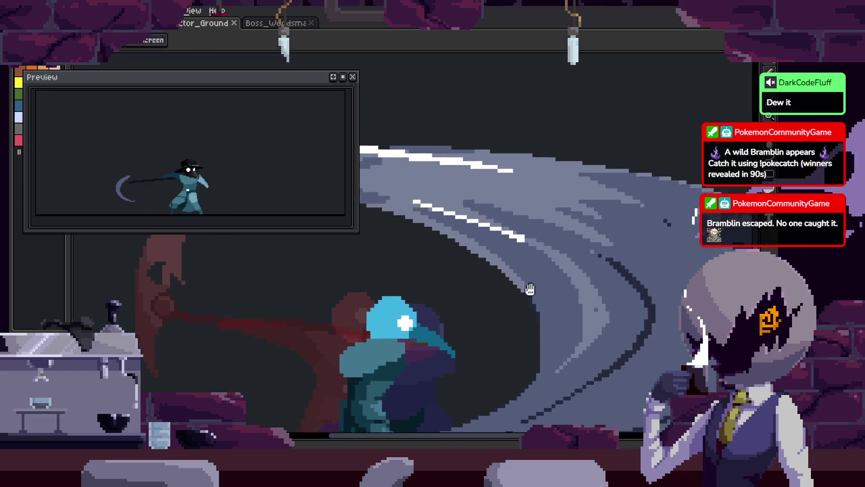
{"action": "scroll", "coordinate": [516, 293], "scroll_direction": "down", "scroll_amount": 3}
{"action": "scroll", "coordinate": [544, 210], "scroll_direction": "up", "scroll_amount": 4}
{"action": "scroll", "coordinate": [546, 194], "scroll_direction": "down", "scroll_amount": 2}
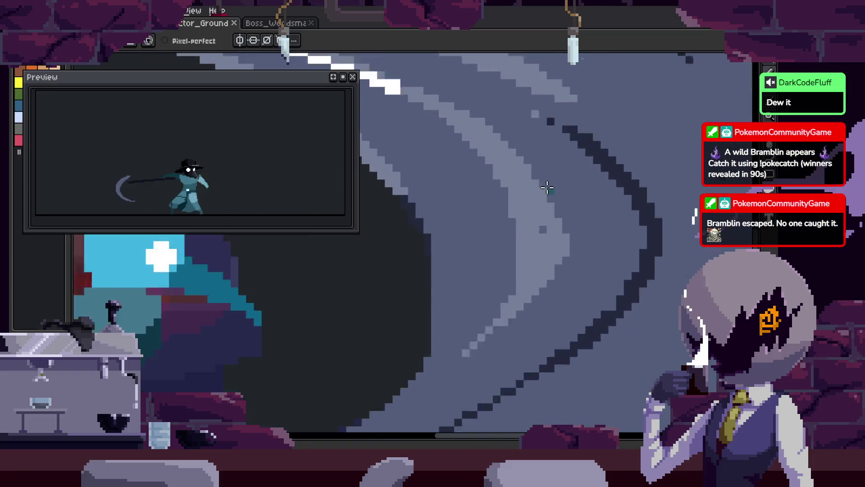
{"action": "scroll", "coordinate": [547, 190], "scroll_direction": "up", "scroll_amount": 2}
{"action": "scroll", "coordinate": [549, 198], "scroll_direction": "down", "scroll_amount": 2}
{"action": "scroll", "coordinate": [548, 212], "scroll_direction": "up", "scroll_amount": 2}
{"action": "scroll", "coordinate": [543, 224], "scroll_direction": "up", "scroll_amount": 1}
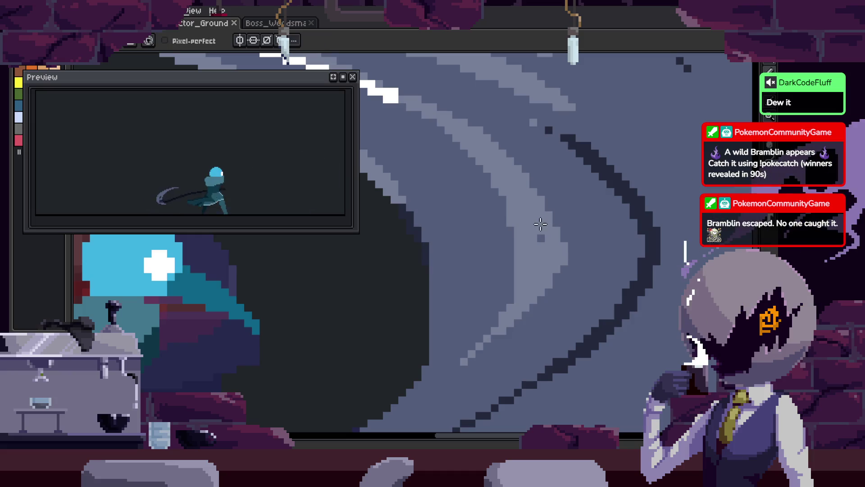
{"action": "scroll", "coordinate": [631, 244], "scroll_direction": "down", "scroll_amount": 3}
{"action": "scroll", "coordinate": [572, 236], "scroll_direction": "up", "scroll_amount": 2}
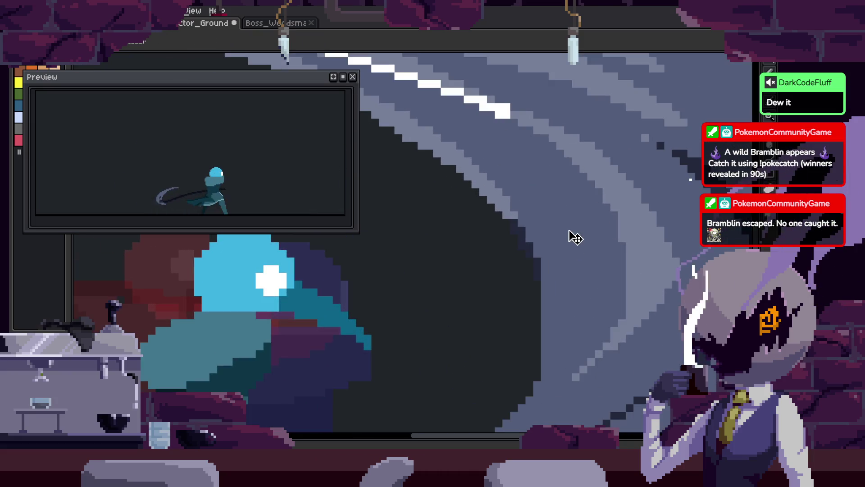
{"action": "scroll", "coordinate": [570, 211], "scroll_direction": "up", "scroll_amount": 3}
{"action": "scroll", "coordinate": [574, 212], "scroll_direction": "up", "scroll_amount": 2}
{"action": "left_click", "coordinate": [479, 195], "text": "alt"}
{"action": "left_click", "coordinate": [505, 245]}
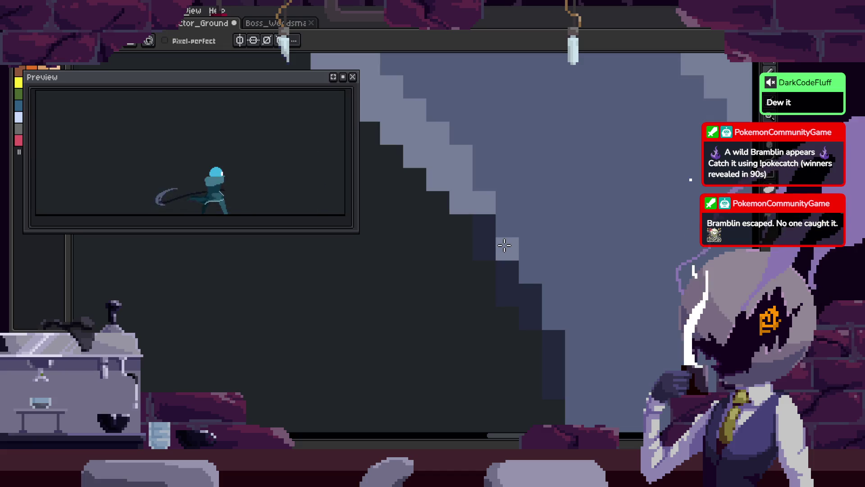
{"action": "scroll", "coordinate": [541, 316], "scroll_direction": "down", "scroll_amount": 1}
{"action": "key", "text": "ctrl+s"}
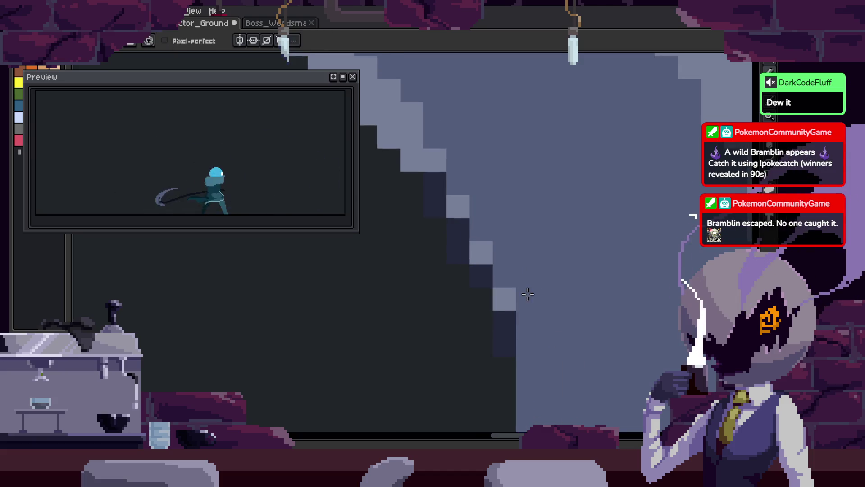
Darken the edge pixels along the light grey staircase of the arc and save
{"action": "scroll", "coordinate": [526, 295], "scroll_direction": "down", "scroll_amount": 2}
{"action": "scroll", "coordinate": [523, 302], "scroll_direction": "up", "scroll_amount": 3}
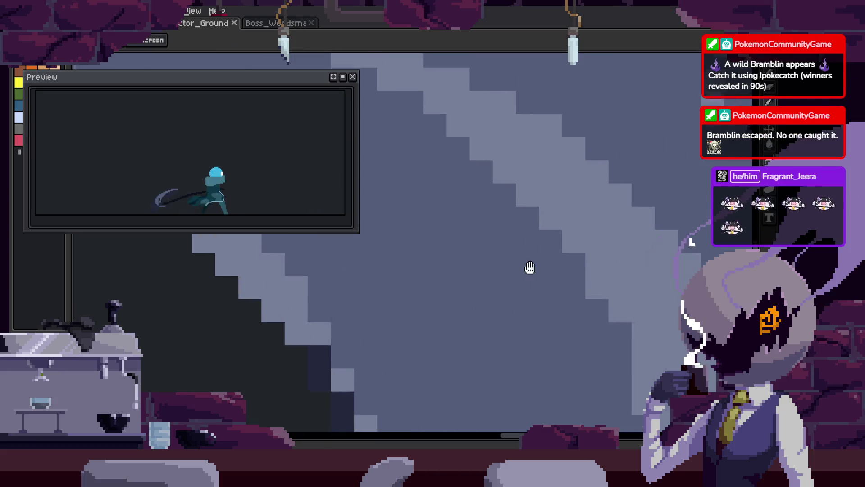
{"action": "scroll", "coordinate": [465, 191], "scroll_direction": "down", "scroll_amount": 2}
{"action": "left_click_drag", "start_coordinate": [587, 294], "coordinate": [557, 224]}
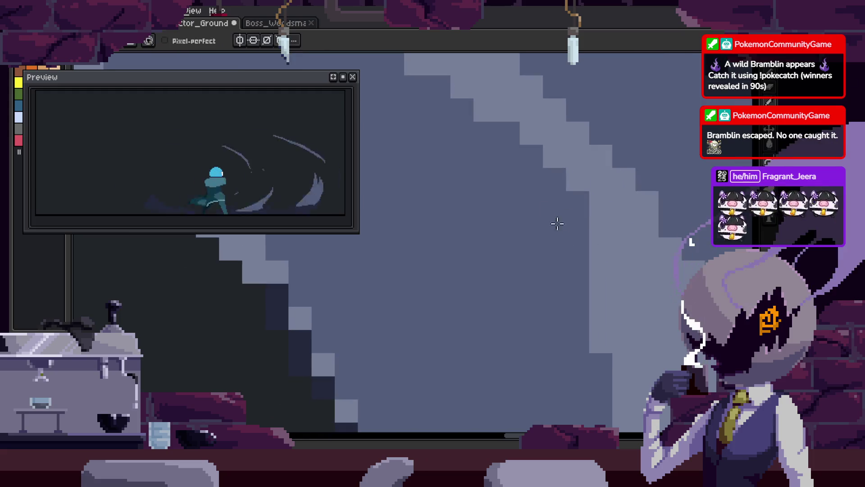
{"action": "scroll", "coordinate": [558, 224], "scroll_direction": "up", "scroll_amount": 2}
{"action": "scroll", "coordinate": [523, 214], "scroll_direction": "down", "scroll_amount": 1}
{"action": "key", "text": "ctrl+s"}
Switch to sampling canvas colours and zoom around the arc to inspect the edges
{"action": "scroll", "coordinate": [525, 274], "scroll_direction": "down", "scroll_amount": 1}
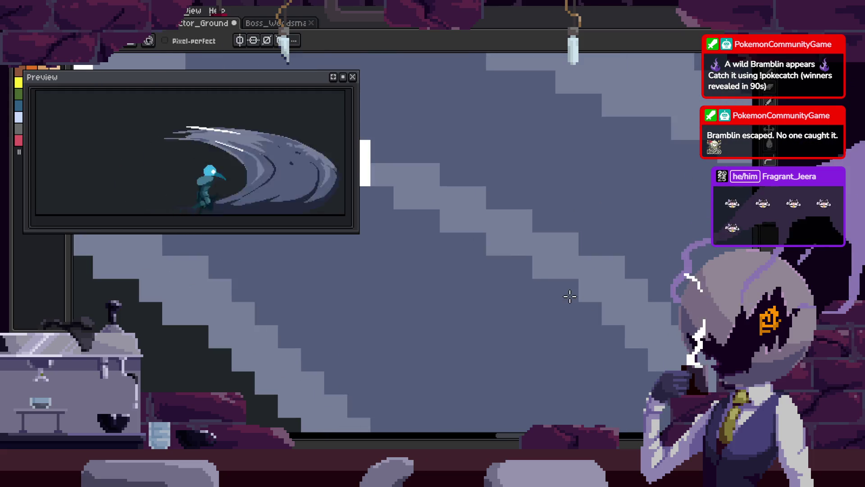
{"action": "scroll", "coordinate": [569, 296], "scroll_direction": "up", "scroll_amount": 1}
{"action": "scroll", "coordinate": [460, 237], "scroll_direction": "down", "scroll_amount": 1}
{"action": "scroll", "coordinate": [501, 285], "scroll_direction": "up", "scroll_amount": 1}
{"action": "key", "text": "alt"}
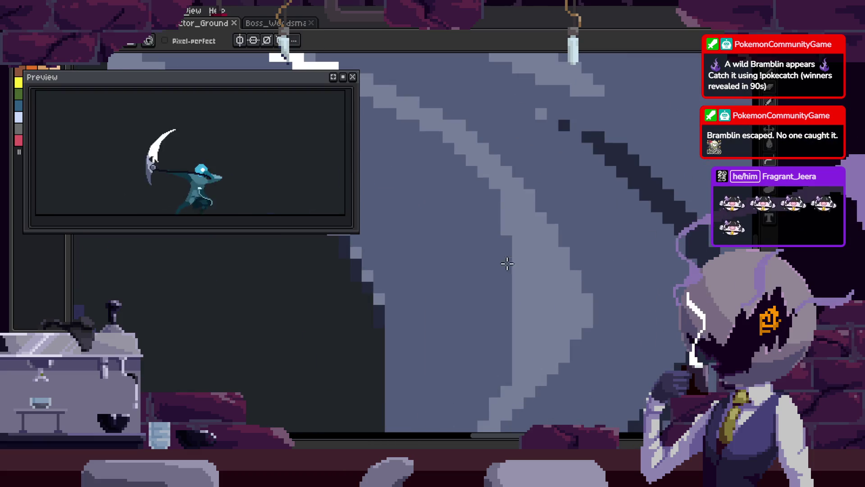
{"action": "scroll", "coordinate": [535, 246], "scroll_direction": "up", "scroll_amount": 1}
{"action": "scroll", "coordinate": [599, 248], "scroll_direction": "down", "scroll_amount": 1}
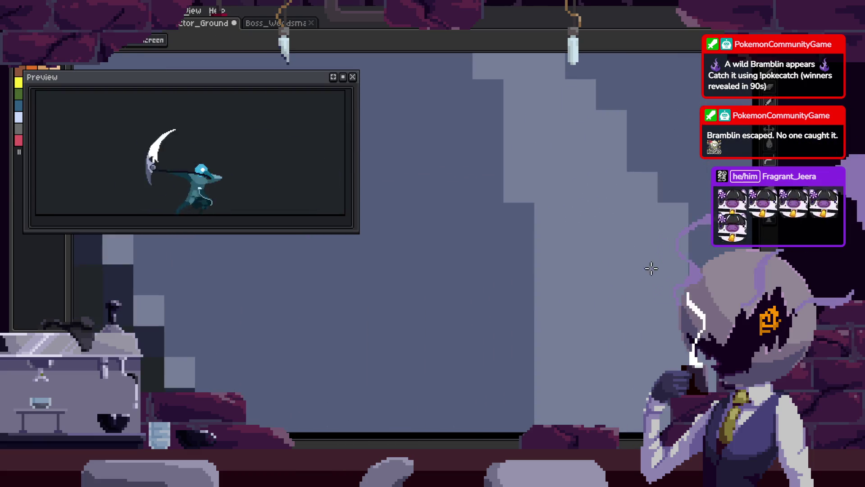
{"action": "scroll", "coordinate": [546, 118], "scroll_direction": "up", "scroll_amount": 1}
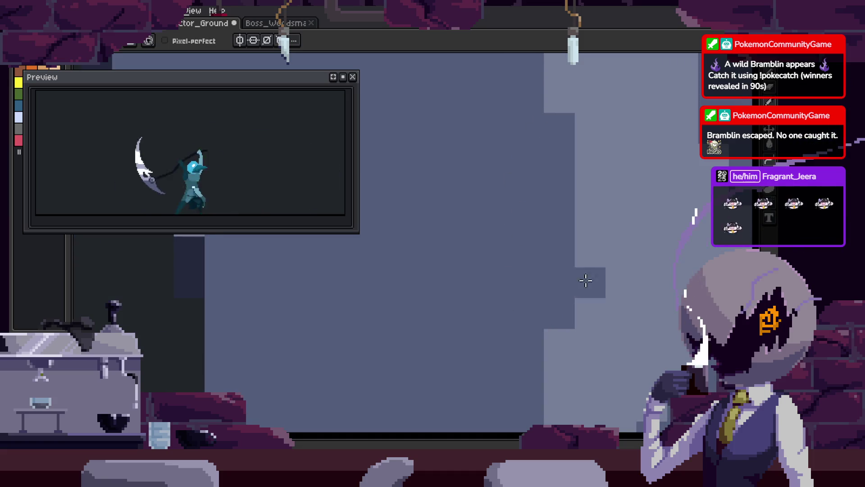
{"action": "scroll", "coordinate": [583, 280], "scroll_direction": "down", "scroll_amount": 1}
{"action": "scroll", "coordinate": [527, 314], "scroll_direction": "up", "scroll_amount": 1}
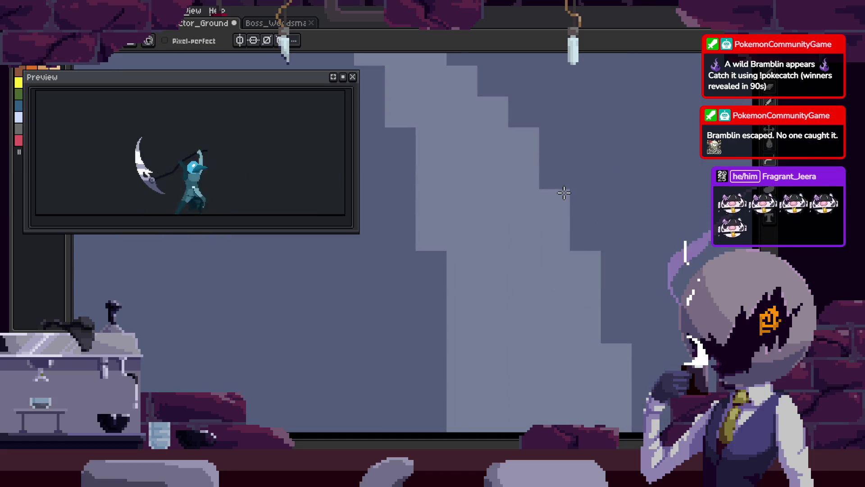
{"action": "scroll", "coordinate": [559, 191], "scroll_direction": "down", "scroll_amount": 1}
{"action": "scroll", "coordinate": [604, 236], "scroll_direction": "down", "scroll_amount": 1}
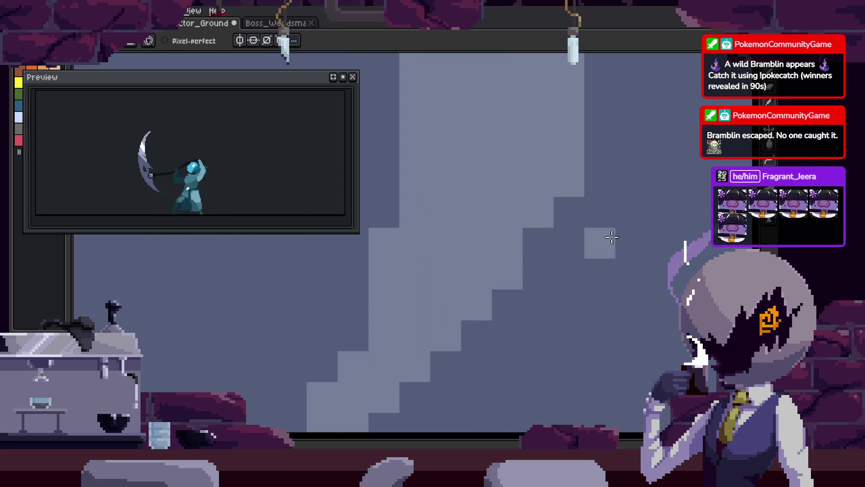
{"action": "scroll", "coordinate": [573, 240], "scroll_direction": "down", "scroll_amount": 2}
{"action": "scroll", "coordinate": [573, 241], "scroll_direction": "down", "scroll_amount": 3}
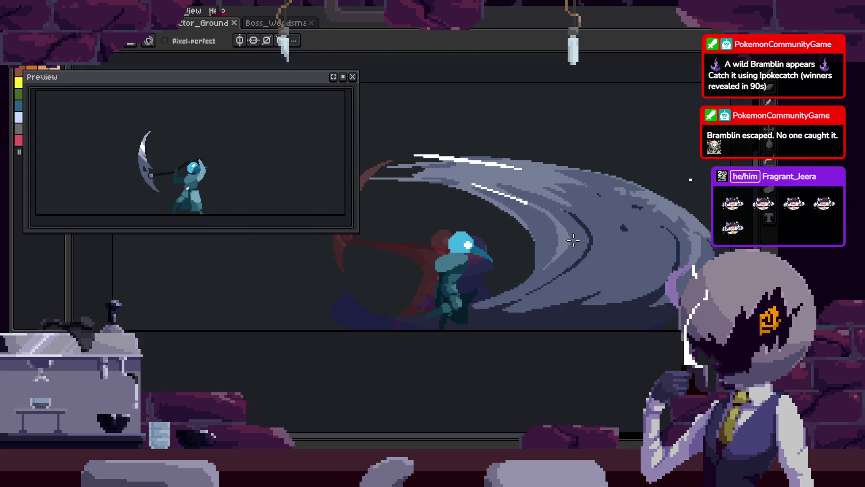
With the eyedropper, darken a light teal cloak pixel, then undo that change
{"action": "scroll", "coordinate": [575, 241], "scroll_direction": "up", "scroll_amount": 2}
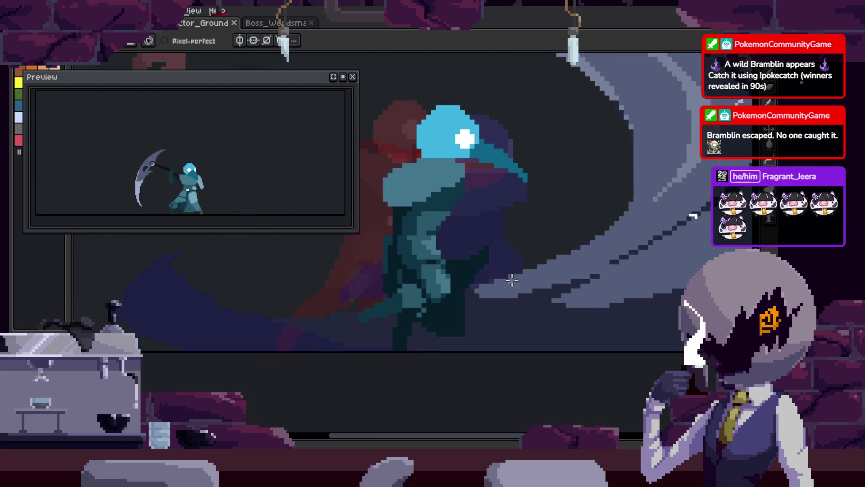
{"action": "scroll", "coordinate": [532, 289], "scroll_direction": "up", "scroll_amount": 2}
{"action": "scroll", "coordinate": [533, 289], "scroll_direction": "up", "scroll_amount": 2}
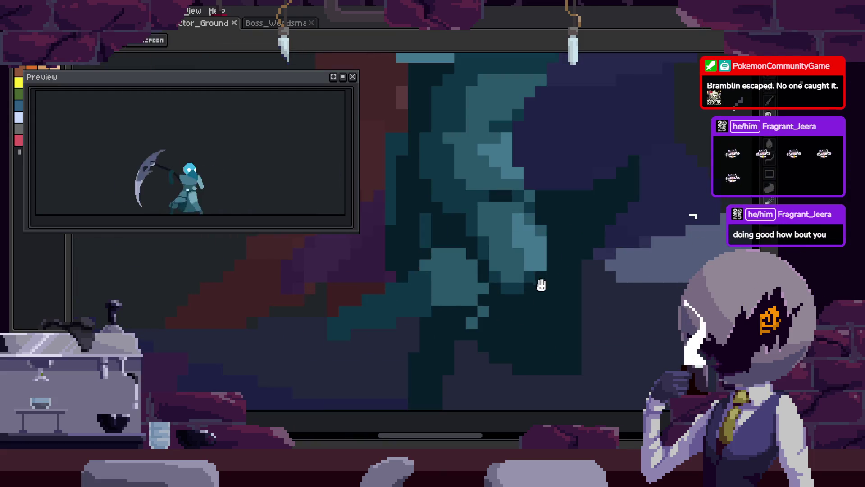
{"action": "scroll", "coordinate": [542, 286], "scroll_direction": "down", "scroll_amount": 1}
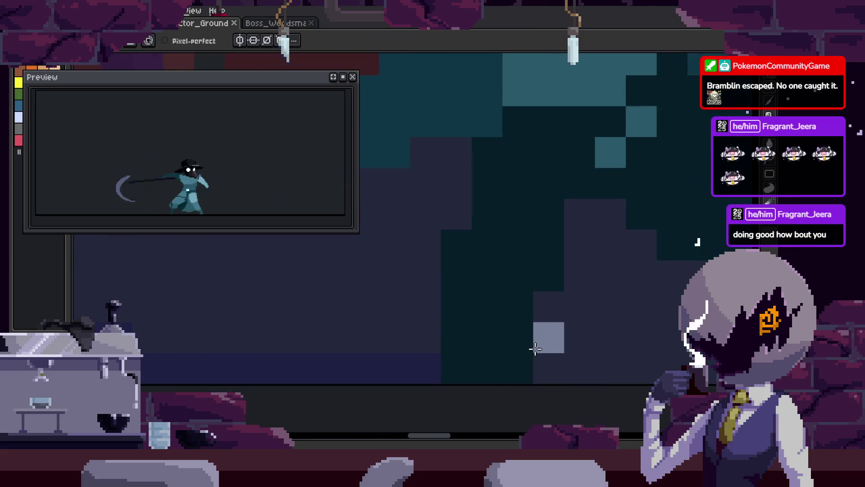
{"action": "scroll", "coordinate": [536, 341], "scroll_direction": "up", "scroll_amount": 1}
{"action": "scroll", "coordinate": [515, 287], "scroll_direction": "up", "scroll_amount": 1}
{"action": "key", "text": "i"}
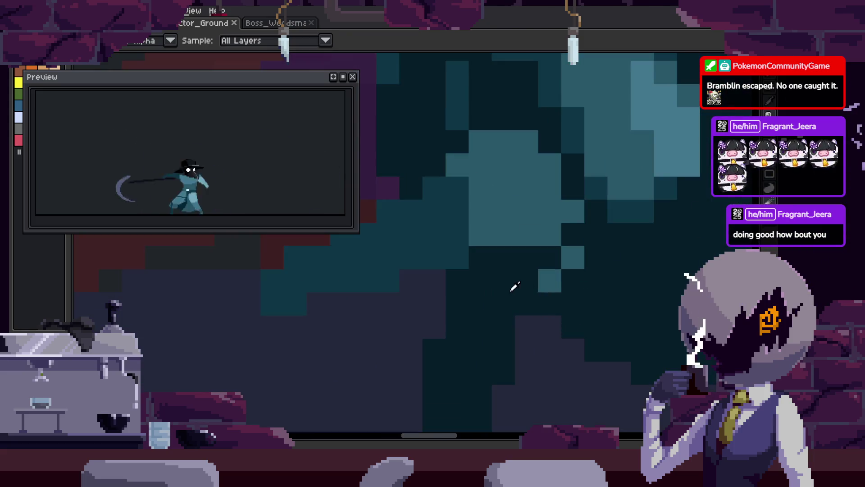
{"action": "left_click", "coordinate": [576, 256]}
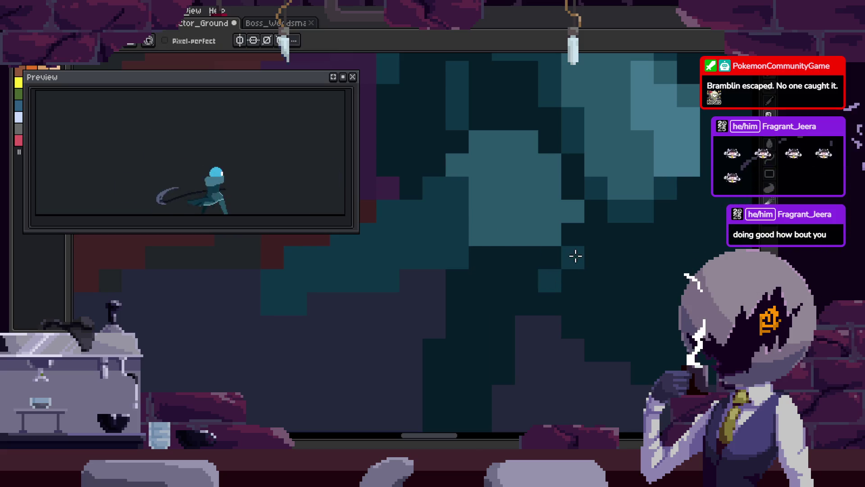
{"action": "left_click_drag", "start_coordinate": [573, 194], "coordinate": [580, 233]}
{"action": "key", "text": "ctrl+z"}
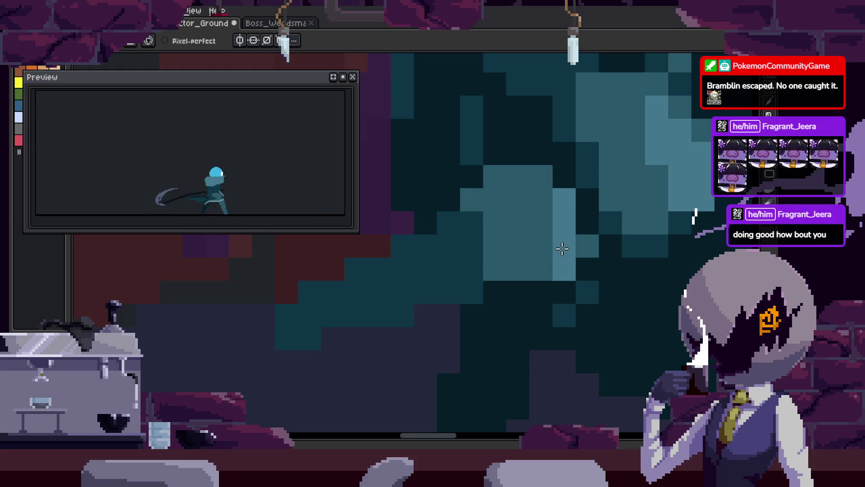
Save the sprite and advance three animation frames
{"action": "scroll", "coordinate": [541, 181], "scroll_direction": "down", "scroll_amount": 3}
{"action": "key", "text": "ctrl+s"}
{"action": "scroll", "coordinate": [623, 245], "scroll_direction": "down", "scroll_amount": 1}
{"action": "scroll", "coordinate": [580, 252], "scroll_direction": "up", "scroll_amount": 1}
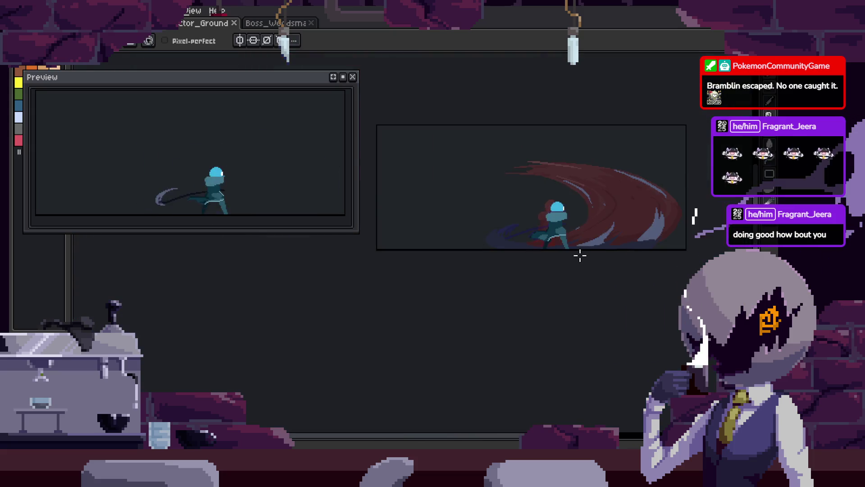
{"action": "scroll", "coordinate": [557, 244], "scroll_direction": "up", "scroll_amount": 1}
{"action": "key", "text": "Right"}
{"action": "scroll", "coordinate": [432, 219], "scroll_direction": "up", "scroll_amount": 1}
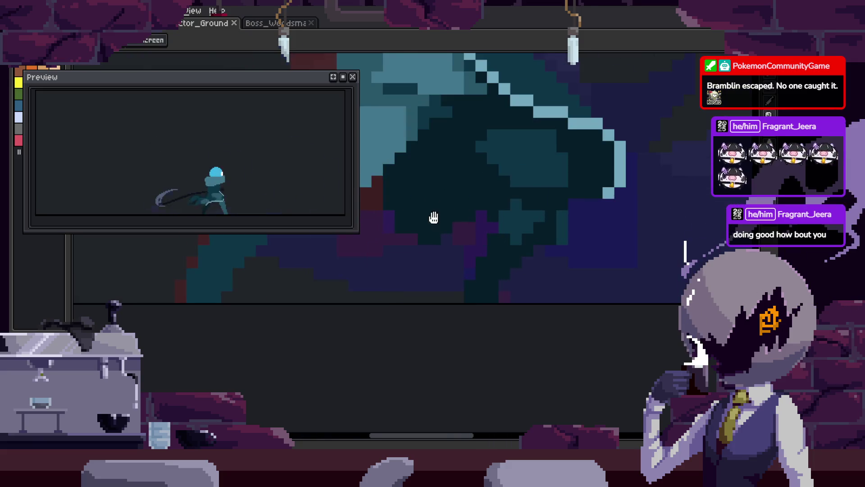
{"action": "scroll", "coordinate": [493, 246], "scroll_direction": "up", "scroll_amount": 1}
{"action": "key", "text": "Right"}
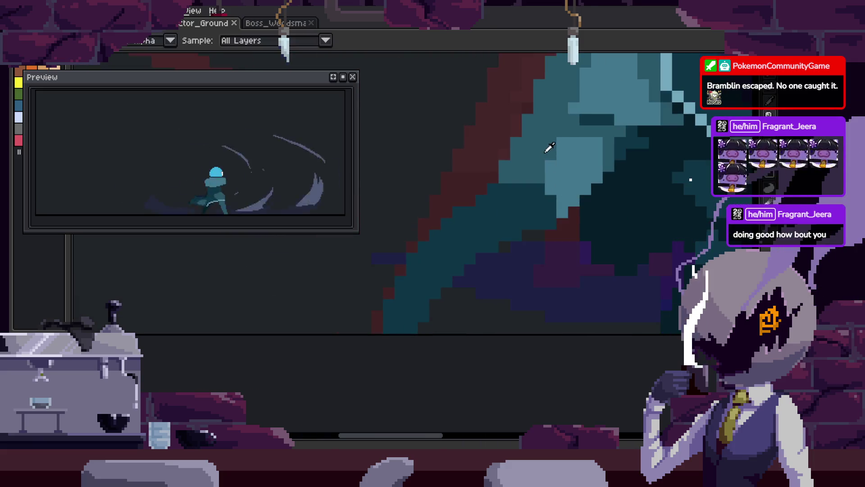
{"action": "scroll", "coordinate": [469, 218], "scroll_direction": "up", "scroll_amount": 1}
{"action": "key", "text": "Right"}
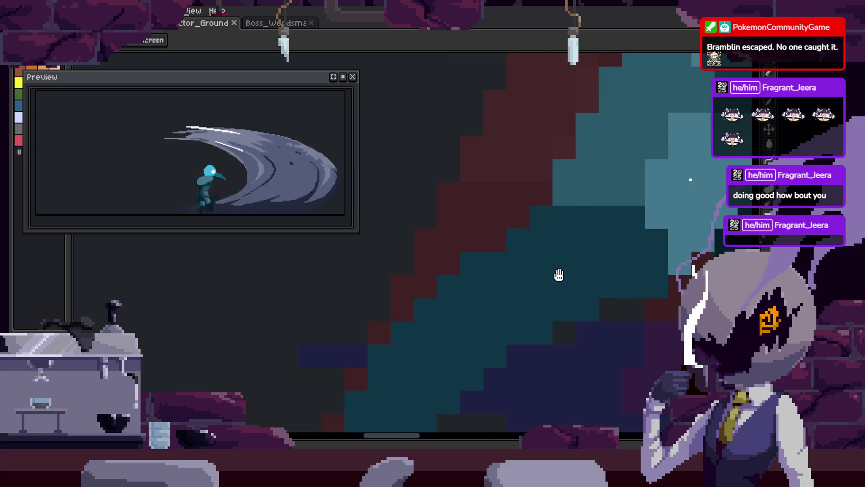
Paint light teal highlights along the blade edge, turning two dark teal blocks light teal
{"action": "left_click", "coordinate": [518, 218]}
{"action": "mouse_move", "coordinate": [517, 218]}
{"action": "left_mouse_down"}
{"action": "mouse_move", "coordinate": [440, 260]}
{"action": "mouse_move", "coordinate": [411, 257]}
{"action": "mouse_move", "coordinate": [493, 224]}
{"action": "left_mouse_up"}
{"action": "key", "text": "ctrl+z"}
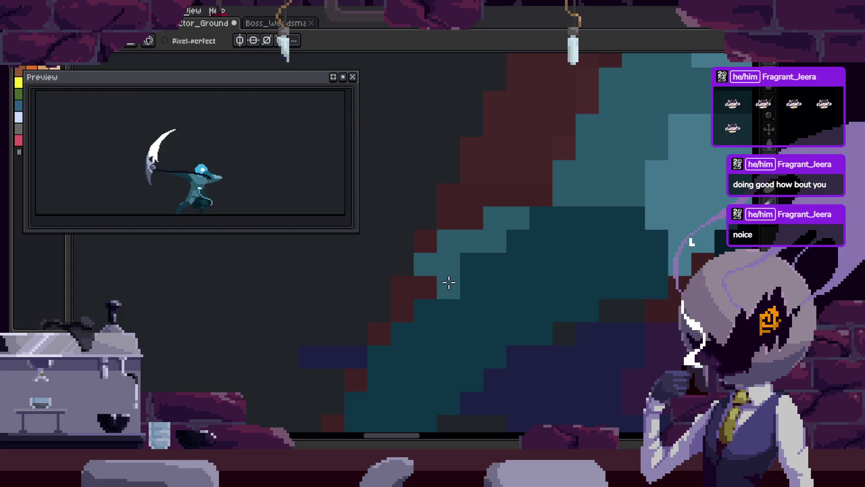
{"action": "left_click_drag", "start_coordinate": [505, 299], "coordinate": [542, 230]}
{"action": "left_click_drag", "start_coordinate": [499, 279], "coordinate": [480, 277]}
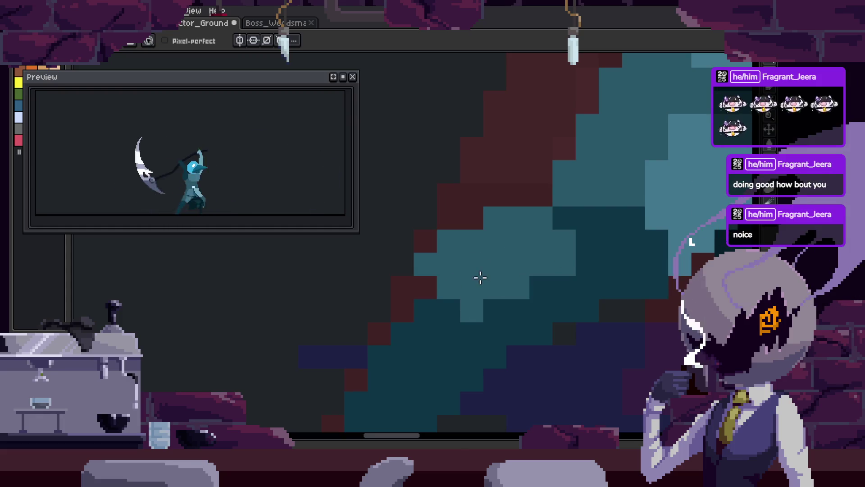
Extend the teal highlight, save the frame, and paint dark teal shading onto the cloak
{"action": "scroll", "coordinate": [494, 299], "scroll_direction": "down", "scroll_amount": 2}
{"action": "mouse_move", "coordinate": [506, 307]}
{"action": "left_mouse_down"}
{"action": "mouse_move", "coordinate": [506, 284]}
{"action": "mouse_move", "coordinate": [553, 263]}
{"action": "left_mouse_up"}
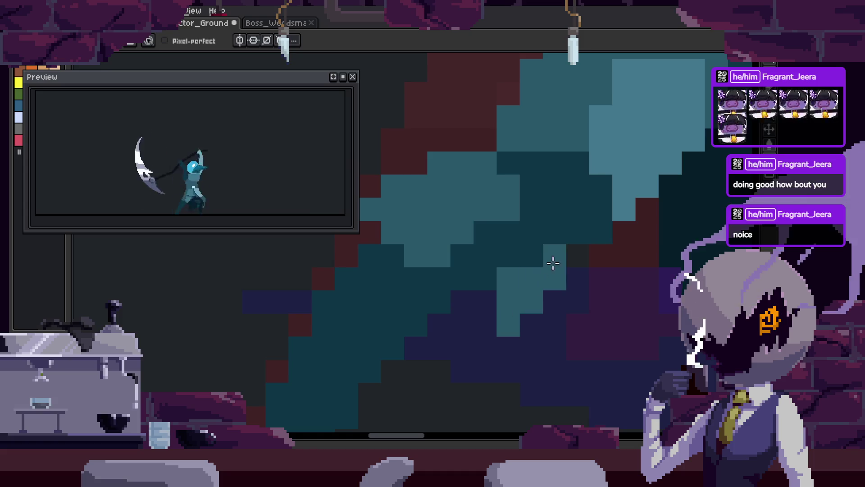
{"action": "scroll", "coordinate": [559, 284], "scroll_direction": "down", "scroll_amount": 2}
{"action": "key", "text": "ctrl+s"}
{"action": "scroll", "coordinate": [590, 276], "scroll_direction": "up", "scroll_amount": 4}
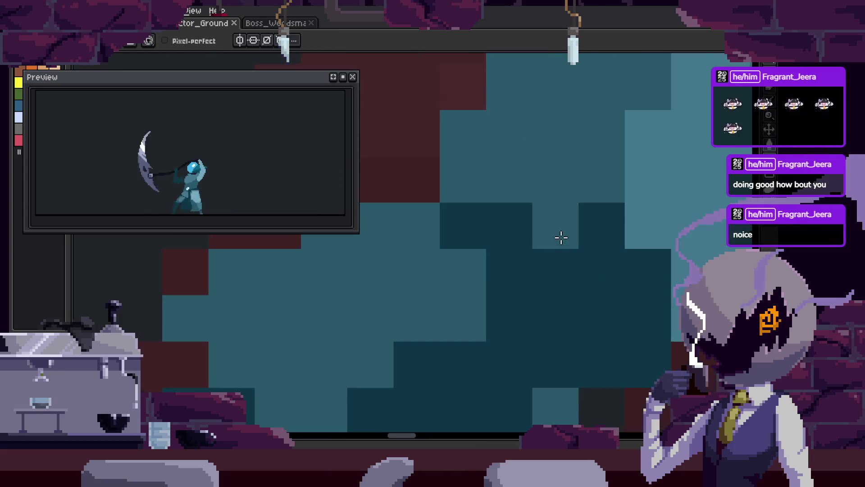
{"action": "mouse_move", "coordinate": [525, 216]}
{"action": "left_mouse_down"}
{"action": "mouse_move", "coordinate": [456, 140]}
{"action": "mouse_move", "coordinate": [456, 305]}
{"action": "mouse_move", "coordinate": [444, 334]}
{"action": "left_mouse_up"}
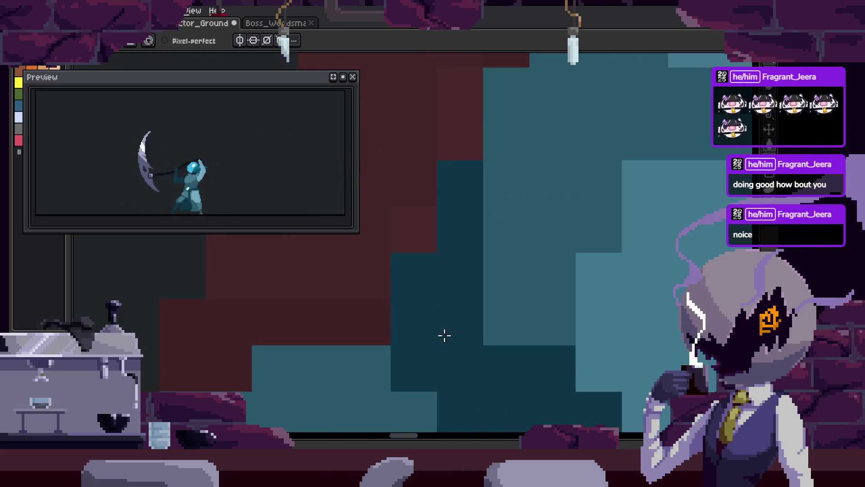
Sample light and dark teal from the sprite, repaint the cloak shading, and save
{"action": "key", "text": "i"}
{"action": "left_click", "coordinate": [526, 176], "text": "alt"}
{"action": "mouse_move", "coordinate": [525, 175]}
{"action": "left_mouse_down"}
{"action": "mouse_move", "coordinate": [491, 228]}
{"action": "mouse_move", "coordinate": [546, 345]}
{"action": "mouse_move", "coordinate": [581, 288]}
{"action": "left_mouse_up"}
{"action": "left_click", "coordinate": [475, 344], "text": "alt"}
{"action": "mouse_move", "coordinate": [475, 344]}
{"action": "left_mouse_down"}
{"action": "mouse_move", "coordinate": [542, 372]}
{"action": "mouse_move", "coordinate": [590, 366]}
{"action": "left_mouse_up"}
{"action": "mouse_move", "coordinate": [630, 387]}
{"action": "left_mouse_down"}
{"action": "mouse_move", "coordinate": [591, 386]}
{"action": "mouse_move", "coordinate": [573, 329]}
{"action": "left_mouse_up"}
{"action": "left_click_drag", "start_coordinate": [591, 285], "coordinate": [586, 330]}
{"action": "scroll", "coordinate": [585, 330], "scroll_direction": "down", "scroll_amount": 2}
{"action": "key", "text": "ctrl+s"}
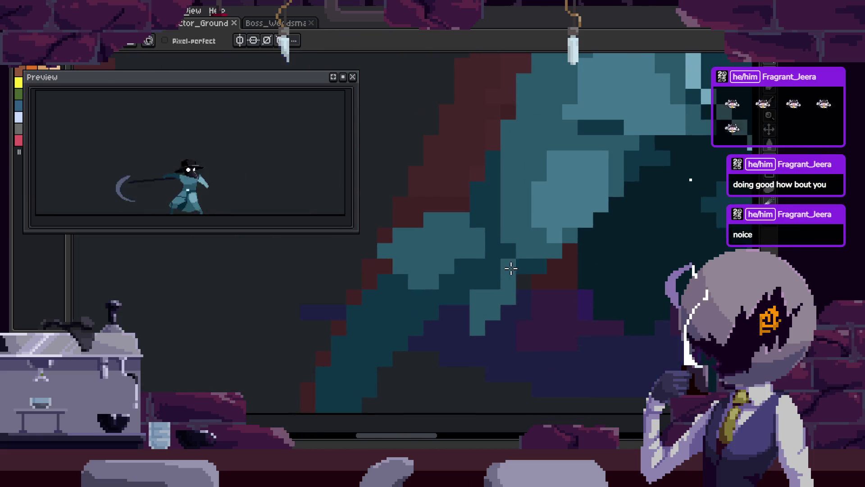
Darken three light teal pixel blocks and recolour one more block on the cloak
{"action": "scroll", "coordinate": [479, 280], "scroll_direction": "up", "scroll_amount": 2}
{"action": "left_click_drag", "start_coordinate": [481, 274], "coordinate": [505, 264]}
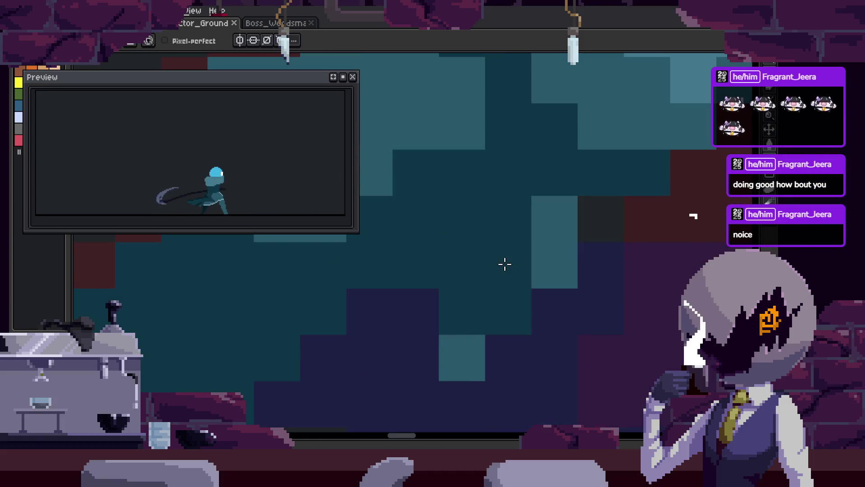
{"action": "left_click", "coordinate": [470, 332]}
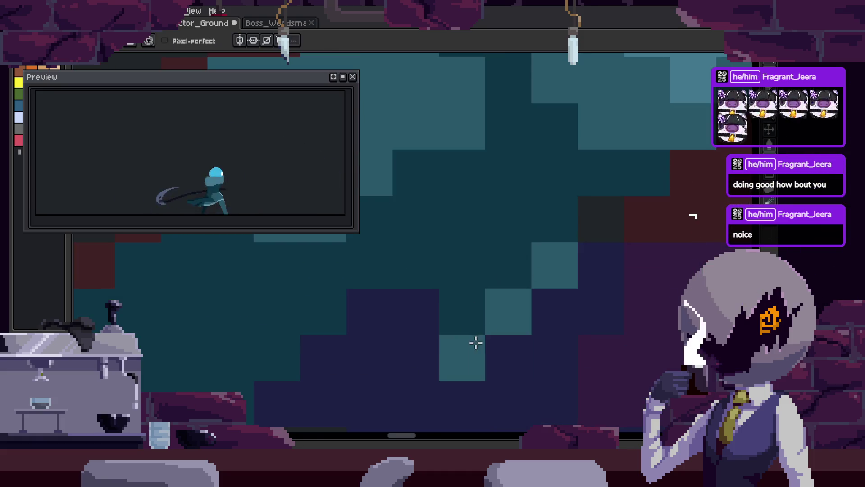
{"action": "scroll", "coordinate": [628, 325], "scroll_direction": "down", "scroll_amount": 2}
{"action": "scroll", "coordinate": [628, 324], "scroll_direction": "down", "scroll_amount": 3}
{"action": "scroll", "coordinate": [537, 319], "scroll_direction": "up", "scroll_amount": 4}
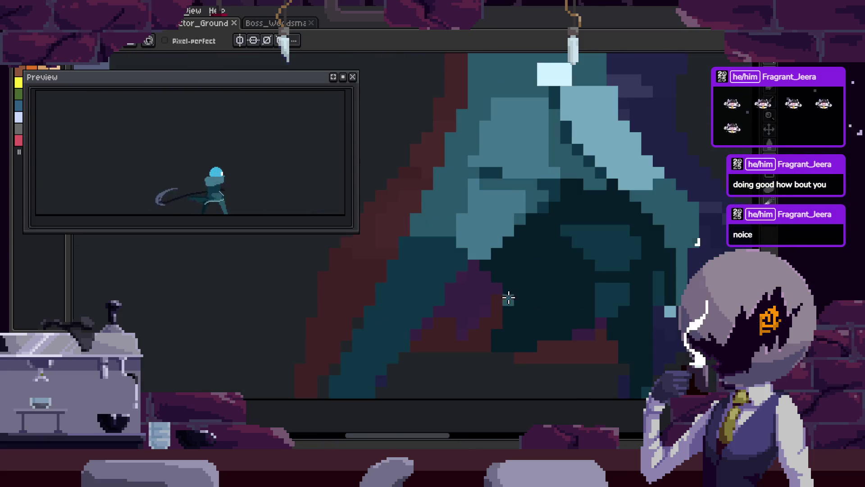
{"action": "scroll", "coordinate": [490, 298], "scroll_direction": "up", "scroll_amount": 4}
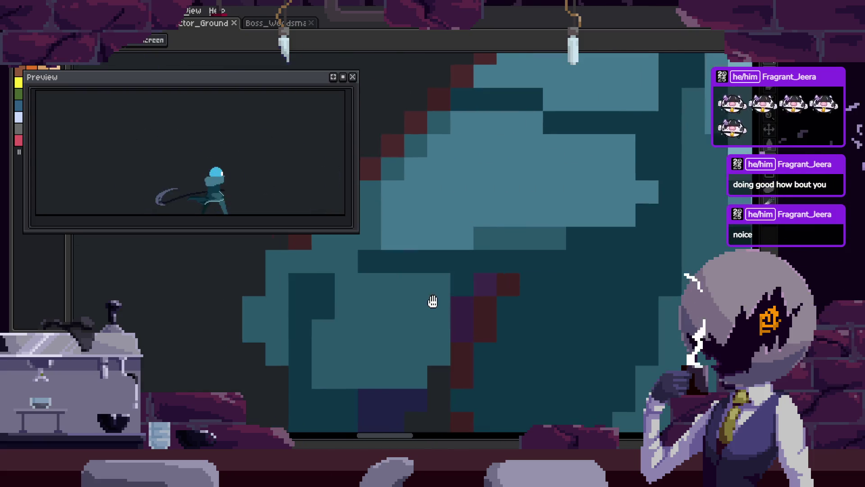
Add three light teal pixels, refine the diagonal cloak highlights, and save
{"action": "key", "text": "alt"}
{"action": "scroll", "coordinate": [489, 289], "scroll_direction": "up", "scroll_amount": 3}
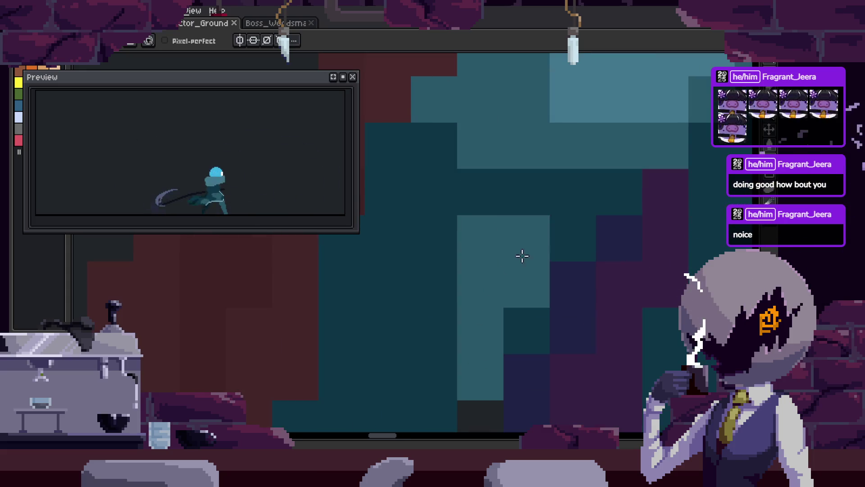
{"action": "scroll", "coordinate": [530, 339], "scroll_direction": "left", "scroll_amount": 3}
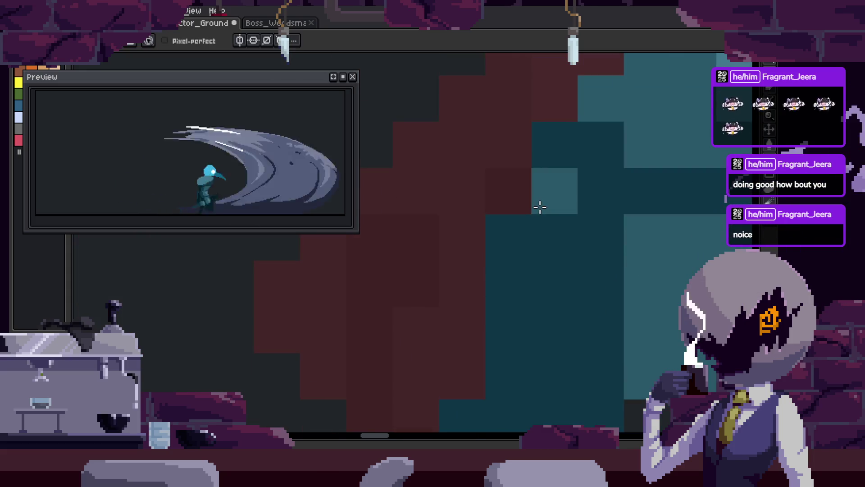
{"action": "left_click_drag", "start_coordinate": [513, 208], "coordinate": [535, 209]}
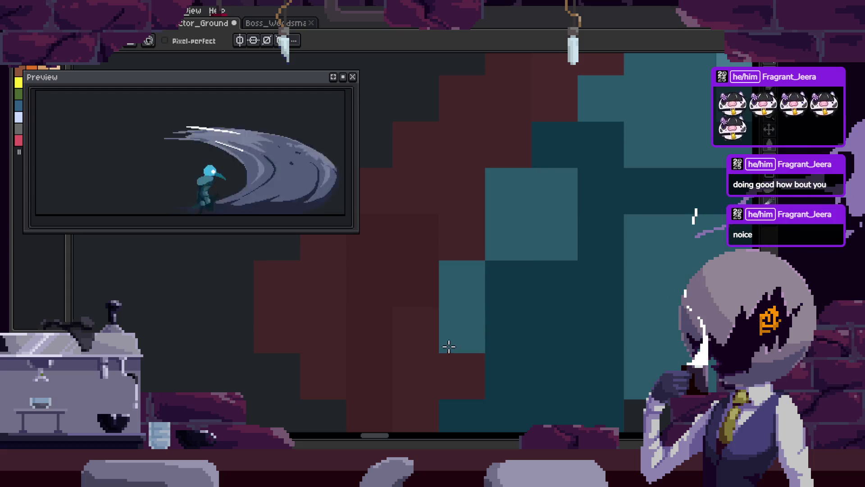
{"action": "mouse_move", "coordinate": [477, 229]}
{"action": "left_mouse_down"}
{"action": "mouse_move", "coordinate": [440, 303]}
{"action": "mouse_move", "coordinate": [463, 361]}
{"action": "left_mouse_up"}
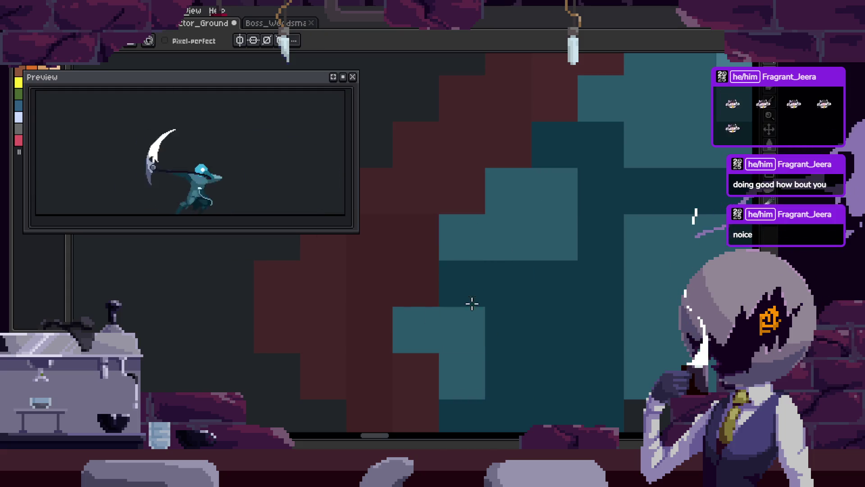
{"action": "mouse_move", "coordinate": [531, 241]}
{"action": "left_mouse_down"}
{"action": "mouse_move", "coordinate": [515, 228]}
{"action": "mouse_move", "coordinate": [473, 299]}
{"action": "mouse_move", "coordinate": [437, 318]}
{"action": "left_mouse_up"}
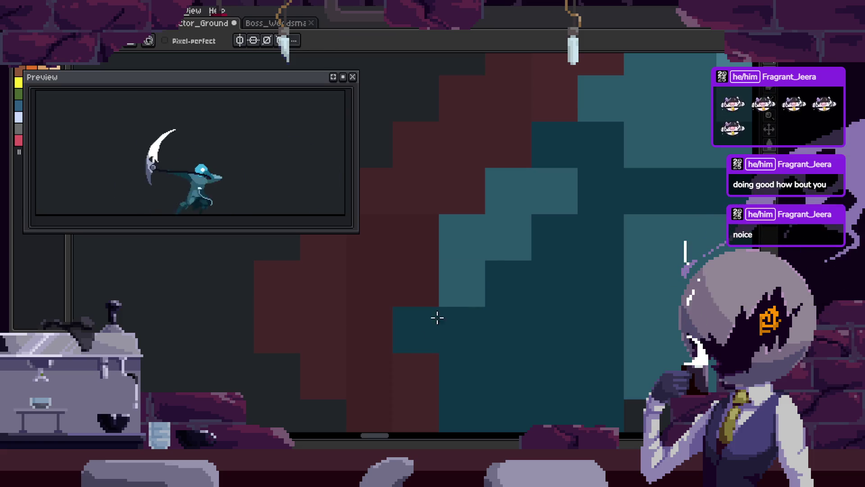
{"action": "left_click_drag", "start_coordinate": [504, 270], "coordinate": [464, 324]}
{"action": "left_click", "coordinate": [466, 282]}
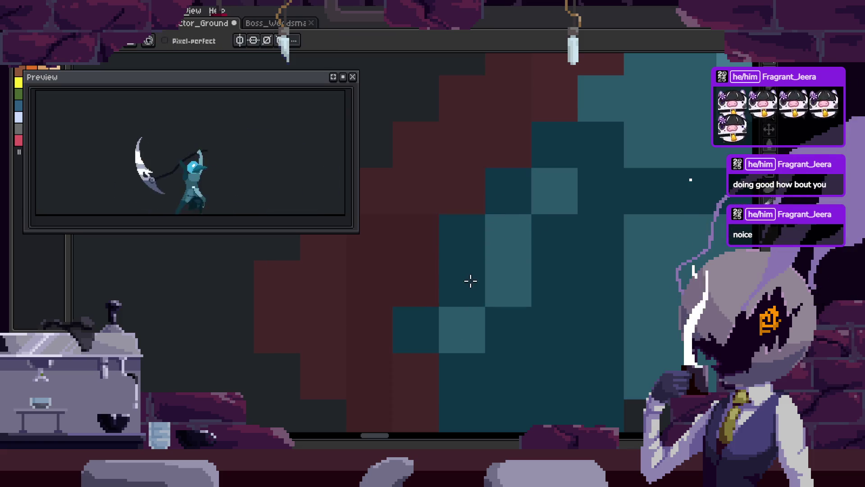
{"action": "scroll", "coordinate": [469, 289], "scroll_direction": "down", "scroll_amount": 4}
{"action": "key", "text": "ctrl+s"}
{"action": "scroll", "coordinate": [539, 316], "scroll_direction": "up", "scroll_amount": 4}
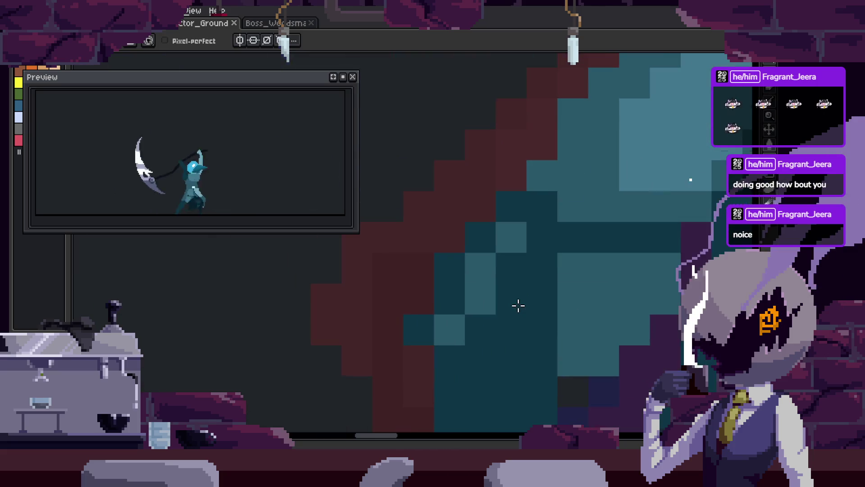
Move to the next animation frame, save, and undo the last edit
{"action": "key", "text": "Right"}
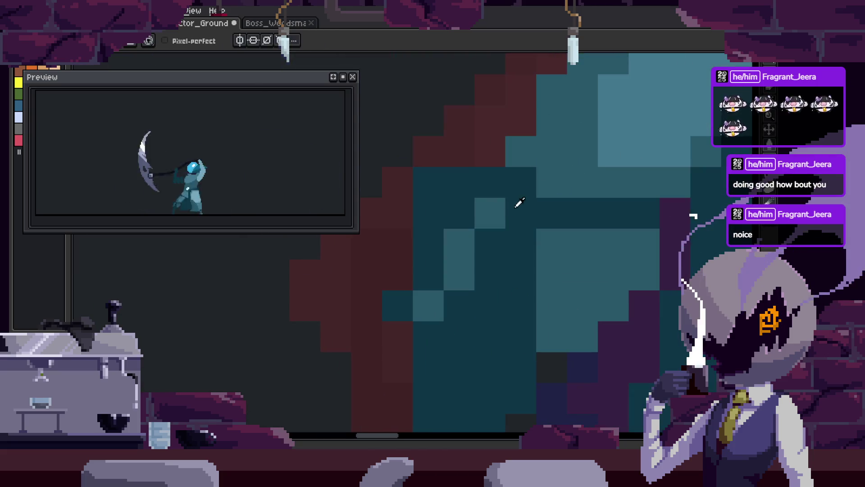
{"action": "key", "text": "ctrl+s"}
{"action": "scroll", "coordinate": [481, 295], "scroll_direction": "down", "scroll_amount": 3}
{"action": "scroll", "coordinate": [484, 310], "scroll_direction": "up", "scroll_amount": 1}
{"action": "scroll", "coordinate": [484, 310], "scroll_direction": "down", "scroll_amount": 2}
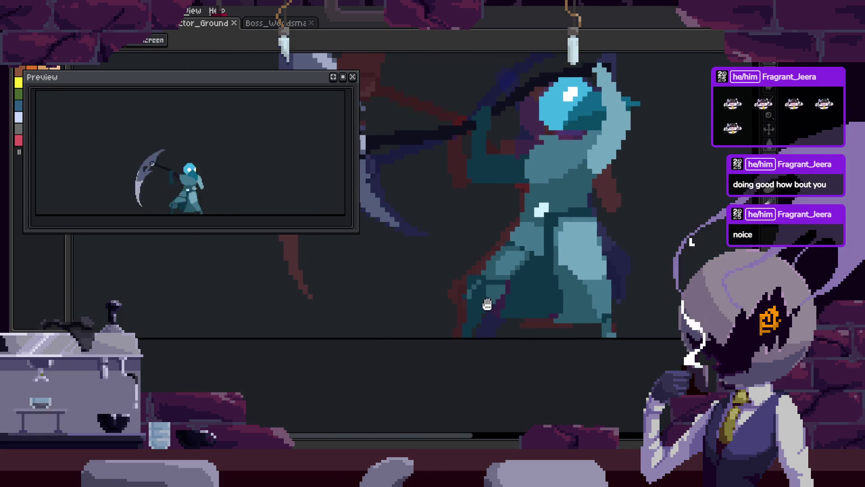
{"action": "scroll", "coordinate": [473, 279], "scroll_direction": "up", "scroll_amount": 3}
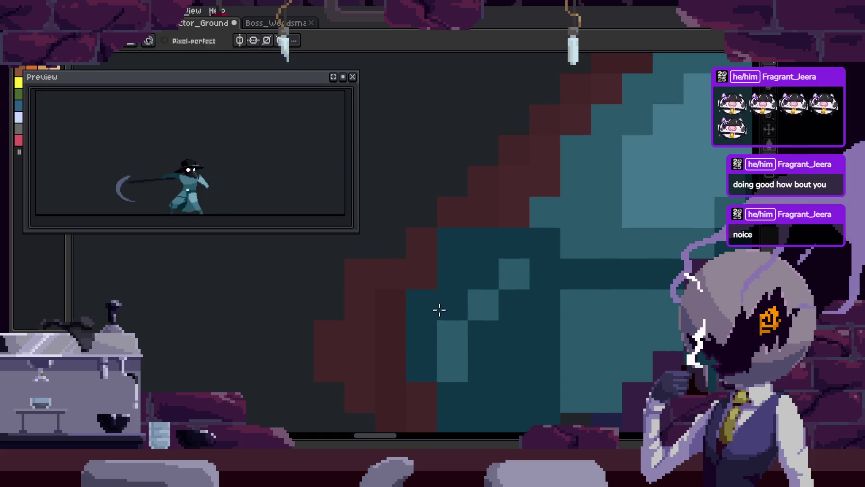
{"action": "scroll", "coordinate": [512, 303], "scroll_direction": "down", "scroll_amount": 3}
{"action": "scroll", "coordinate": [546, 300], "scroll_direction": "up", "scroll_amount": 2}
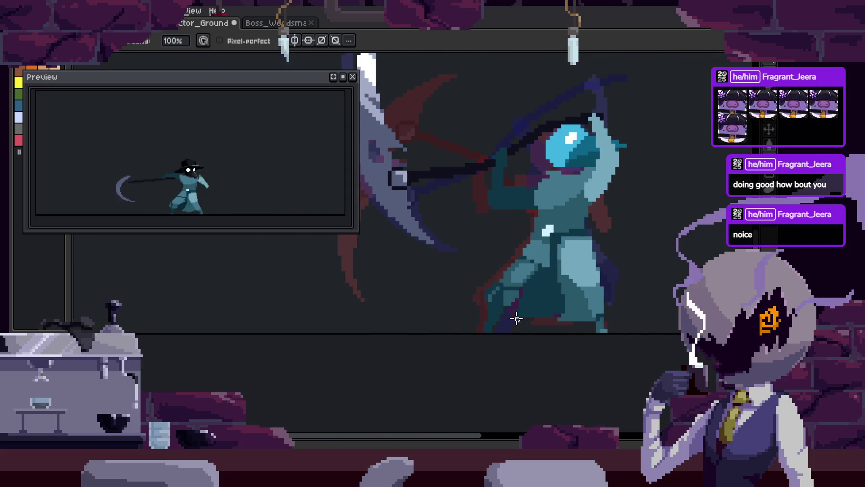
{"action": "key", "text": "ctrl+z"}
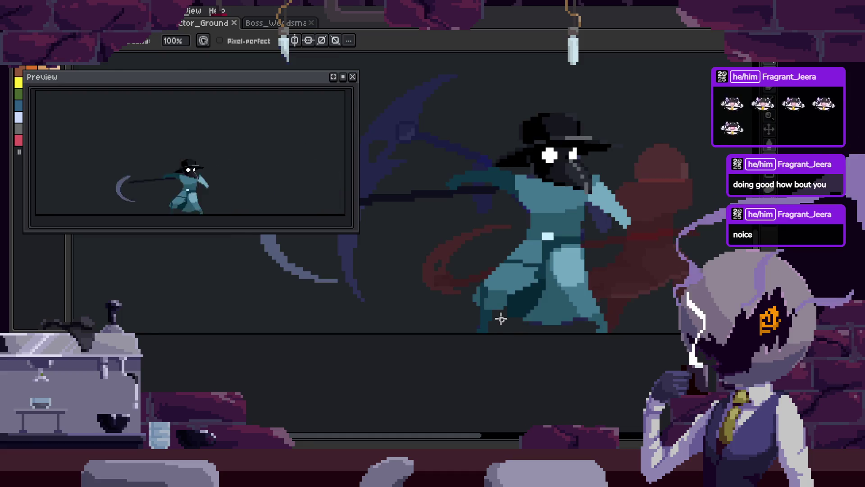
{"action": "scroll", "coordinate": [498, 315], "scroll_direction": "up", "scroll_amount": 3}
{"action": "scroll", "coordinate": [521, 294], "scroll_direction": "up", "scroll_amount": 2}
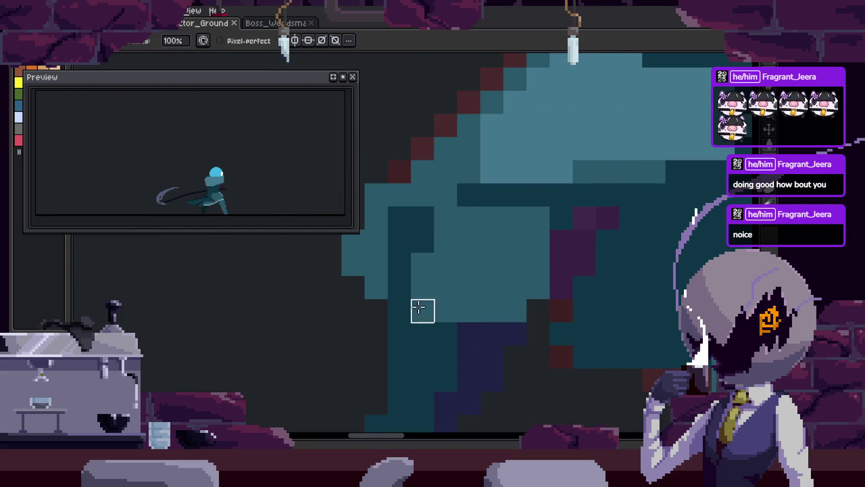
{"action": "scroll", "coordinate": [426, 304], "scroll_direction": "up", "scroll_amount": 2}
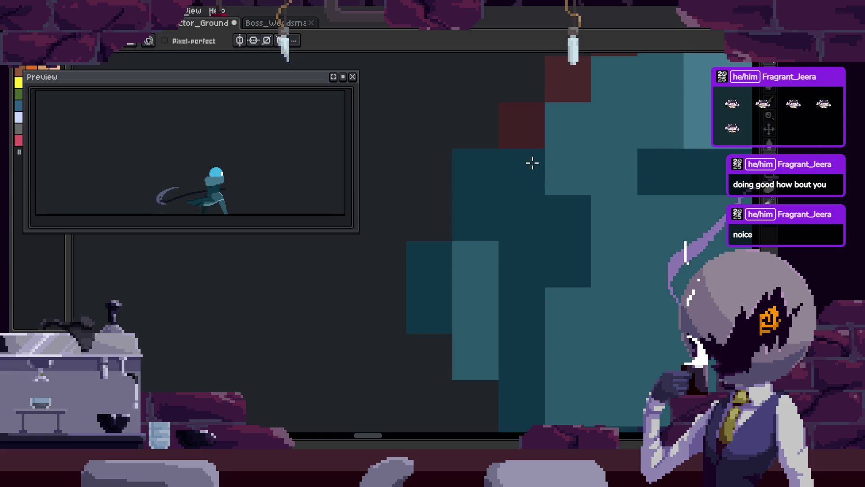
{"action": "scroll", "coordinate": [441, 239], "scroll_direction": "down", "scroll_amount": 4}
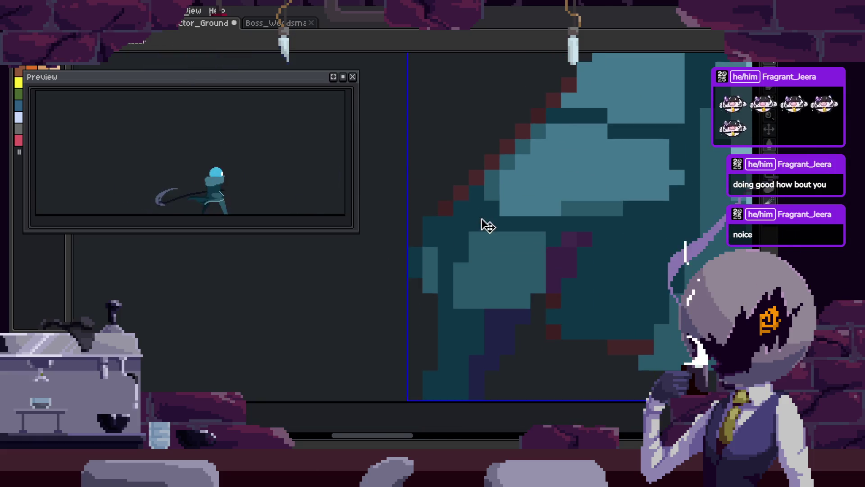
Fill in a dark pixel on the slash edge with the pencil, check the blade, and save
{"action": "key", "text": "b"}
{"action": "scroll", "coordinate": [455, 299], "scroll_direction": "up", "scroll_amount": 1}
{"action": "scroll", "coordinate": [499, 309], "scroll_direction": "down", "scroll_amount": 1}
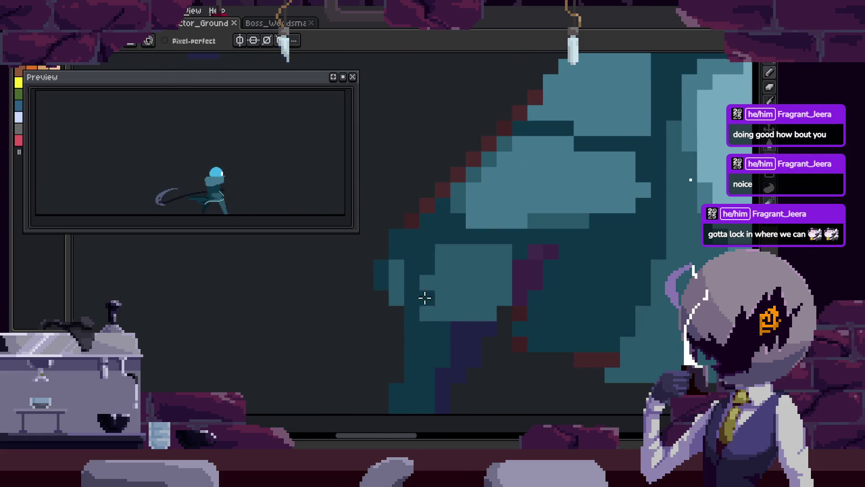
{"action": "left_click", "coordinate": [425, 298]}
{"action": "scroll", "coordinate": [406, 292], "scroll_direction": "up", "scroll_amount": 2}
{"action": "mouse_move", "coordinate": [401, 290]}
{"action": "left_mouse_down"}
{"action": "mouse_move", "coordinate": [438, 324]}
{"action": "mouse_move", "coordinate": [458, 255]}
{"action": "mouse_move", "coordinate": [480, 235]}
{"action": "left_mouse_up"}
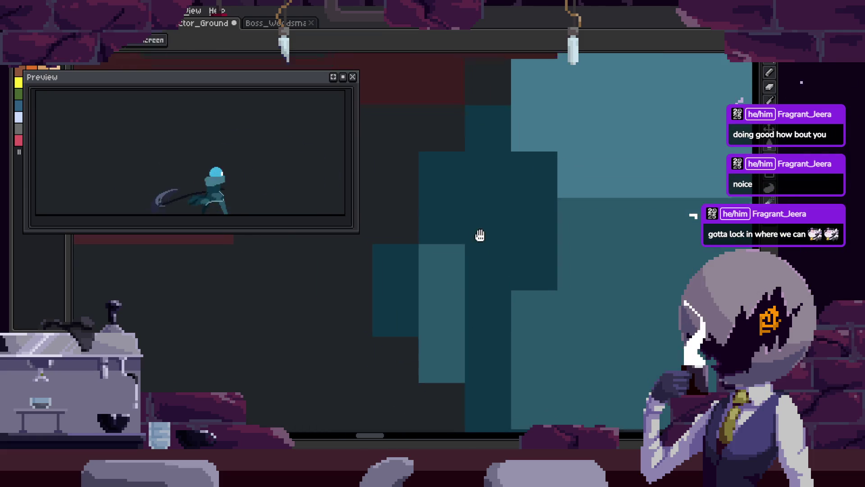
{"action": "scroll", "coordinate": [527, 214], "scroll_direction": "down", "scroll_amount": 3}
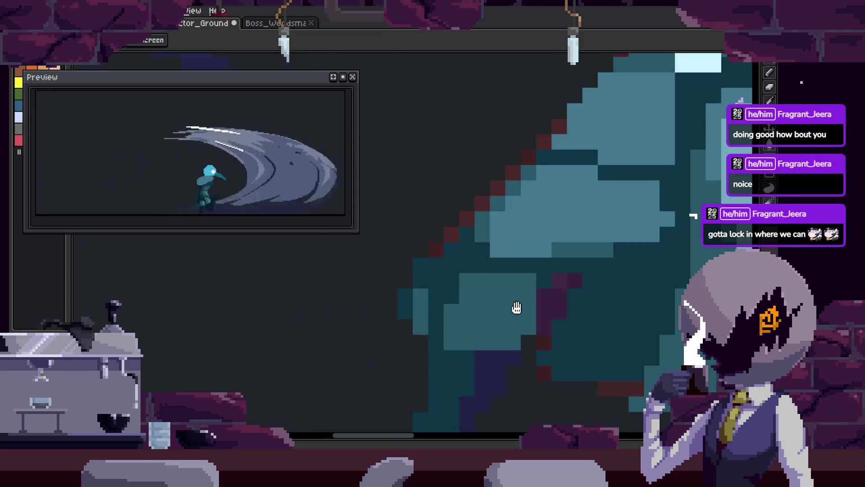
{"action": "left_click_drag", "start_coordinate": [516, 307], "coordinate": [478, 376]}
{"action": "scroll", "coordinate": [413, 355], "scroll_direction": "up", "scroll_amount": 2}
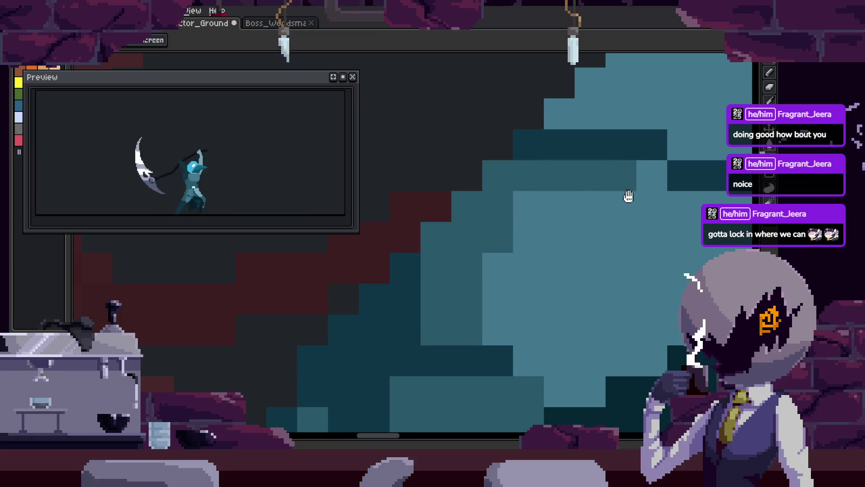
{"action": "scroll", "coordinate": [397, 273], "scroll_direction": "right", "scroll_amount": 3}
{"action": "scroll", "coordinate": [495, 365], "scroll_direction": "down", "scroll_amount": 3}
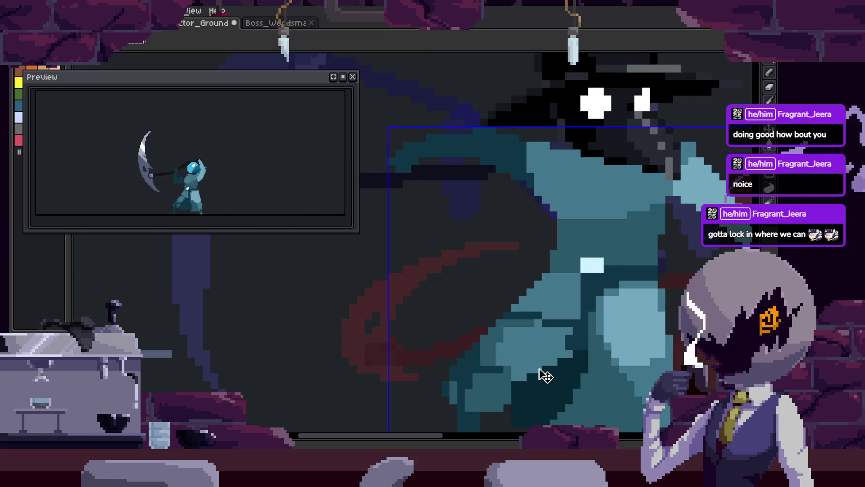
{"action": "key", "text": "ctrl+s"}
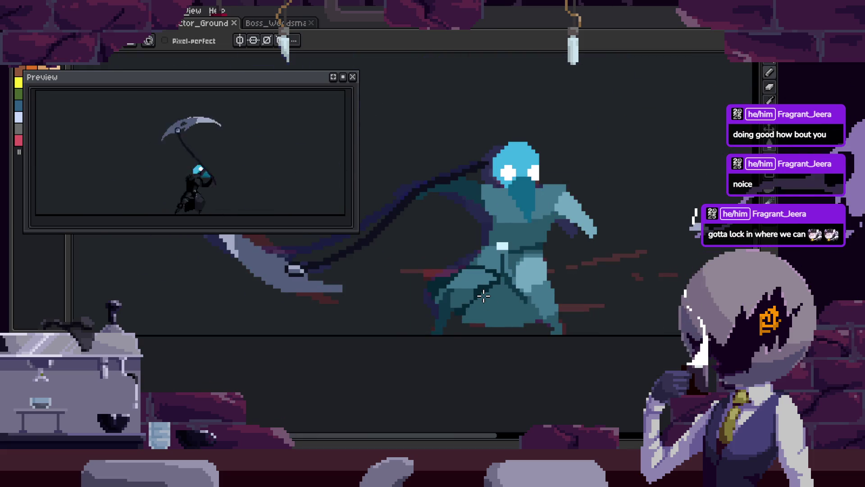
Save the animation file again and show the frame timeline
{"action": "scroll", "coordinate": [496, 271], "scroll_direction": "up", "scroll_amount": 5}
{"action": "key", "text": "i"}
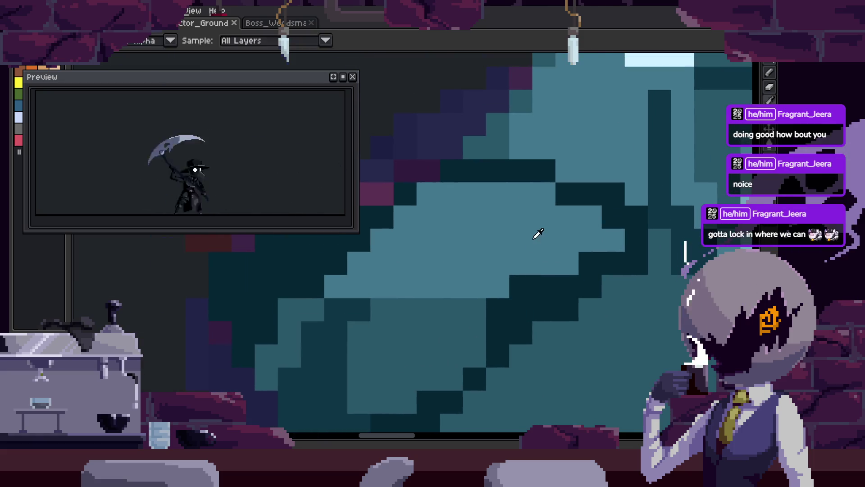
{"action": "scroll", "coordinate": [539, 222], "scroll_direction": "down", "scroll_amount": 3}
{"action": "key", "text": "ctrl+s"}
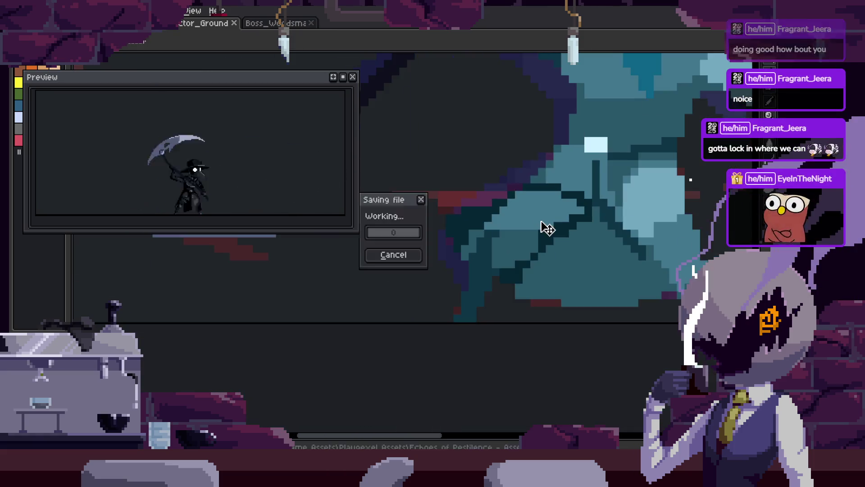
{"action": "scroll", "coordinate": [454, 238], "scroll_direction": "down", "scroll_amount": 2}
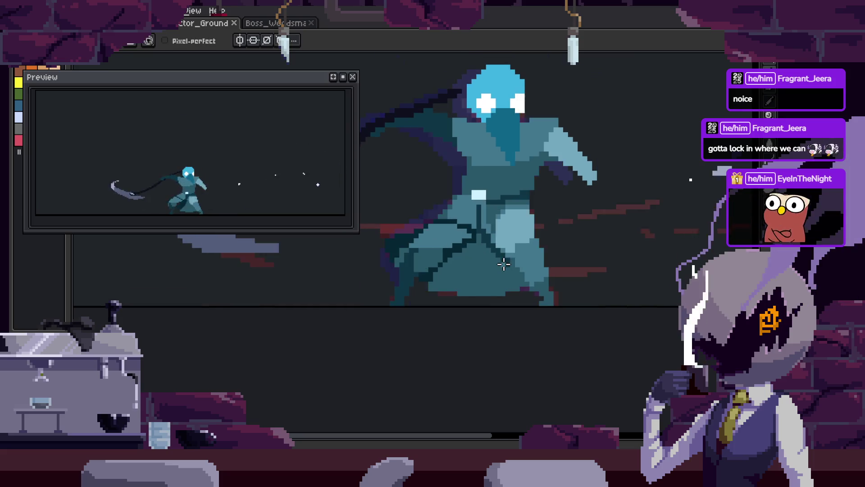
{"action": "key", "text": "Tab"}
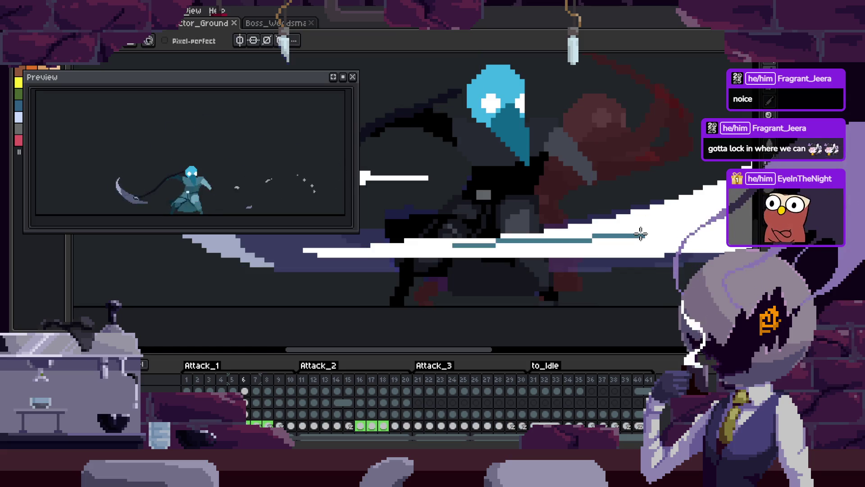
Check the sprite's Canvas Size and close the dialog without changes
{"action": "key", "text": "m"}
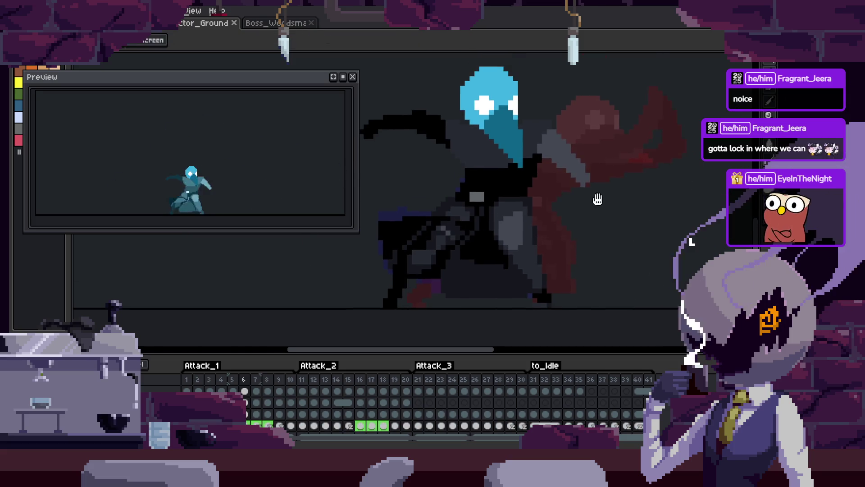
{"action": "key", "text": "ctrl+alt+c"}
{"action": "left_click", "coordinate": [679, 224]}
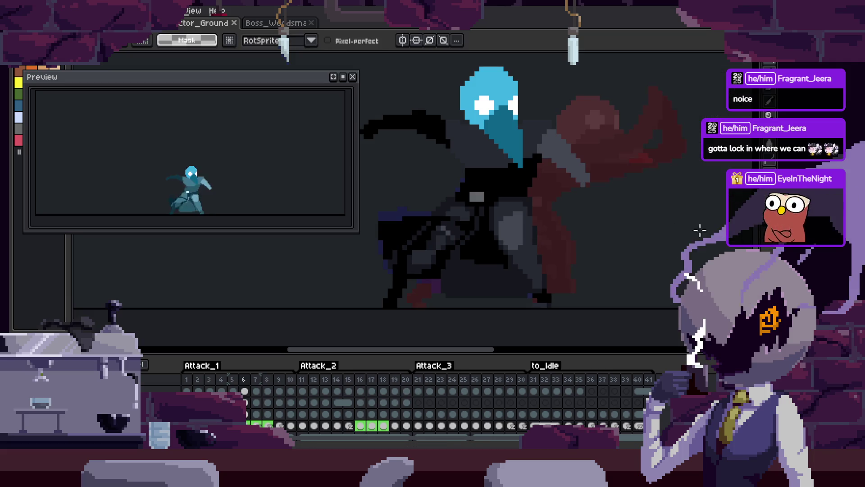
Zoom and pan in close on the attack slash frame
{"action": "scroll", "coordinate": [496, 266], "scroll_direction": "up", "scroll_amount": 4}
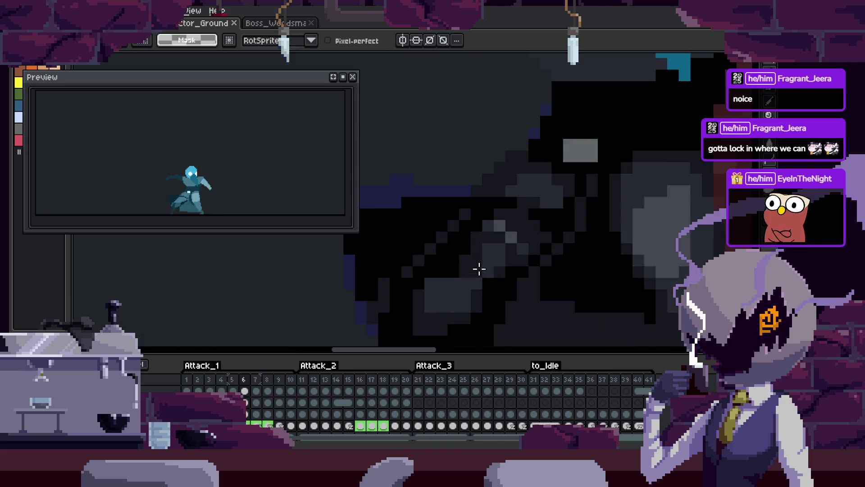
{"action": "left_click", "coordinate": [430, 246]}
{"action": "left_click_drag", "start_coordinate": [439, 266], "coordinate": [440, 227]}
{"action": "key", "text": "Return"}
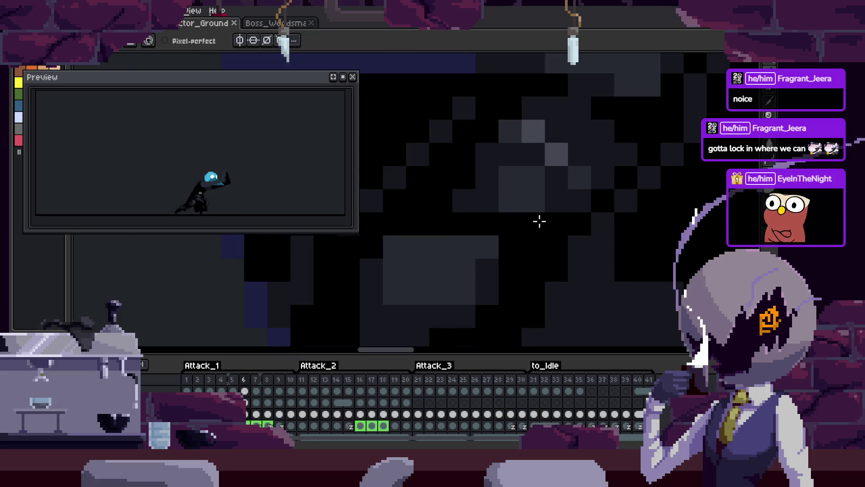
{"action": "scroll", "coordinate": [531, 235], "scroll_direction": "down", "scroll_amount": 3}
{"action": "scroll", "coordinate": [512, 247], "scroll_direction": "up", "scroll_amount": 3}
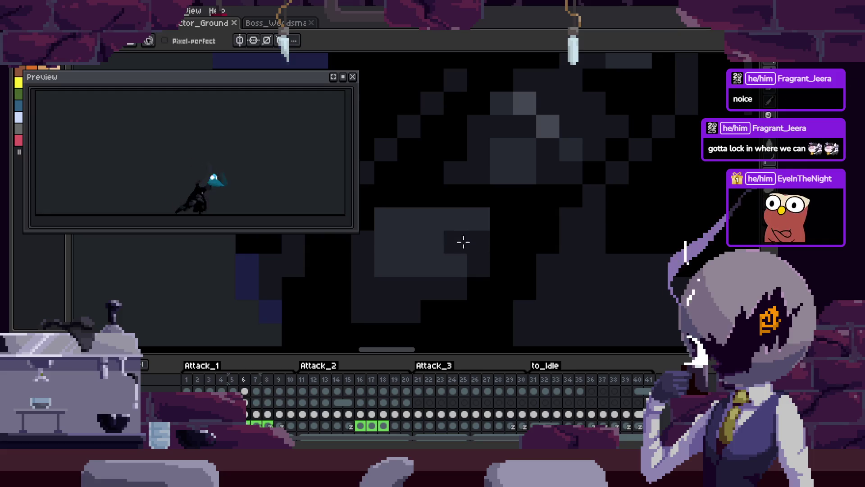
{"action": "scroll", "coordinate": [487, 228], "scroll_direction": "left", "scroll_amount": 2}
With the Eyedropper active, review the zoomed slash frame, save, and toggle the timeline
{"action": "key", "text": "i"}
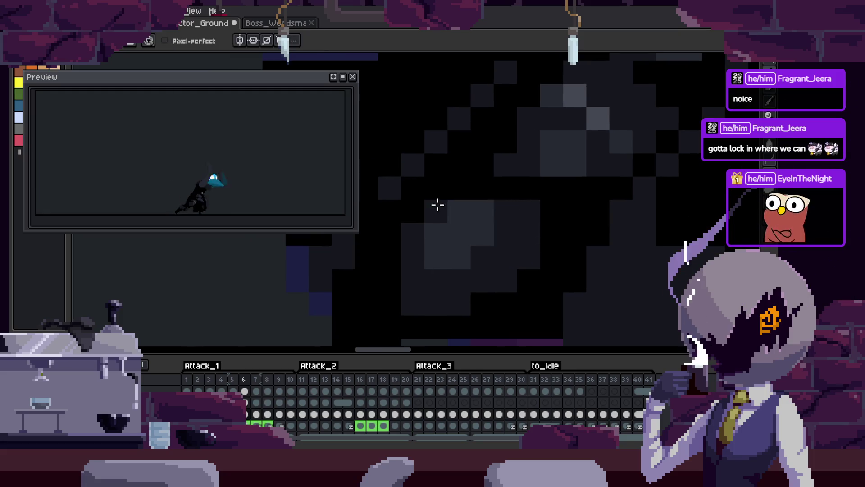
{"action": "scroll", "coordinate": [525, 257], "scroll_direction": "down", "scroll_amount": 2}
{"action": "scroll", "coordinate": [514, 245], "scroll_direction": "up", "scroll_amount": 2}
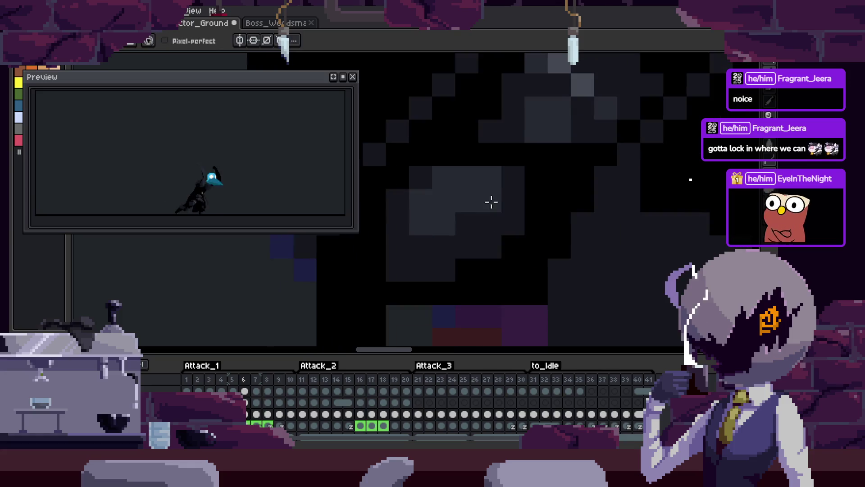
{"action": "scroll", "coordinate": [532, 234], "scroll_direction": "down", "scroll_amount": 4}
{"action": "key", "text": "ctrl+s"}
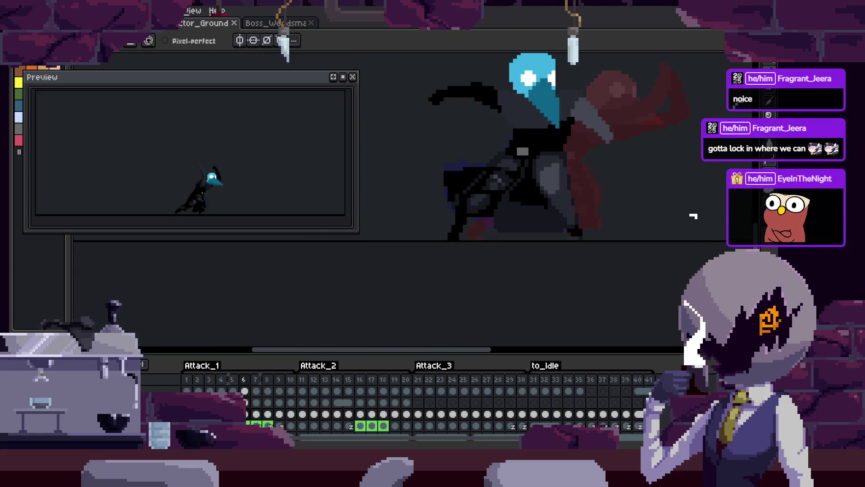
{"action": "key", "text": "Tab"}
{"action": "key", "text": "Tab"}
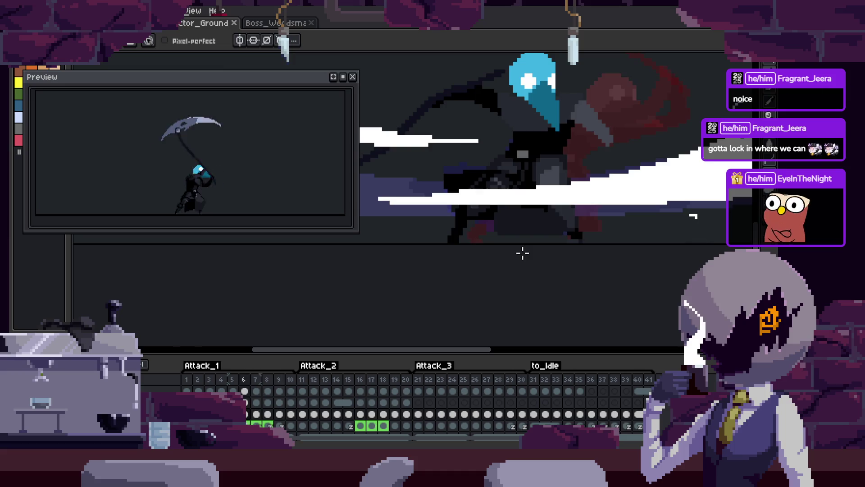
Flip between frames 10, 11 and 12 to compare the character's poses
{"action": "scroll", "coordinate": [515, 217], "scroll_direction": "up", "scroll_amount": 3}
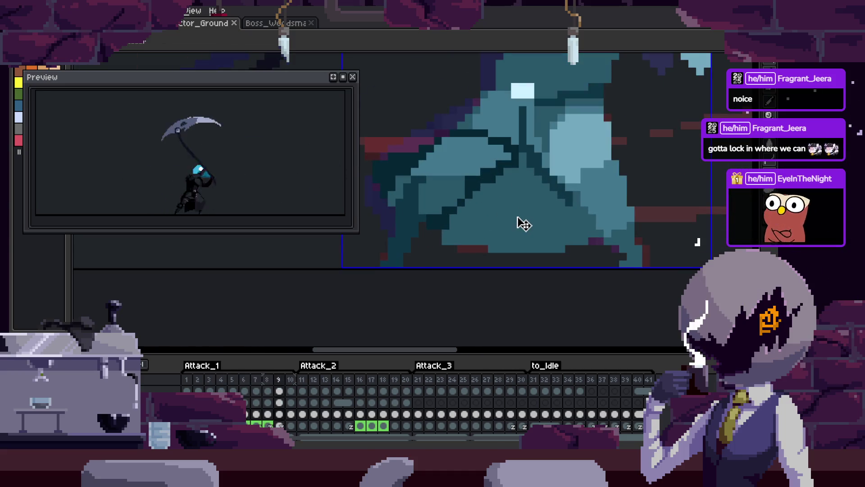
{"action": "scroll", "coordinate": [564, 241], "scroll_direction": "down", "scroll_amount": 3}
{"action": "key", "text": "Right"}
{"action": "key", "text": "Right"}
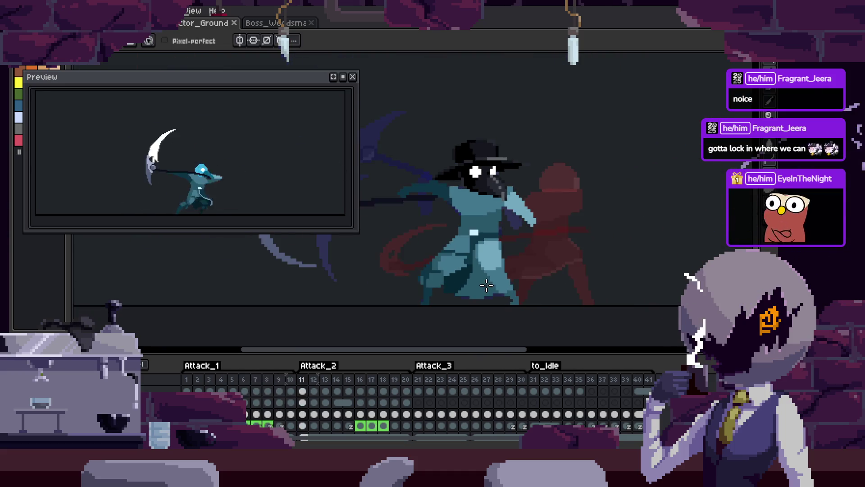
{"action": "key", "text": "Right"}
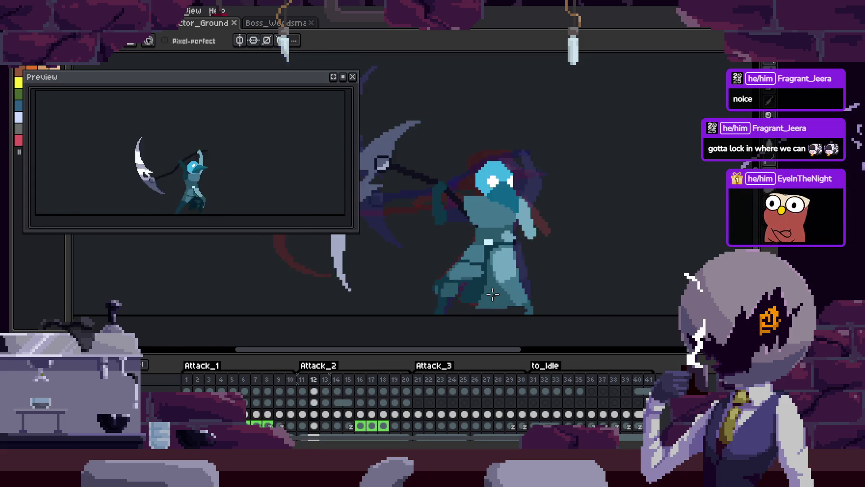
{"action": "scroll", "coordinate": [493, 295], "scroll_direction": "up", "scroll_amount": 2}
{"action": "key", "text": "Left"}
{"action": "key", "text": "Left"}
{"action": "key", "text": "Right"}
{"action": "key", "text": "Right"}
{"action": "key", "text": "Left"}
{"action": "key", "text": "Left"}
{"action": "key", "text": "Left"}
{"action": "key", "text": "Left"}
{"action": "key", "text": "Right"}
{"action": "key", "text": "Right"}
{"action": "key", "text": "Right"}
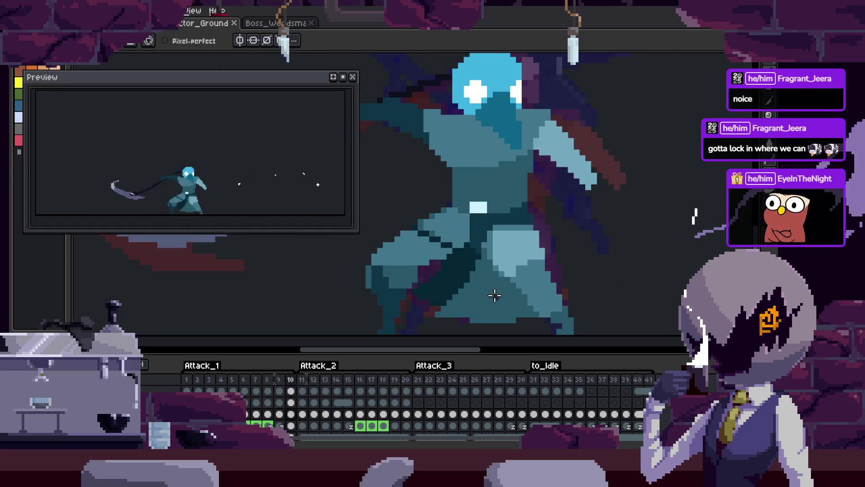
{"action": "key", "text": "Right"}
{"action": "scroll", "coordinate": [451, 316], "scroll_direction": "up", "scroll_amount": 3}
Pan the close-up to the character's body and compare frames 10–12 again
{"action": "key", "text": "i"}
{"action": "key", "text": "b"}
{"action": "left_click_drag", "start_coordinate": [454, 280], "coordinate": [477, 235]}
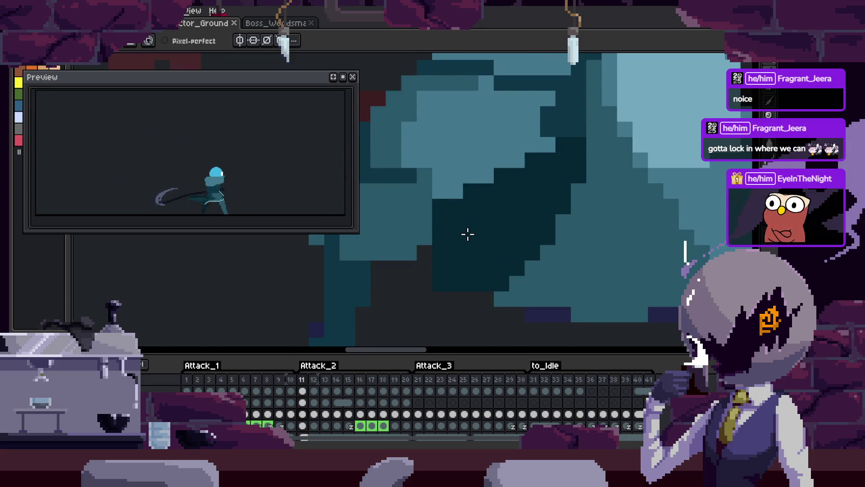
{"action": "scroll", "coordinate": [468, 234], "scroll_direction": "down", "scroll_amount": 2}
{"action": "key", "text": "Right"}
{"action": "key", "text": "Left"}
{"action": "key", "text": "Right"}
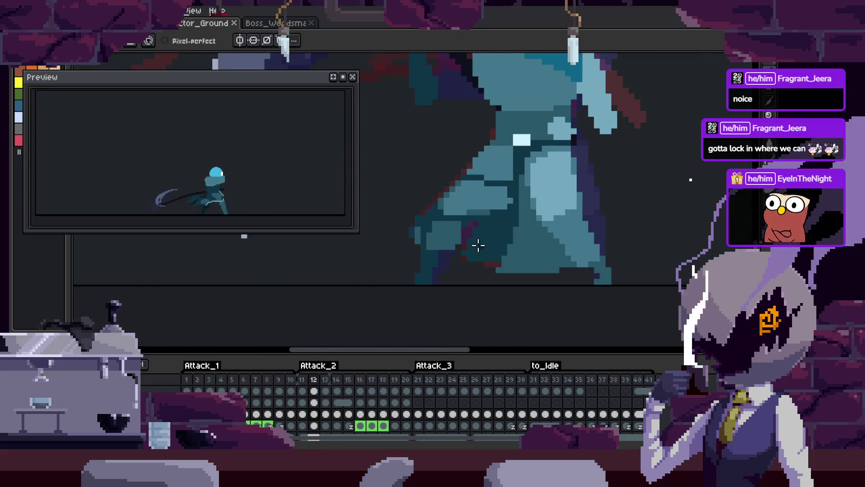
{"action": "key", "text": "Left"}
{"action": "key", "text": "Left"}
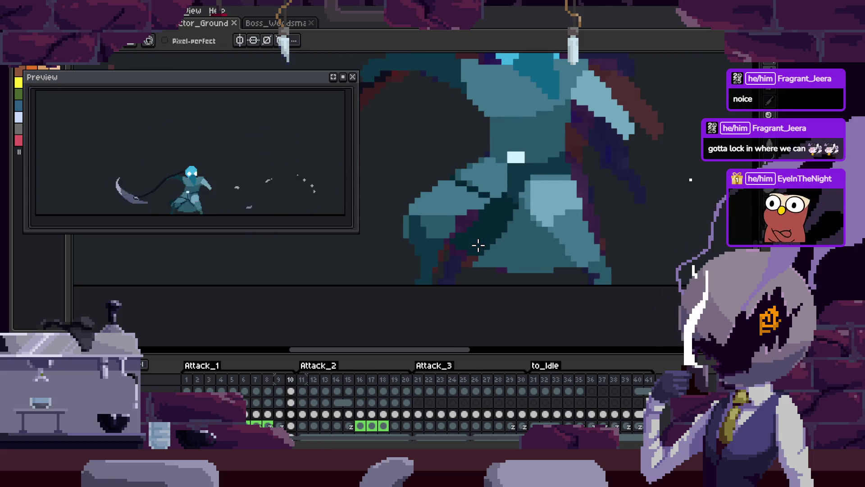
{"action": "scroll", "coordinate": [473, 243], "scroll_direction": "up", "scroll_amount": 4}
{"action": "key", "text": "Right"}
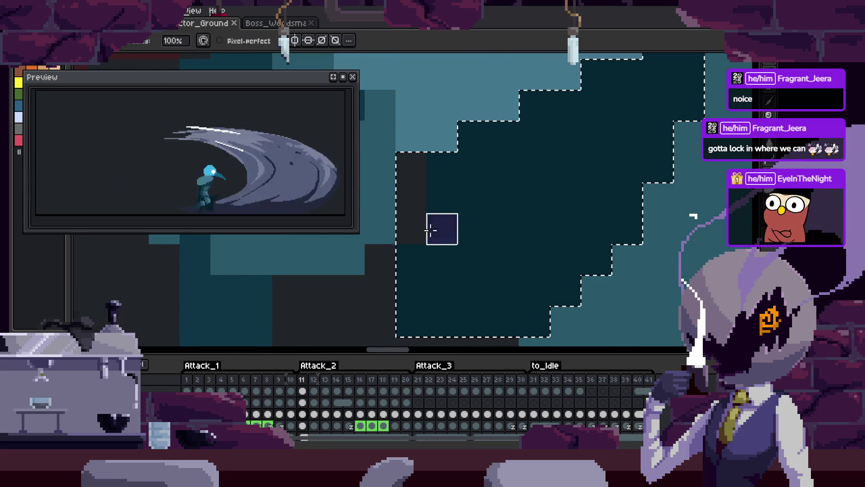
Clear the selection and pan over the body on frame 12 with the Pencil
{"action": "key", "text": "ctrl+d"}
{"action": "left_click_drag", "start_coordinate": [494, 137], "coordinate": [480, 216]}
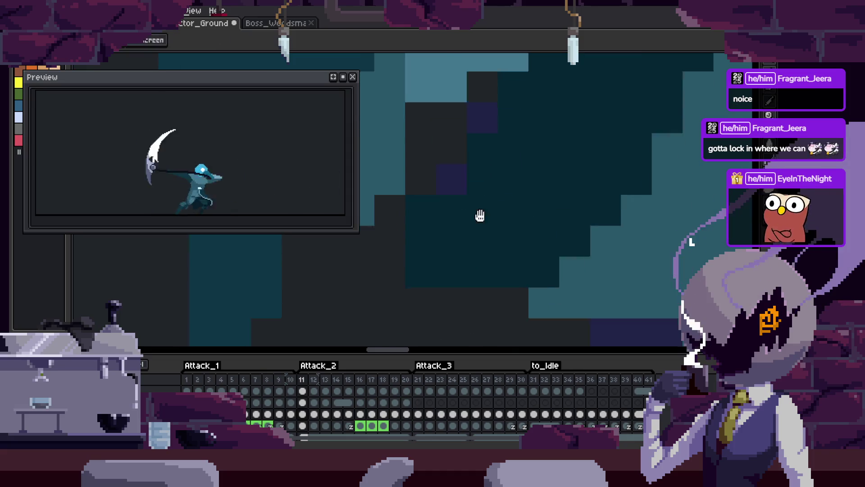
{"action": "key", "text": "b"}
{"action": "scroll", "coordinate": [485, 231], "scroll_direction": "down", "scroll_amount": 3}
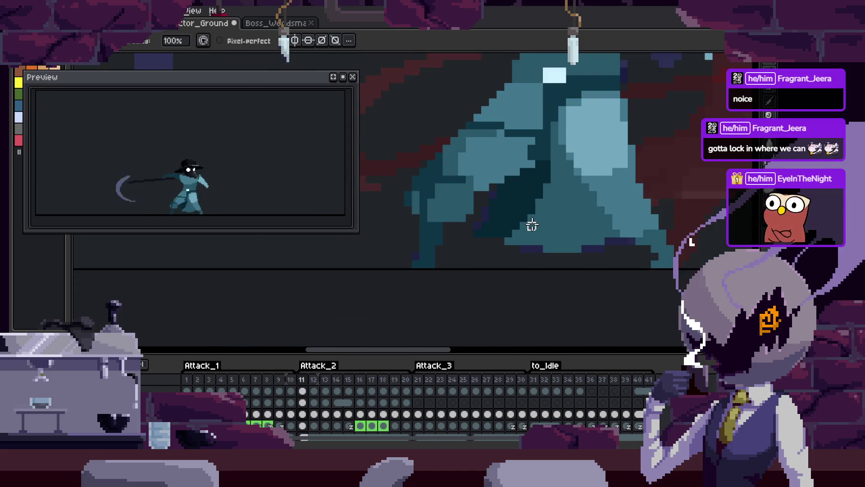
{"action": "key", "text": "Right"}
{"action": "scroll", "coordinate": [476, 225], "scroll_direction": "up", "scroll_amount": 3}
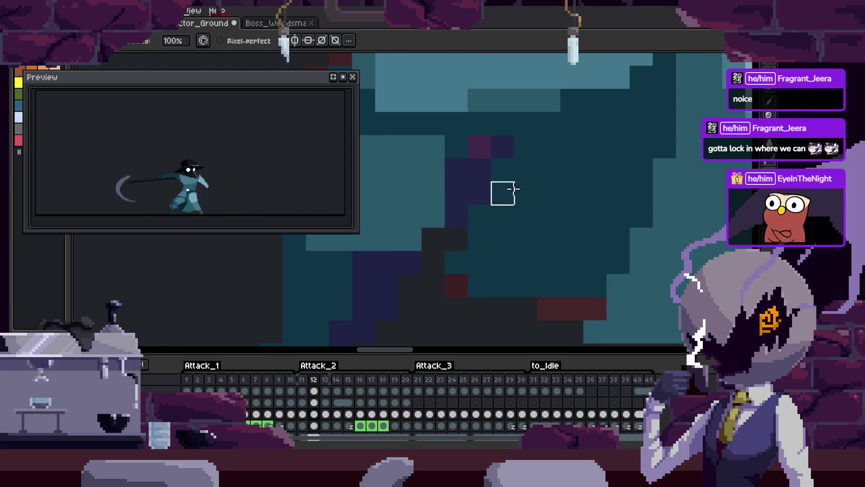
{"action": "left_click_drag", "start_coordinate": [543, 171], "coordinate": [493, 203]}
{"action": "scroll", "coordinate": [493, 202], "scroll_direction": "down", "scroll_amount": 2}
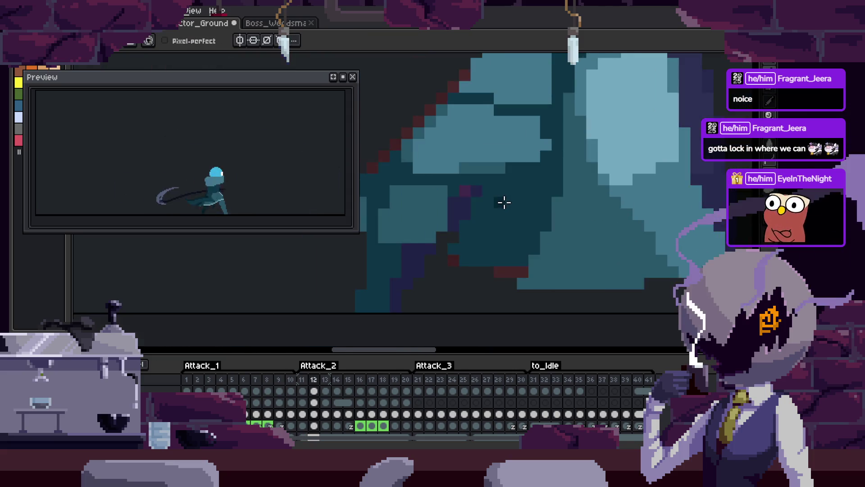
Bucket-fill a dark patch with mid teal and a mid teal patch with dark teal, then save
{"action": "key", "text": "g"}
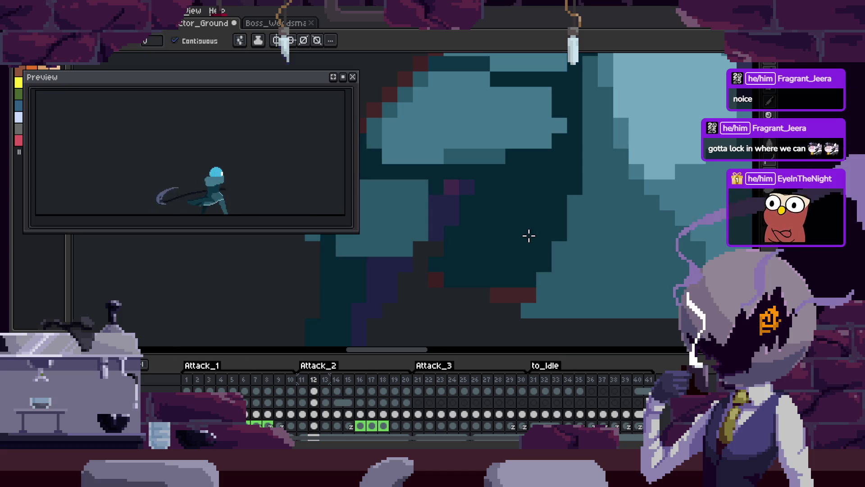
{"action": "left_click", "coordinate": [565, 183]}
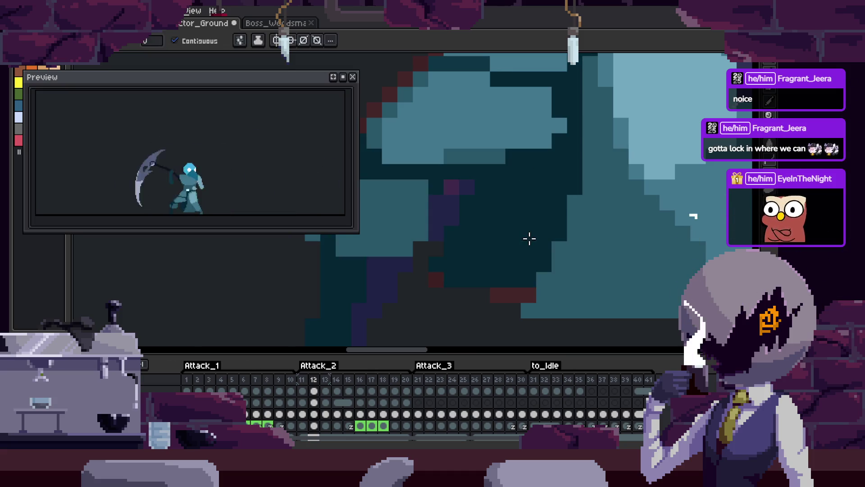
{"action": "right_click", "coordinate": [575, 171]}
{"action": "key", "text": "ctrl+s"}
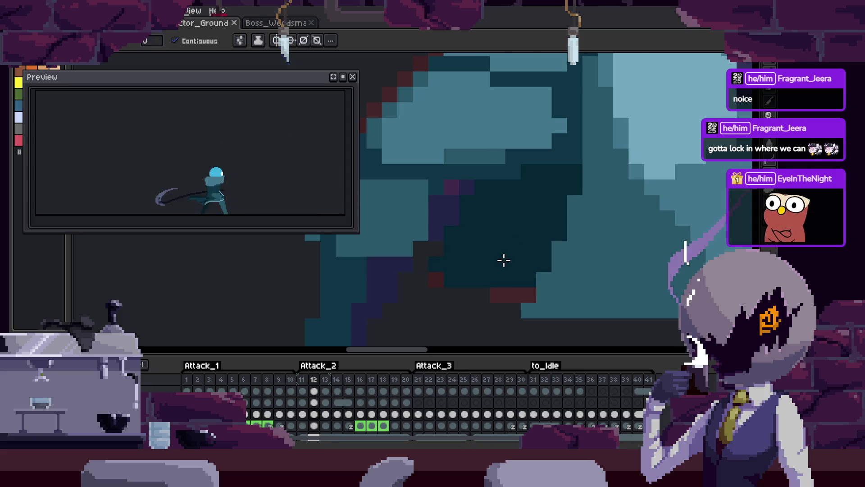
Step through the animation frames with the timeline hidden to enlarge the canvas
{"action": "key", "text": "Right"}
{"action": "key", "text": "Left"}
{"action": "key", "text": "Left"}
{"action": "key", "text": "Left"}
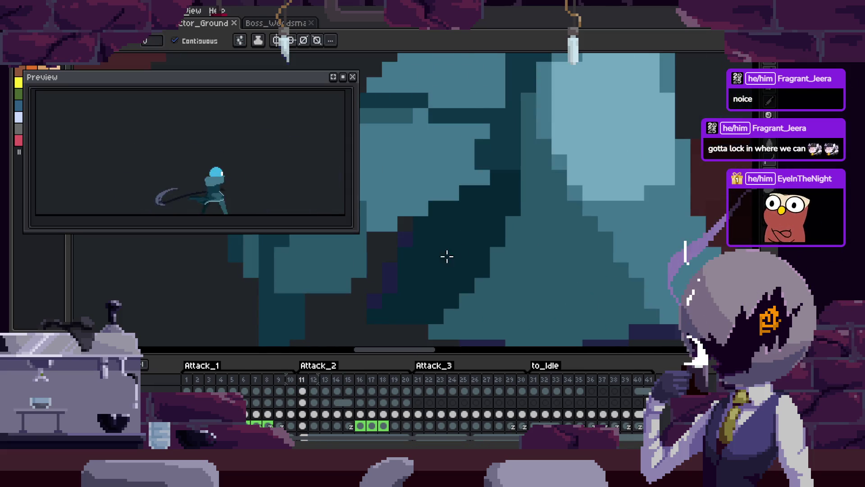
{"action": "scroll", "coordinate": [446, 253], "scroll_direction": "down", "scroll_amount": 2}
{"action": "key", "text": "Right"}
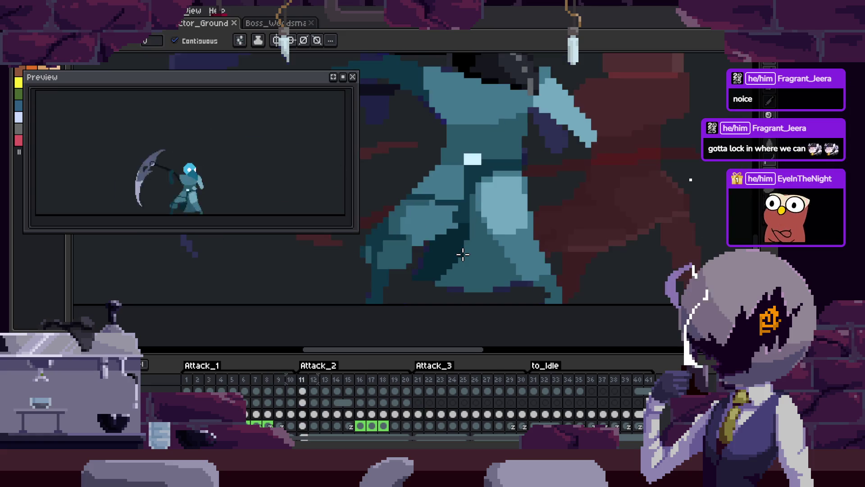
{"action": "scroll", "coordinate": [434, 241], "scroll_direction": "up", "scroll_amount": 3}
{"action": "key", "text": "Tab"}
{"action": "key", "text": "Right"}
{"action": "scroll", "coordinate": [466, 196], "scroll_direction": "up", "scroll_amount": 2}
{"action": "key", "text": "b"}
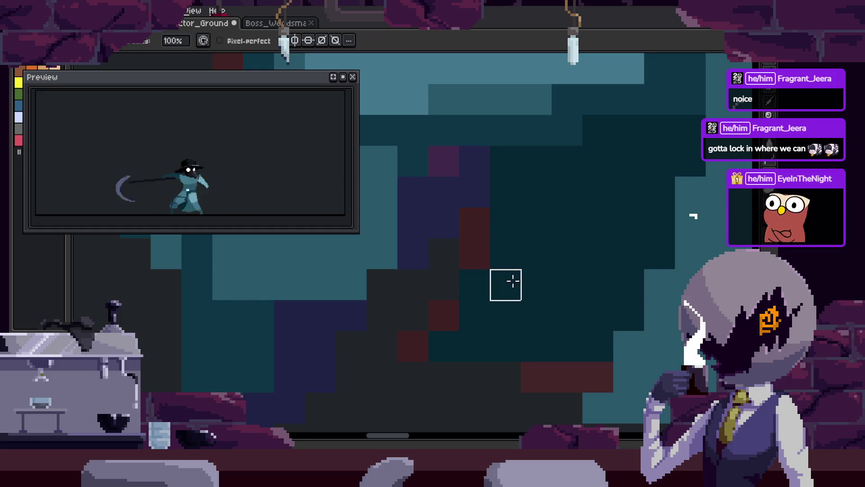
{"action": "key", "text": "e"}
{"action": "scroll", "coordinate": [514, 293], "scroll_direction": "down", "scroll_amount": 3}
{"action": "scroll", "coordinate": [495, 280], "scroll_direction": "up", "scroll_amount": 2}
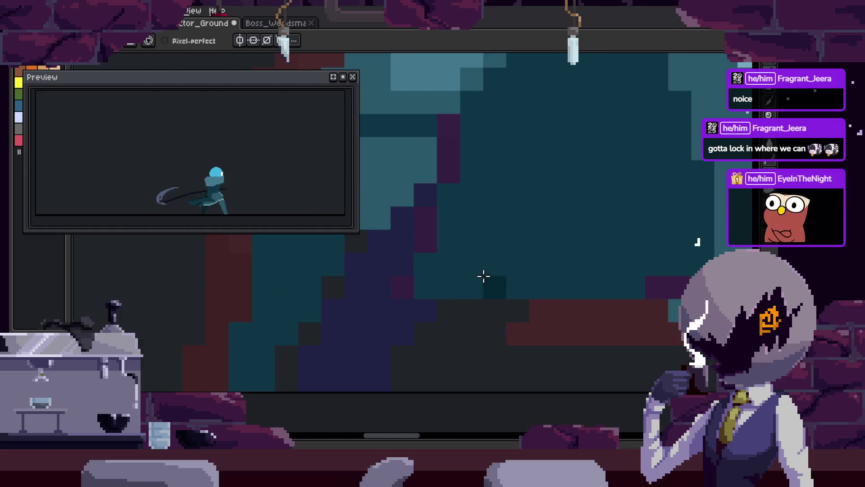
On the big slash frame, paint a dark horizontal row of pixels, save, and show the timeline
{"action": "key", "text": "Right"}
{"action": "key", "text": "w"}
{"action": "left_click", "coordinate": [465, 255]}
{"action": "key", "text": "Right"}
{"action": "key", "text": "Right"}
{"action": "key", "text": "Right"}
{"action": "key", "text": "Right"}
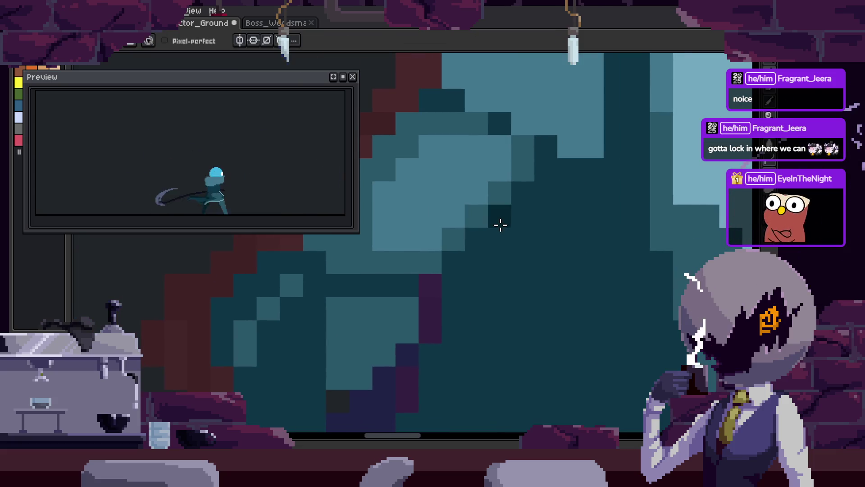
{"action": "left_click_drag", "start_coordinate": [501, 225], "coordinate": [623, 225]}
{"action": "key", "text": "w"}
{"action": "key", "text": "ctrl+s"}
{"action": "scroll", "coordinate": [556, 270], "scroll_direction": "down", "scroll_amount": 5}
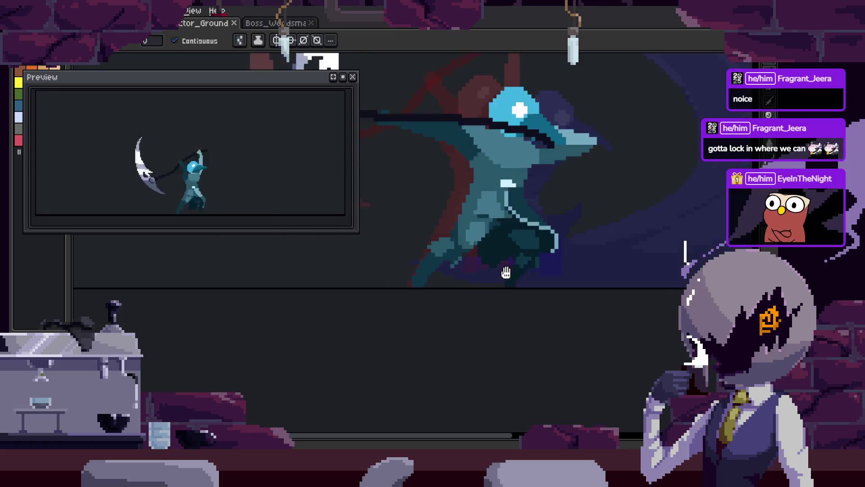
{"action": "key", "text": "Tab"}
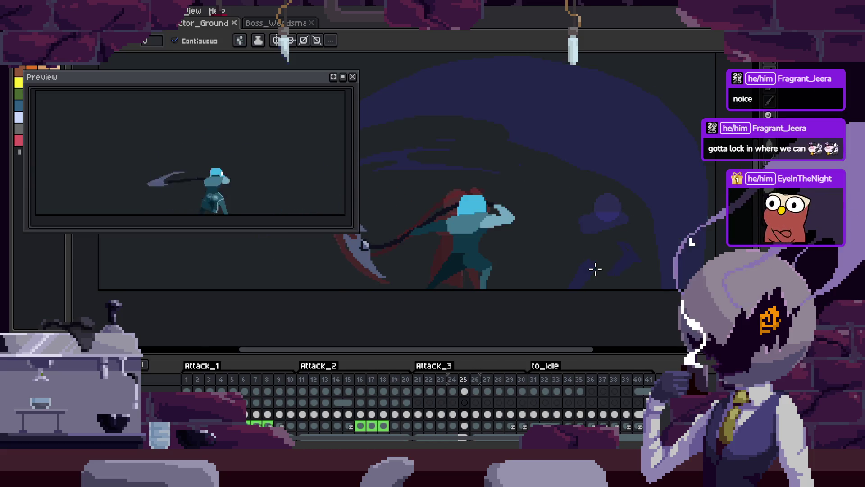
Save the sprite and flip between frames 25 and 26 to compare them
{"action": "key", "text": "ctrl+s"}
{"action": "scroll", "coordinate": [525, 251], "scroll_direction": "up", "scroll_amount": 2}
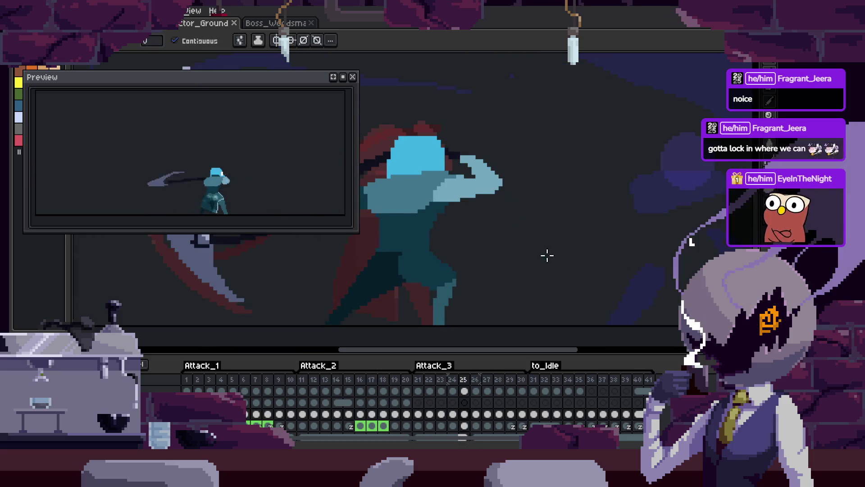
{"action": "scroll", "coordinate": [534, 255], "scroll_direction": "down", "scroll_amount": 2}
{"action": "key", "text": "Right"}
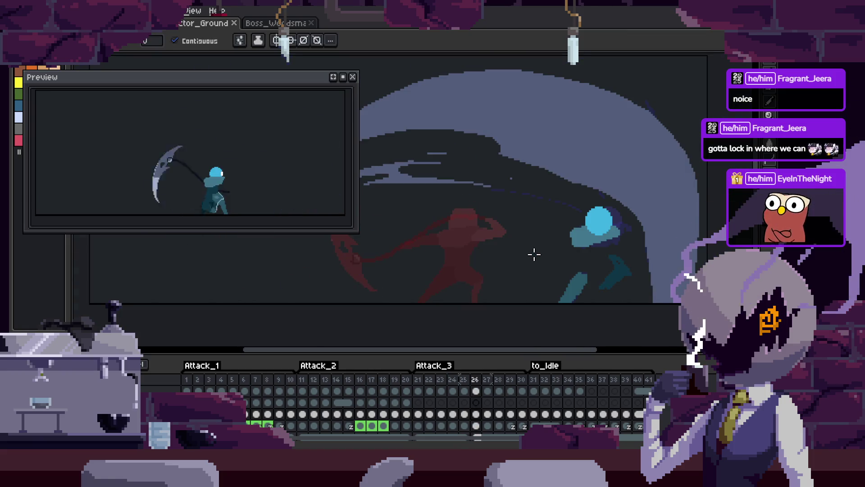
{"action": "key", "text": "Left"}
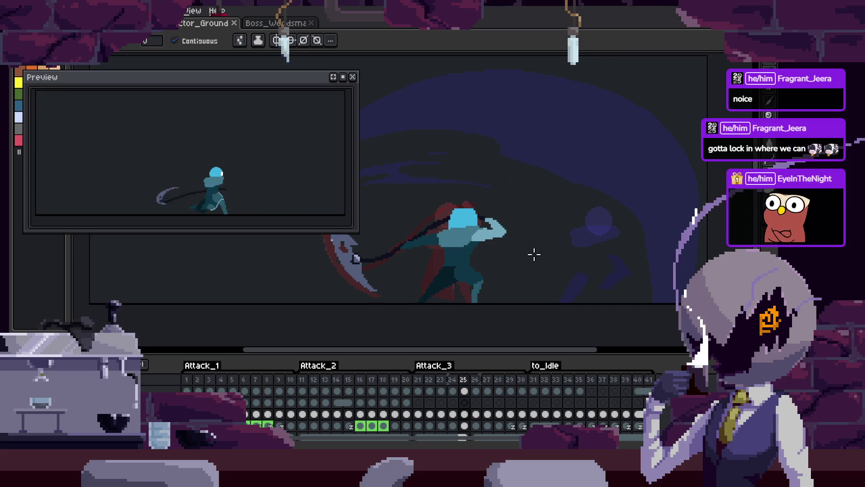
{"action": "key", "text": "ctrl+s"}
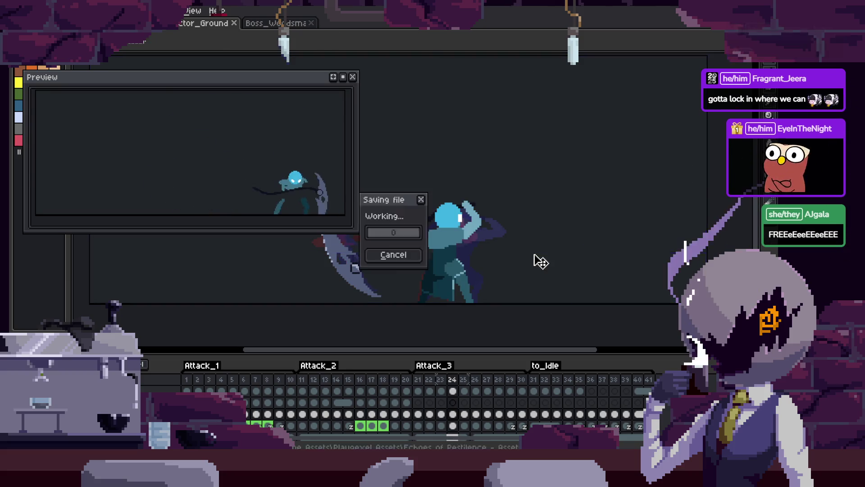
{"action": "key", "text": "Right"}
{"action": "key", "text": "Left"}
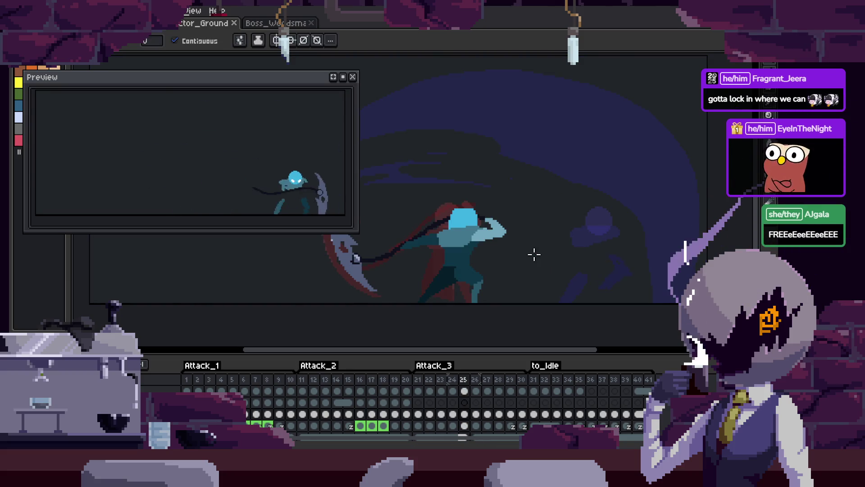
{"action": "key", "text": "Right"}
{"action": "key", "text": "Left"}
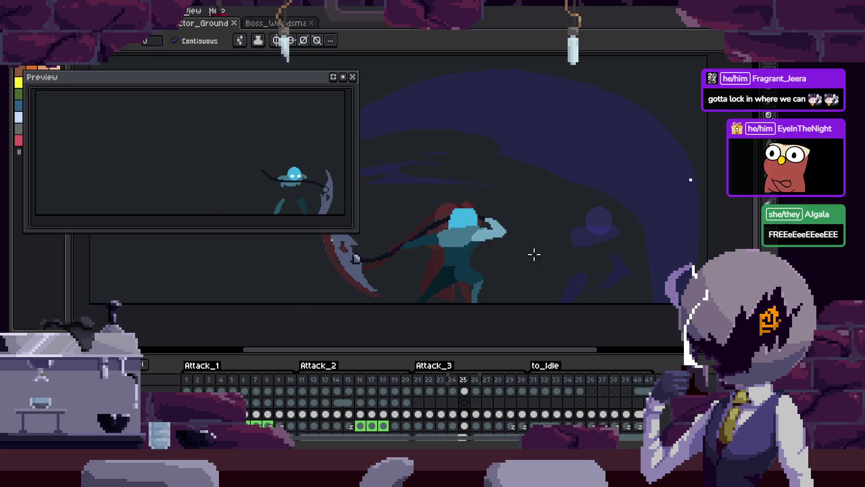
On frame 26, drag the body pixels left under the head, then return to frame 25
{"action": "key", "text": "Right"}
{"action": "left_click_drag", "start_coordinate": [602, 280], "coordinate": [653, 274]}
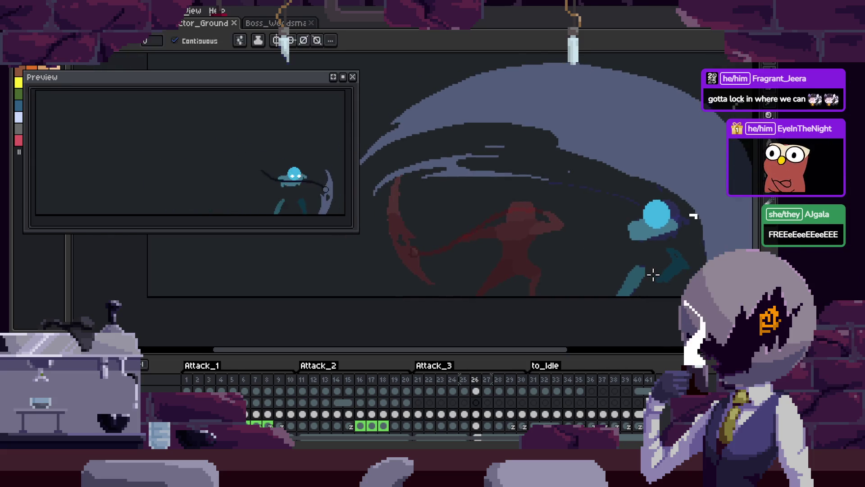
{"action": "left_click_drag", "start_coordinate": [660, 236], "coordinate": [570, 239]}
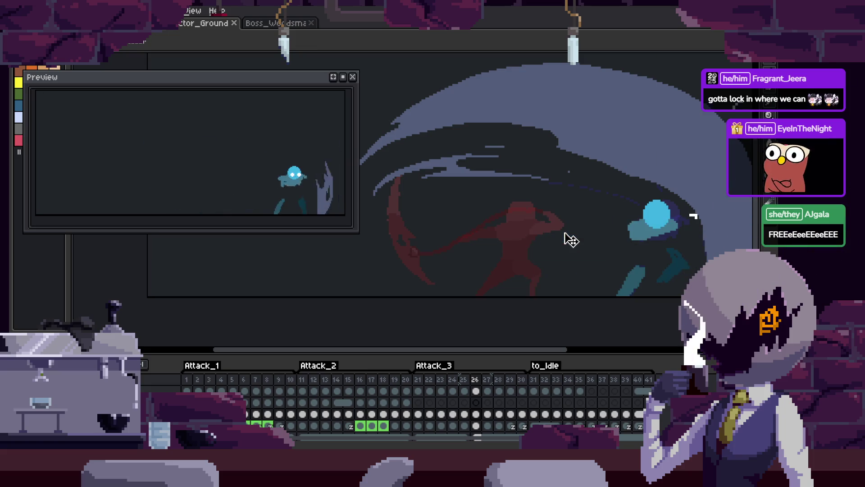
{"action": "key", "text": "Left"}
{"action": "scroll", "coordinate": [539, 259], "scroll_direction": "down", "scroll_amount": 3}
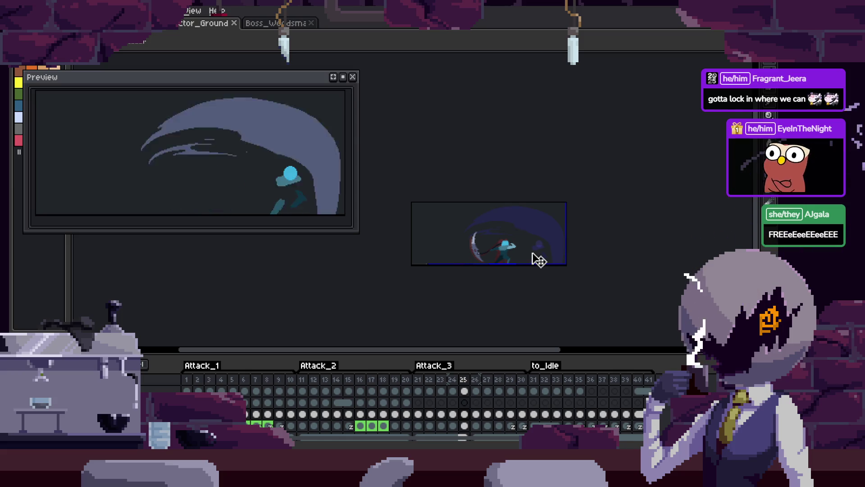
Step back from frame 26 to frame 22, panning the canvas, and save
{"action": "key", "text": "Right"}
{"action": "scroll", "coordinate": [538, 260], "scroll_direction": "up", "scroll_amount": 3}
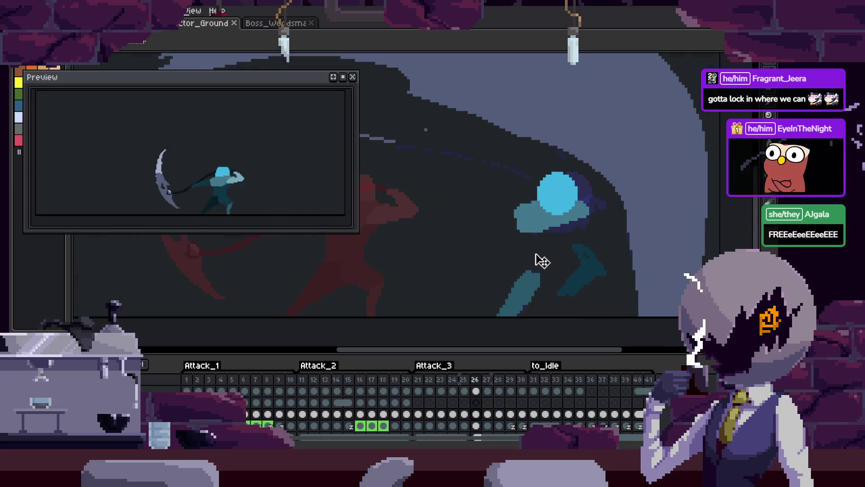
{"action": "left_click_drag", "start_coordinate": [538, 260], "coordinate": [539, 236]}
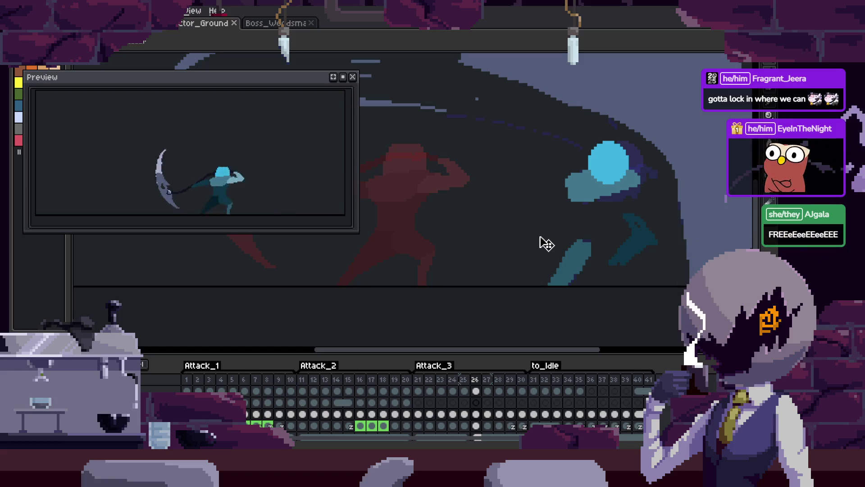
{"action": "key", "text": "Left"}
{"action": "key", "text": "Left"}
{"action": "key", "text": "Left"}
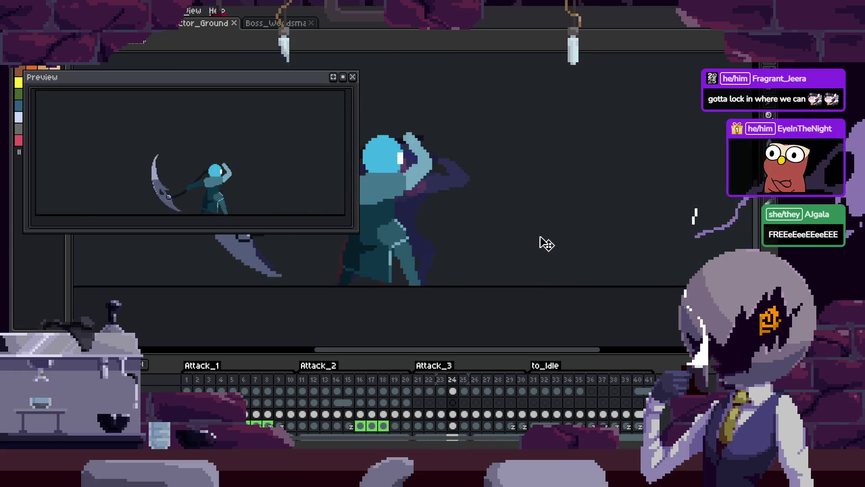
{"action": "key", "text": "Left"}
{"action": "left_click_drag", "start_coordinate": [485, 244], "coordinate": [550, 239]}
{"action": "key", "text": "ctrl+s"}
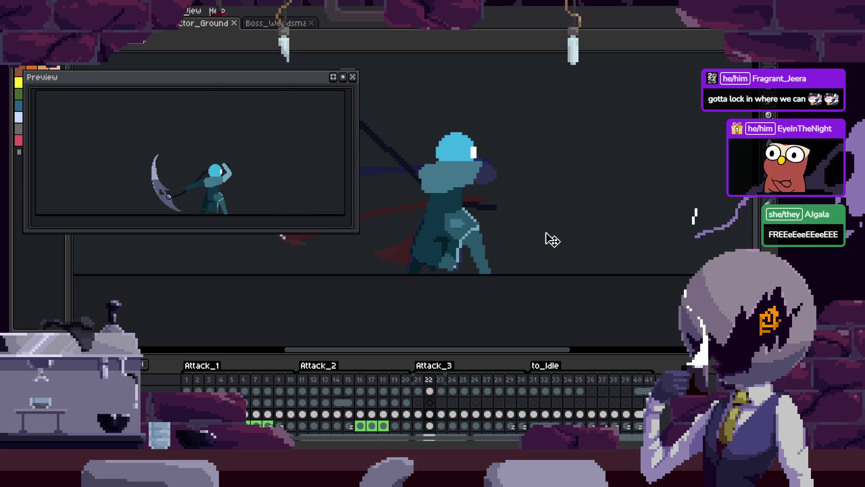
Go to frame 21, pan the view right, and save
{"action": "key", "text": "Left"}
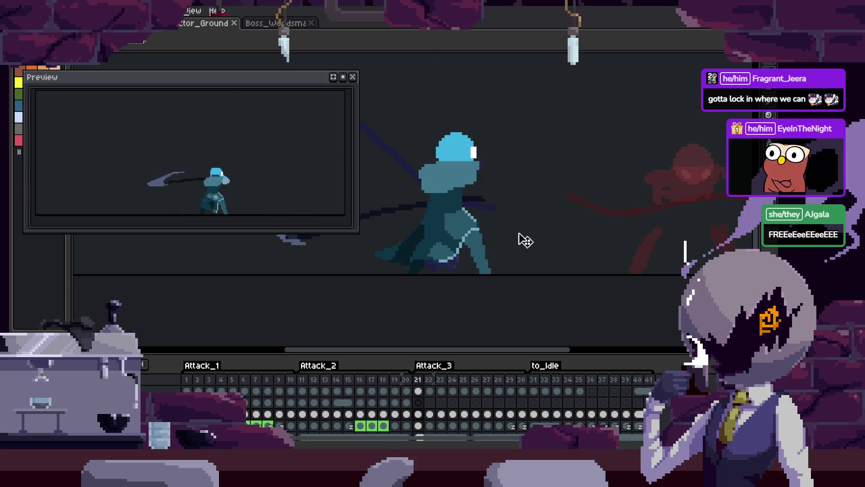
{"action": "left_click_drag", "start_coordinate": [525, 240], "coordinate": [540, 237]}
{"action": "key", "text": "ctrl+s"}
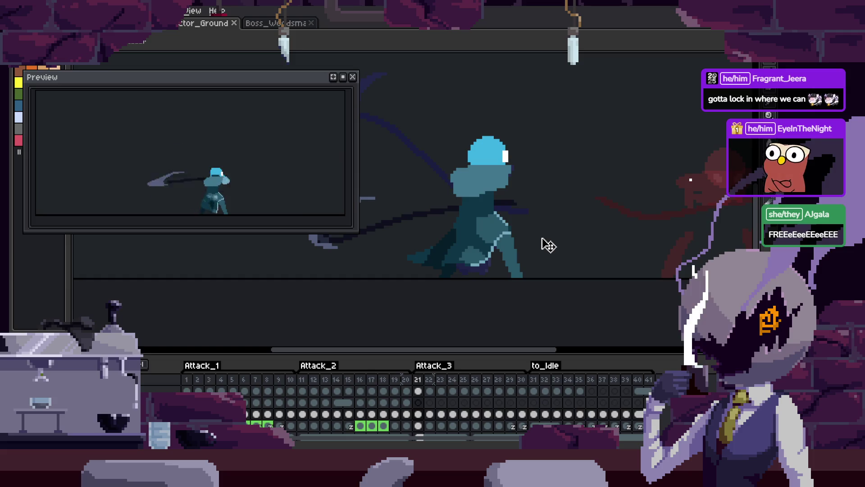
Hide the timeline, play the animation preview, stop it, and save the sprite
{"action": "key", "text": "Tab"}
{"action": "key", "text": "Return"}
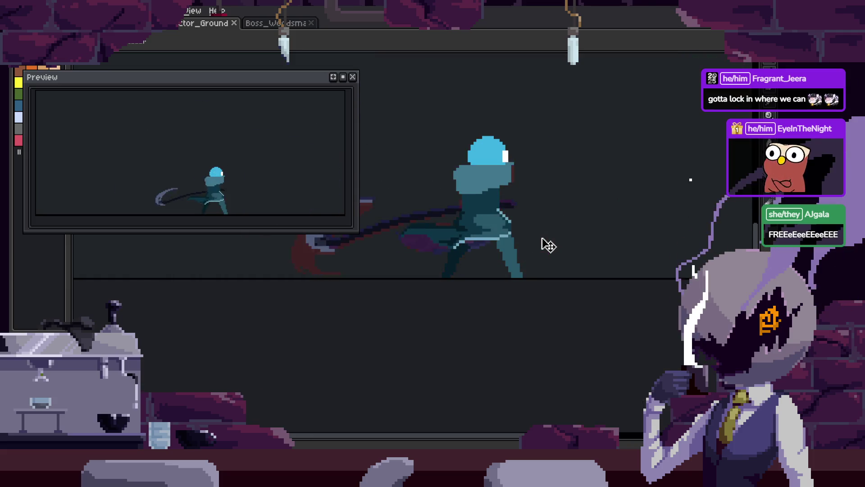
{"action": "left_click_drag", "start_coordinate": [548, 245], "coordinate": [518, 320]}
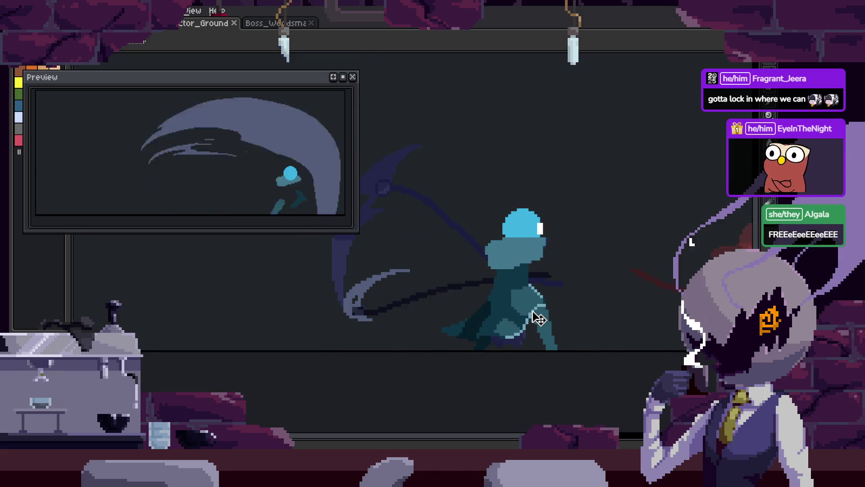
{"action": "key", "text": "Return"}
{"action": "key", "text": "ctrl+s"}
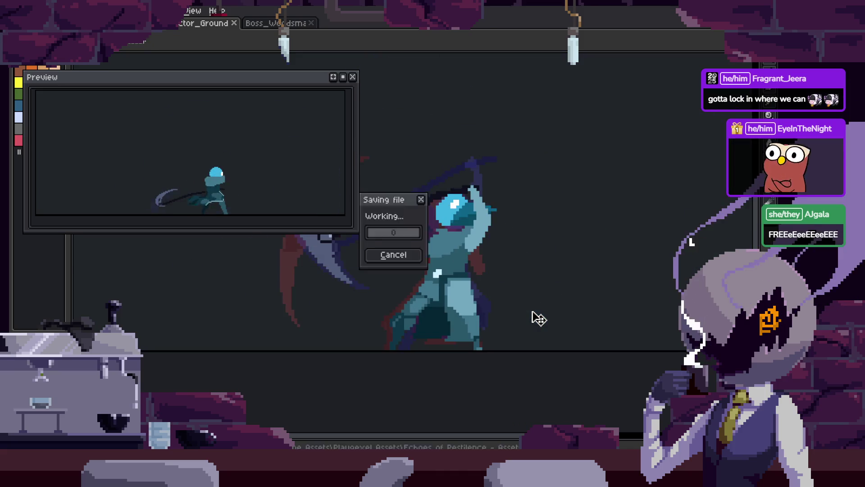
{"action": "key", "text": "Left"}
Play the scythe attack with the white slash sweep, saving once, and stop on the dark cloaked pose
{"action": "key", "text": "Return"}
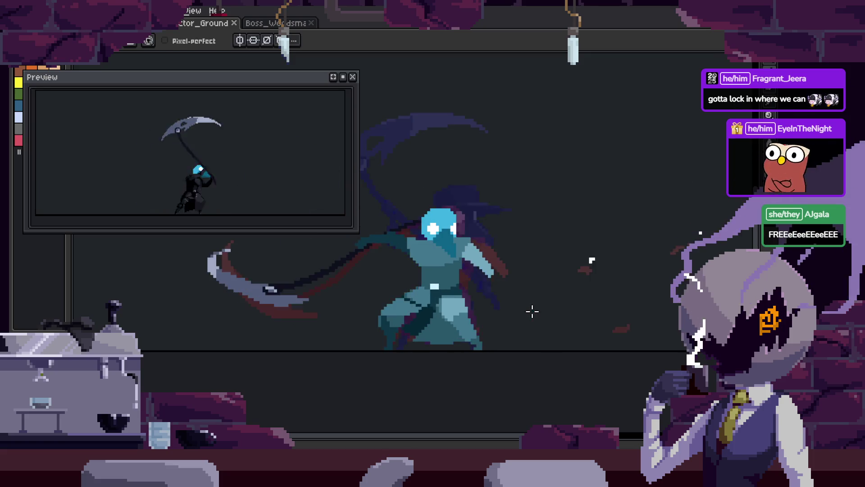
{"action": "scroll", "coordinate": [523, 311], "scroll_direction": "up", "scroll_amount": 2}
{"action": "key", "text": "ctrl+s"}
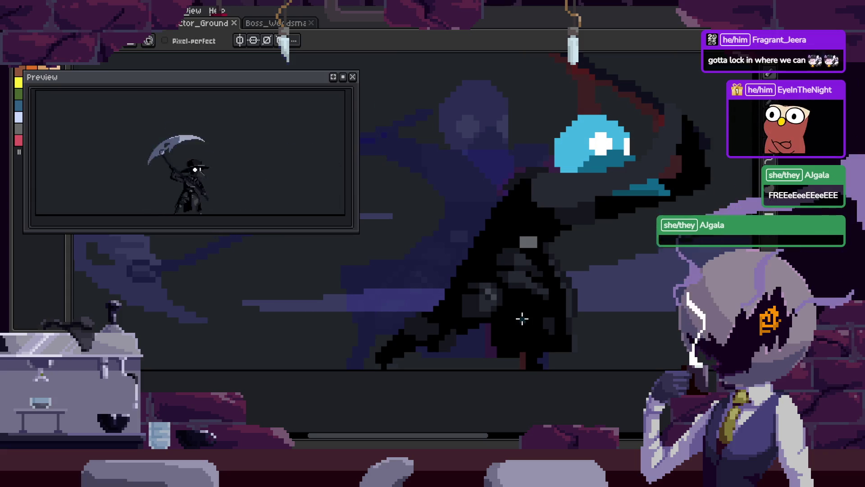
{"action": "key", "text": "Right"}
{"action": "key", "text": "Return"}
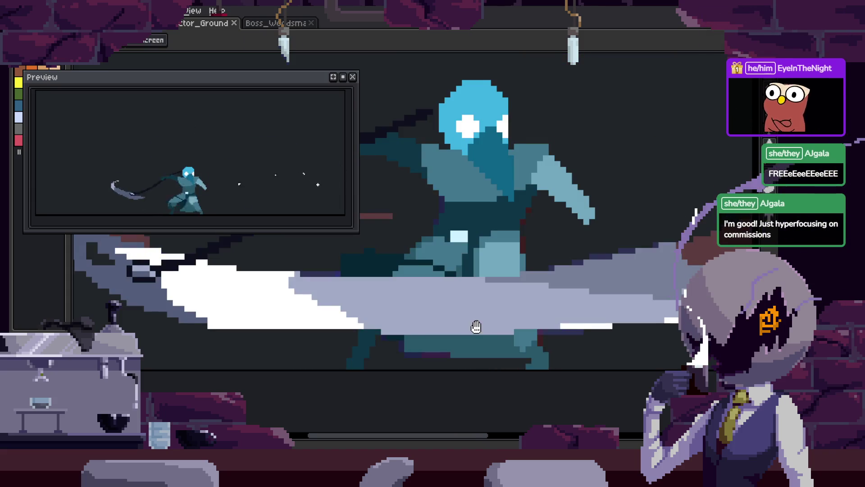
{"action": "key", "text": "Return"}
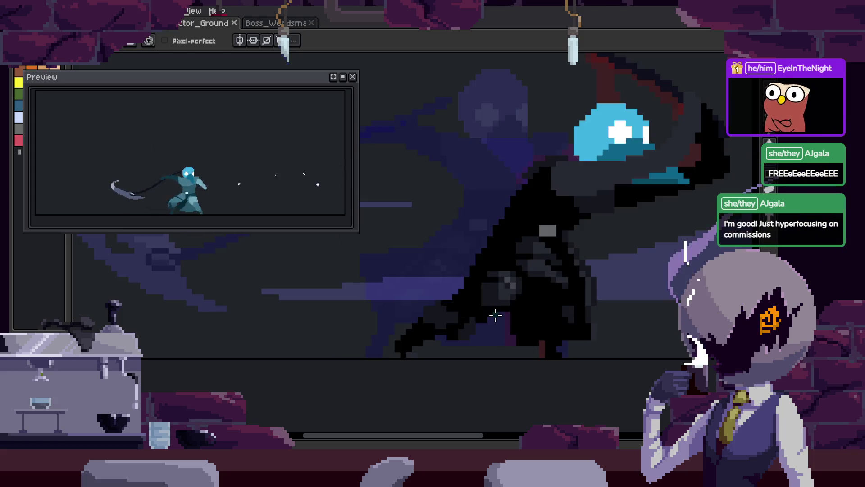
{"action": "key", "text": "Return"}
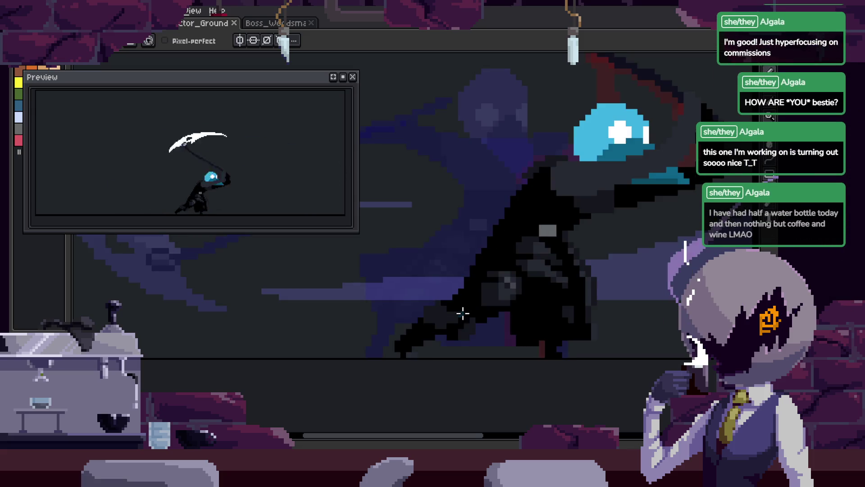
Play the attack animation, then step to another frame of the swing
{"action": "key", "text": "Return"}
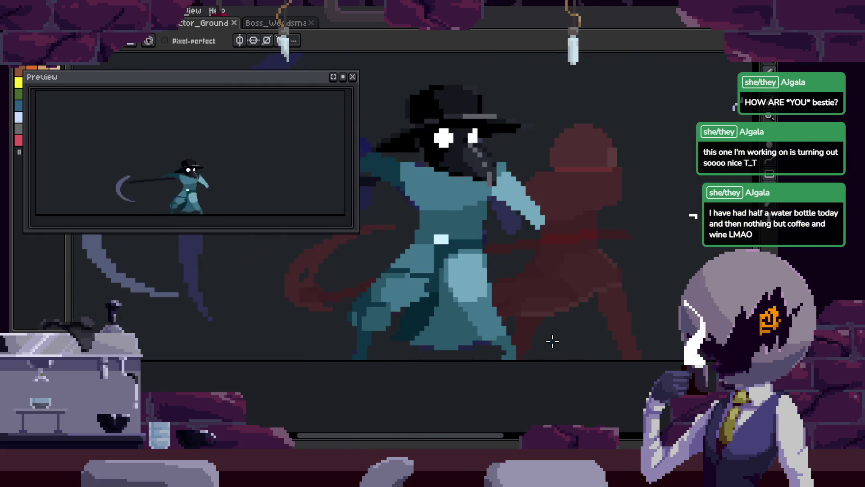
{"action": "key", "text": "b"}
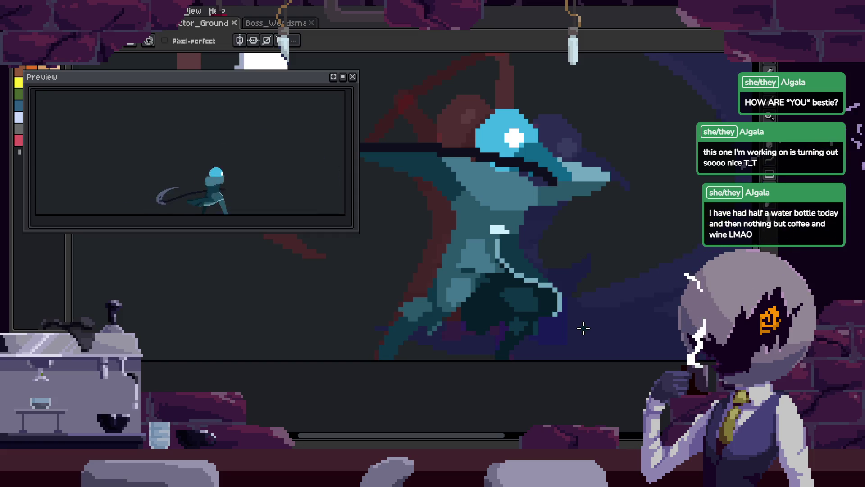
{"action": "key", "text": "Right"}
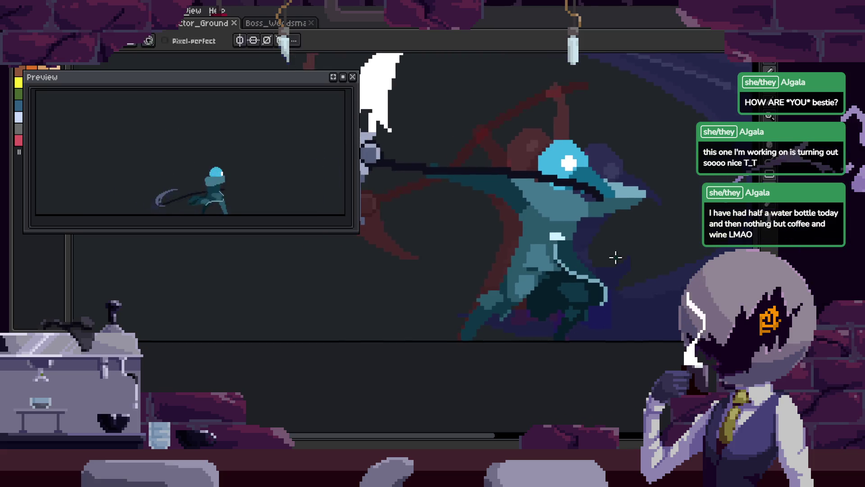
{"action": "scroll", "coordinate": [536, 331], "scroll_direction": "up", "scroll_amount": 3}
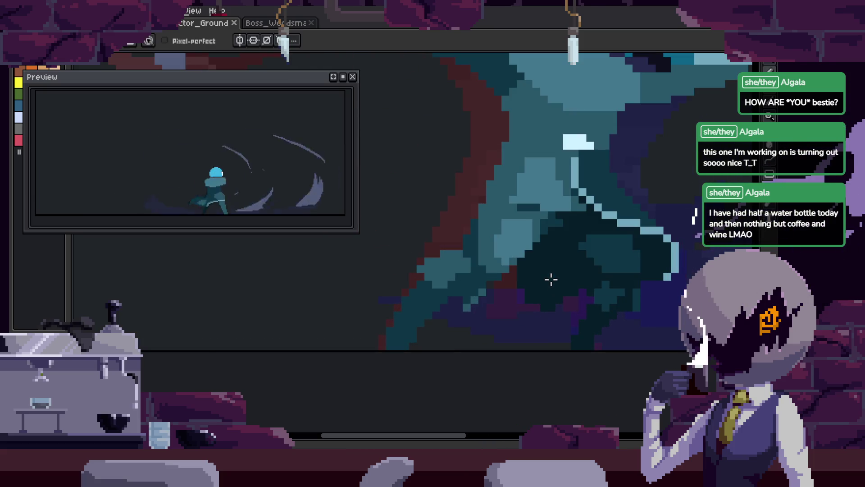
Save the animation with Ctrl+S and zoom in on another part of the figure
{"action": "key", "text": "ctrl+s"}
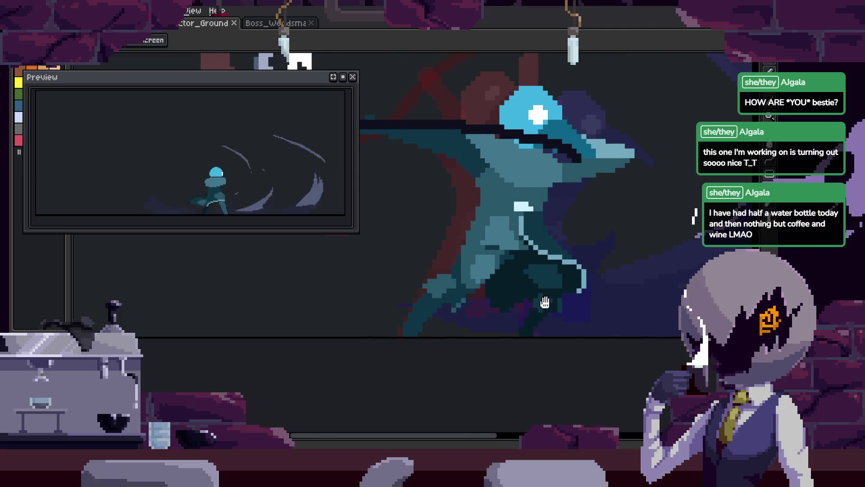
{"action": "scroll", "coordinate": [510, 309], "scroll_direction": "up", "scroll_amount": 1}
{"action": "mouse_move", "coordinate": [502, 286]}
{"action": "left_mouse_down"}
{"action": "mouse_move", "coordinate": [454, 363]}
{"action": "mouse_move", "coordinate": [433, 350]}
{"action": "mouse_move", "coordinate": [418, 317]}
{"action": "left_mouse_up"}
{"action": "scroll", "coordinate": [440, 302], "scroll_direction": "down", "scroll_amount": 2}
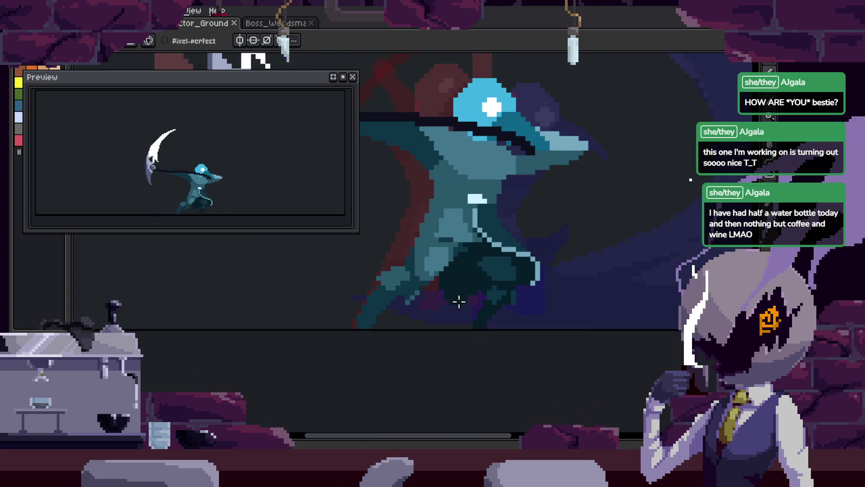
{"action": "scroll", "coordinate": [510, 304], "scroll_direction": "up", "scroll_amount": 1}
{"action": "key", "text": "ctrl+s"}
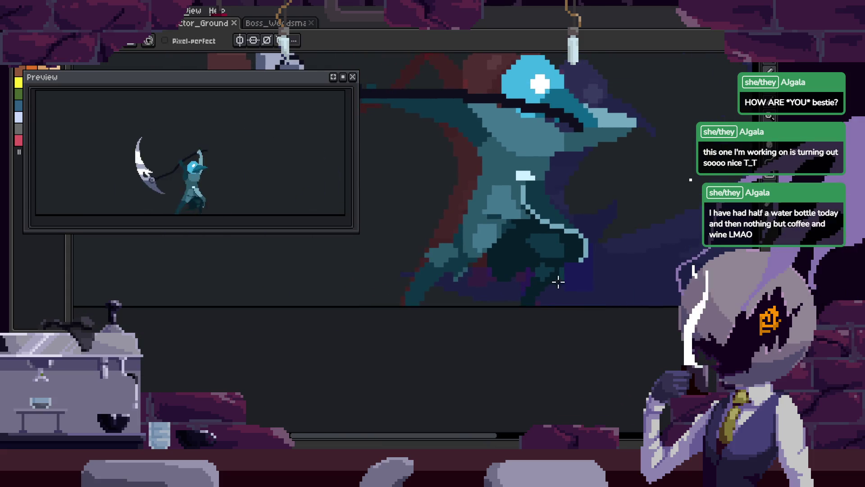
{"action": "scroll", "coordinate": [536, 292], "scroll_direction": "up", "scroll_amount": 2}
{"action": "left_click_drag", "start_coordinate": [492, 293], "coordinate": [448, 294]}
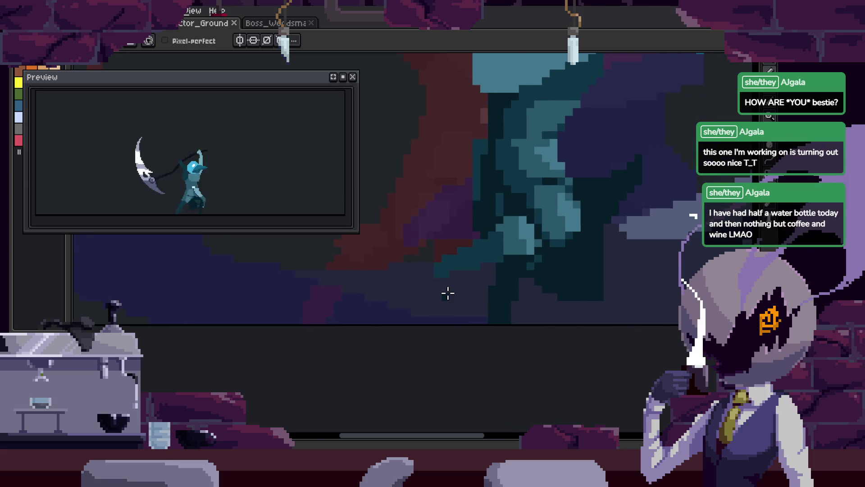
{"action": "mouse_move", "coordinate": [543, 265]}
{"action": "left_mouse_down"}
{"action": "mouse_move", "coordinate": [551, 282]}
{"action": "mouse_move", "coordinate": [558, 257]}
{"action": "mouse_move", "coordinate": [568, 258]}
{"action": "left_mouse_up"}
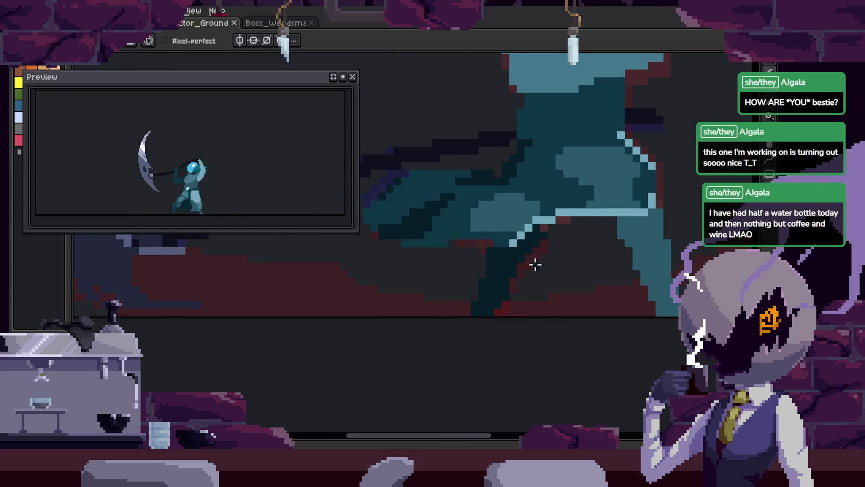
{"action": "scroll", "coordinate": [535, 266], "scroll_direction": "up", "scroll_amount": 1}
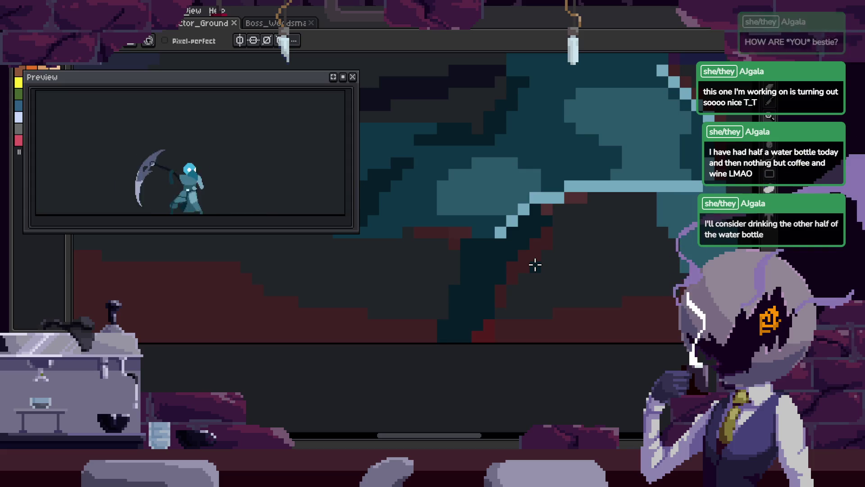
{"action": "scroll", "coordinate": [541, 228], "scroll_direction": "up", "scroll_amount": 1}
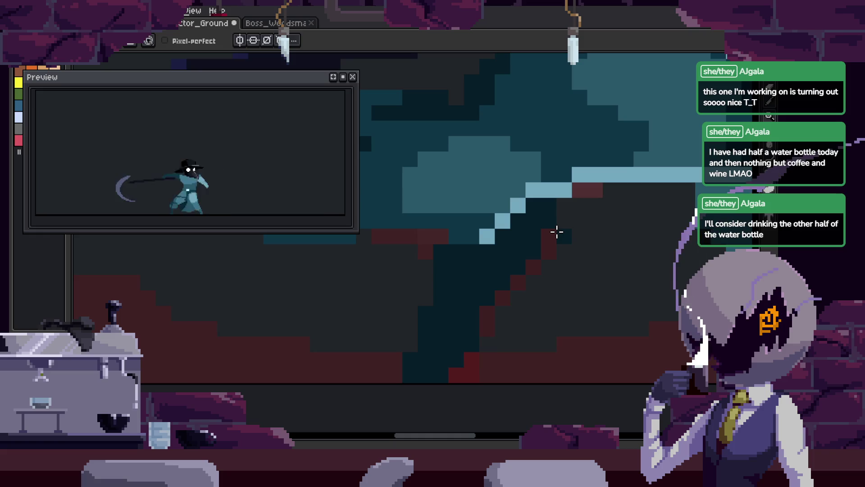
Erase a few pixels on the figure, then undo the stray edits with four undos
{"action": "key", "text": "e"}
{"action": "left_click_drag", "start_coordinate": [584, 257], "coordinate": [570, 253]}
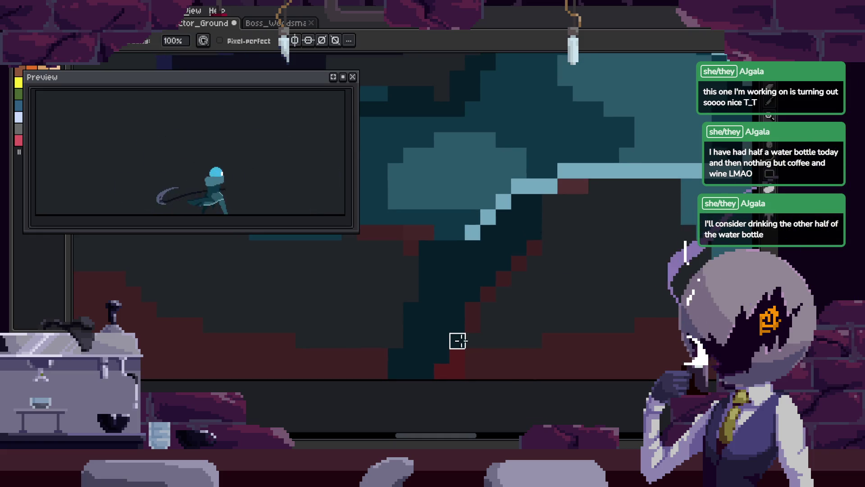
{"action": "key", "text": "Right"}
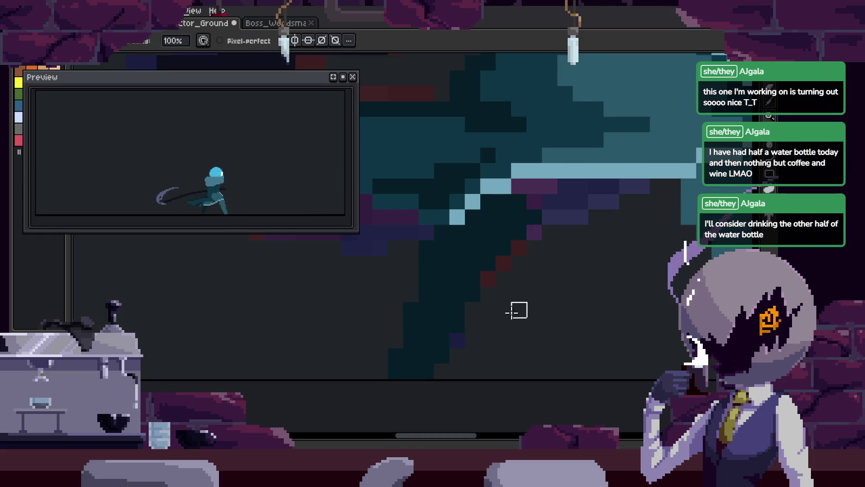
{"action": "key", "text": "b"}
{"action": "scroll", "coordinate": [522, 201], "scroll_direction": "down", "scroll_amount": 1}
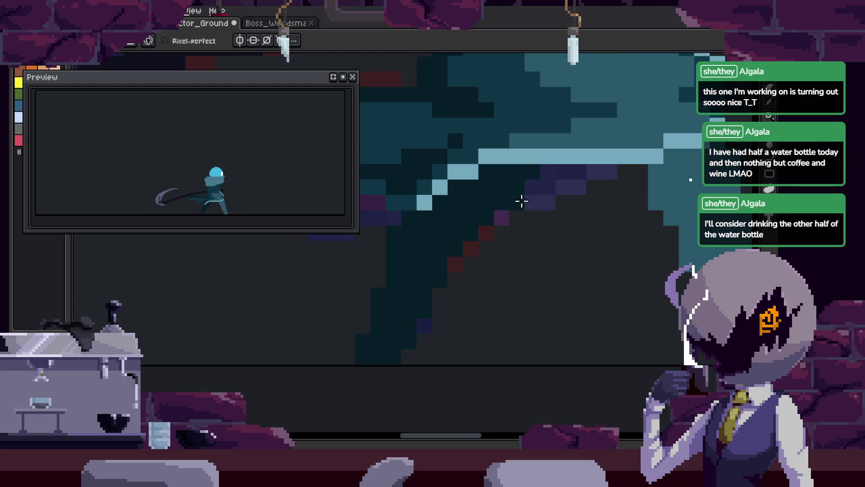
{"action": "key", "text": "ctrl+z"}
{"action": "key", "text": "ctrl+z"}
{"action": "key", "text": "ctrl+z"}
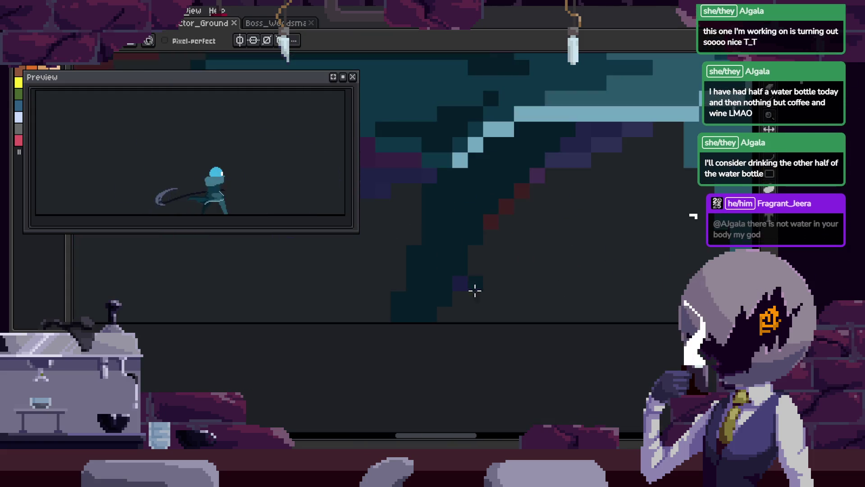
{"action": "key", "text": "ctrl+z"}
{"action": "key", "text": "ctrl+z"}
{"action": "key", "text": "ctrl+z"}
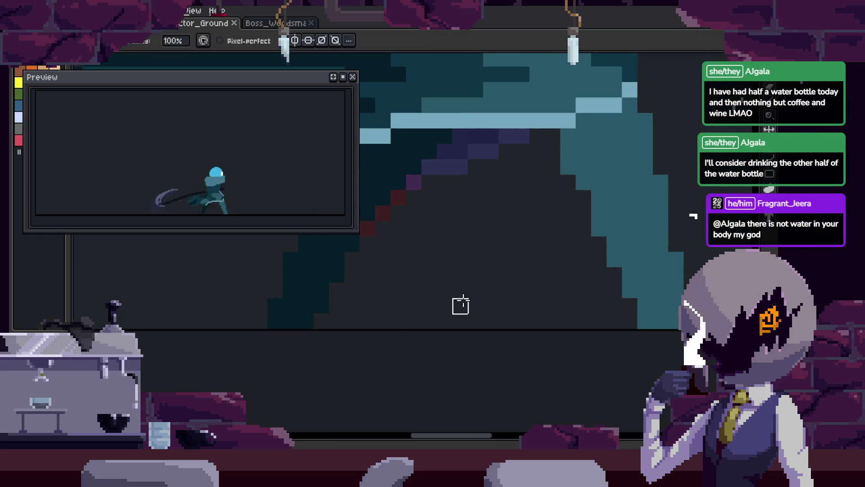
{"action": "key", "text": "ctrl+z"}
{"action": "key", "text": "ctrl+z"}
{"action": "key", "text": "ctrl+z"}
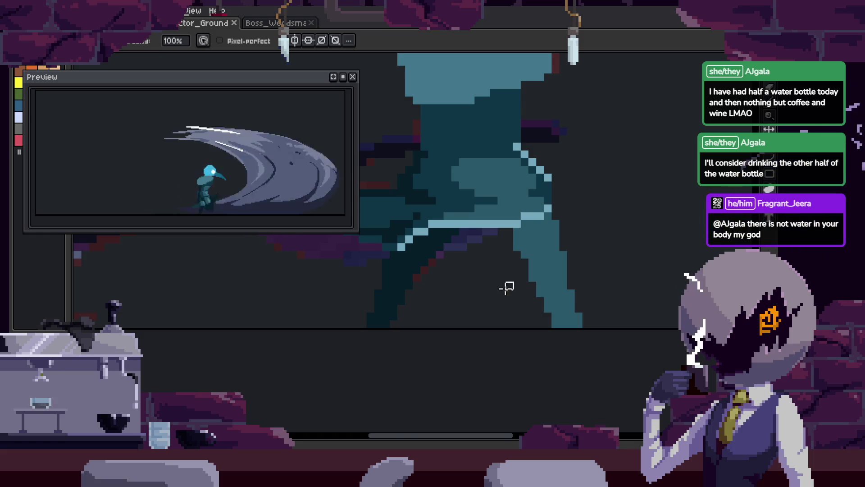
{"action": "key", "text": "ctrl+z"}
{"action": "key", "text": "ctrl+z"}
{"action": "key", "text": "ctrl+z"}
{"action": "key", "text": "ctrl+z"}
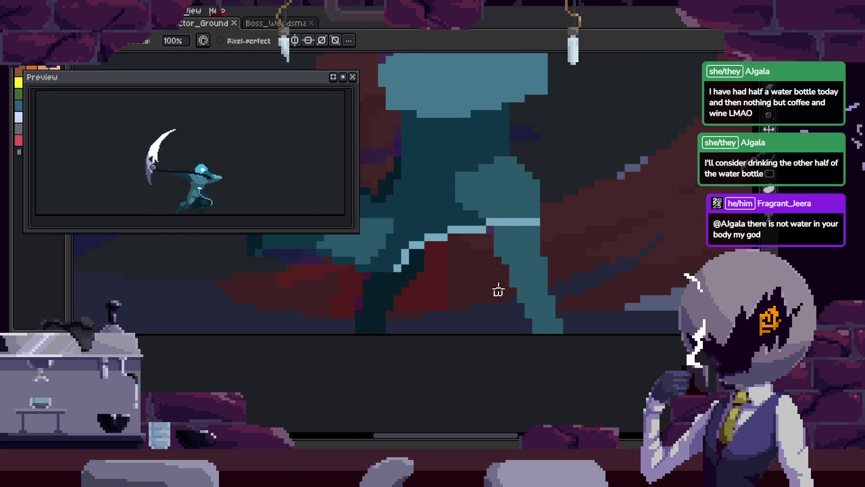
Show the animation timeline and advance through frames 16, 19 and 24
{"action": "key", "text": "Tab"}
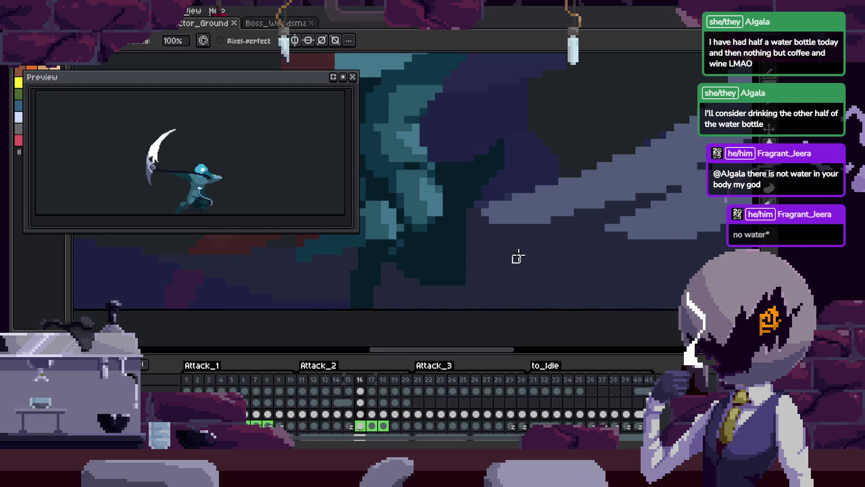
{"action": "key", "text": "Right"}
{"action": "key", "text": "Right"}
{"action": "key", "text": "Right"}
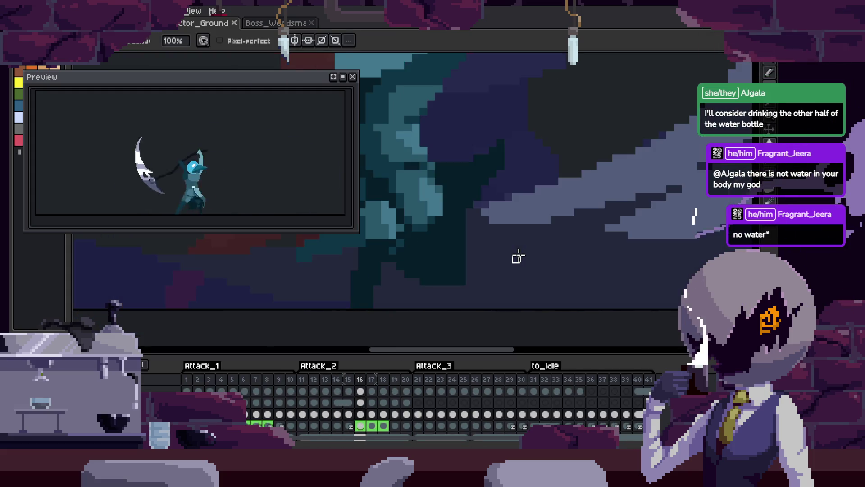
{"action": "key", "text": "h"}
{"action": "key", "text": "Right"}
{"action": "key", "text": "Right"}
{"action": "key", "text": "Right"}
{"action": "scroll", "coordinate": [555, 236], "scroll_direction": "down", "scroll_amount": 1}
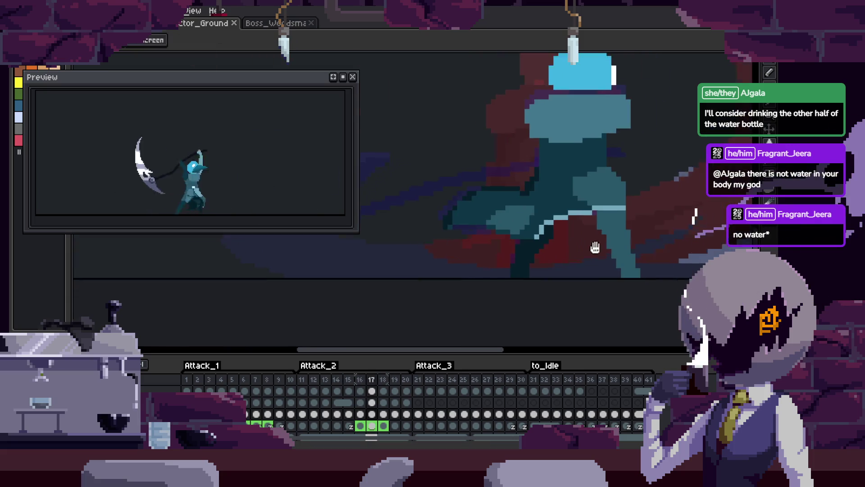
{"action": "key", "text": "b"}
{"action": "key", "text": "Right"}
{"action": "key", "text": "Right"}
{"action": "key", "text": "Right"}
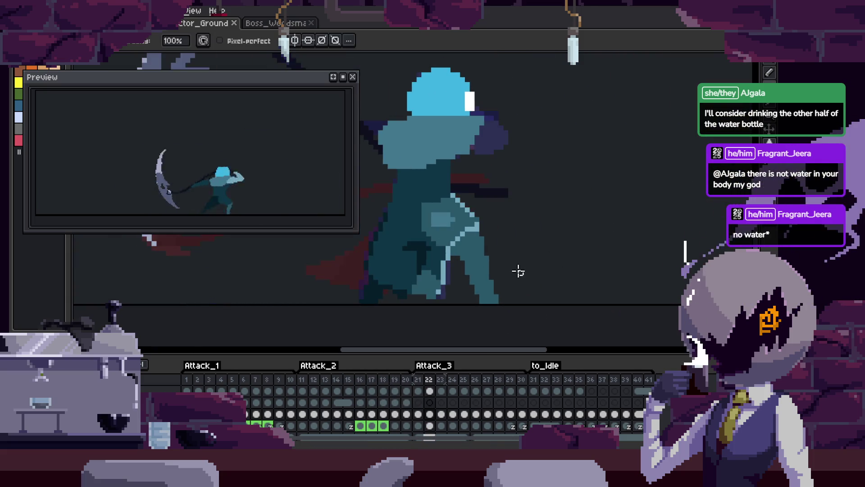
Review the swing by stepping between frames 24, 21, 16, 17 and back to 15
{"action": "key", "text": "Left"}
{"action": "key", "text": "Left"}
{"action": "key", "text": "Left"}
{"action": "key", "text": "Right"}
{"action": "key", "text": "Right"}
{"action": "key", "text": "Right"}
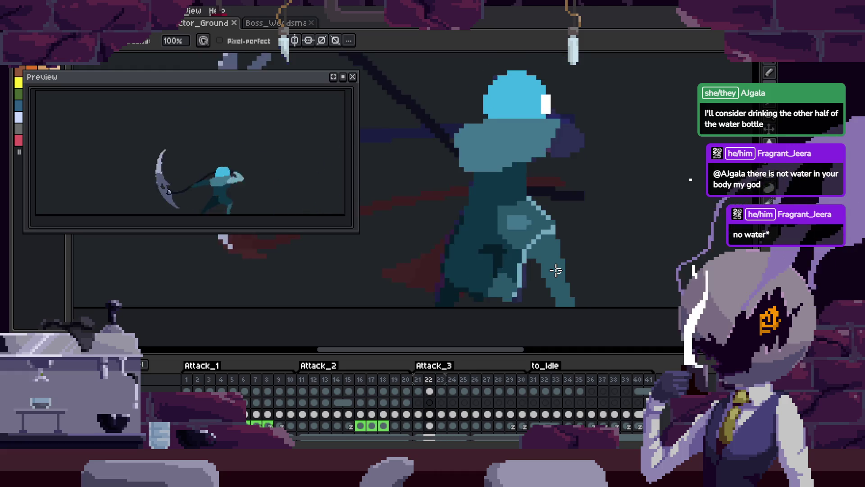
{"action": "key", "text": "h"}
{"action": "key", "text": "b"}
{"action": "key", "text": "Left"}
{"action": "key", "text": "Left"}
{"action": "key", "text": "Left"}
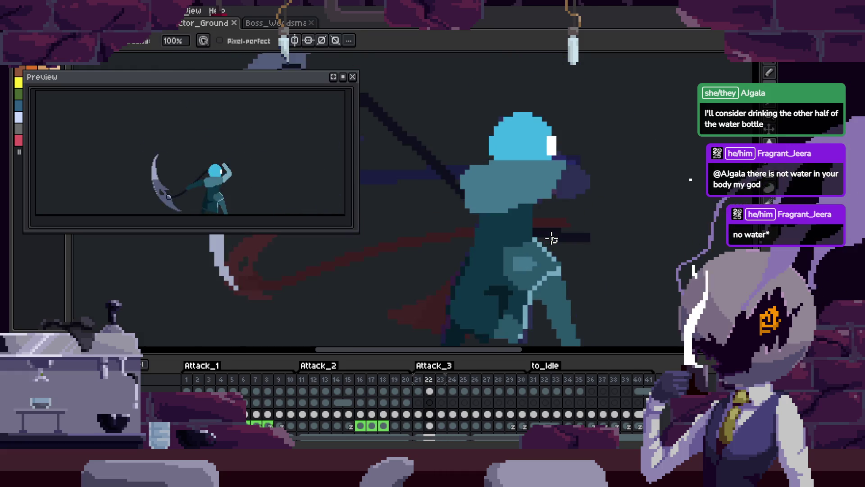
{"action": "key", "text": "Left"}
{"action": "key", "text": "Left"}
{"action": "key", "text": "Left"}
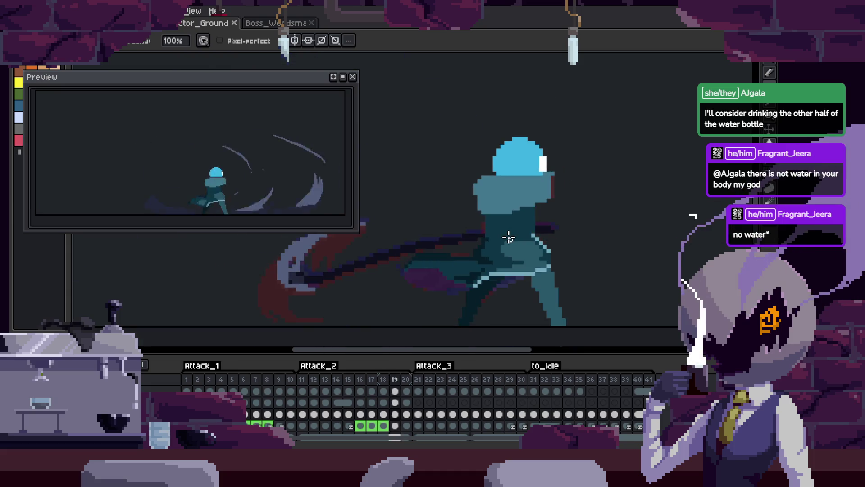
{"action": "key", "text": "Right"}
{"action": "left_click_drag", "start_coordinate": [508, 237], "coordinate": [581, 228]}
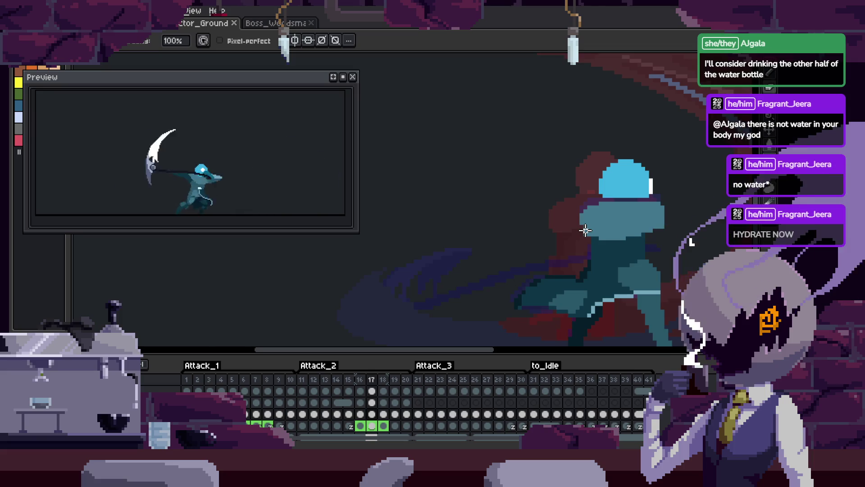
{"action": "key", "text": "h"}
{"action": "key", "text": "Left"}
{"action": "key", "text": "Left"}
{"action": "scroll", "coordinate": [576, 231], "scroll_direction": "down", "scroll_amount": 1}
Recenter the view on frame 15's raised-scythe pose, then advance to frame 16
{"action": "left_click_drag", "start_coordinate": [577, 231], "coordinate": [563, 236]}
{"action": "key", "text": "b"}
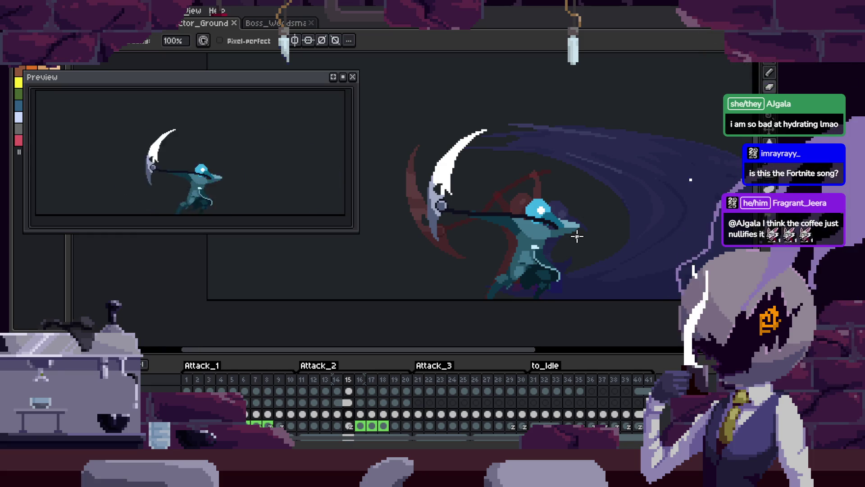
{"action": "key", "text": "Right"}
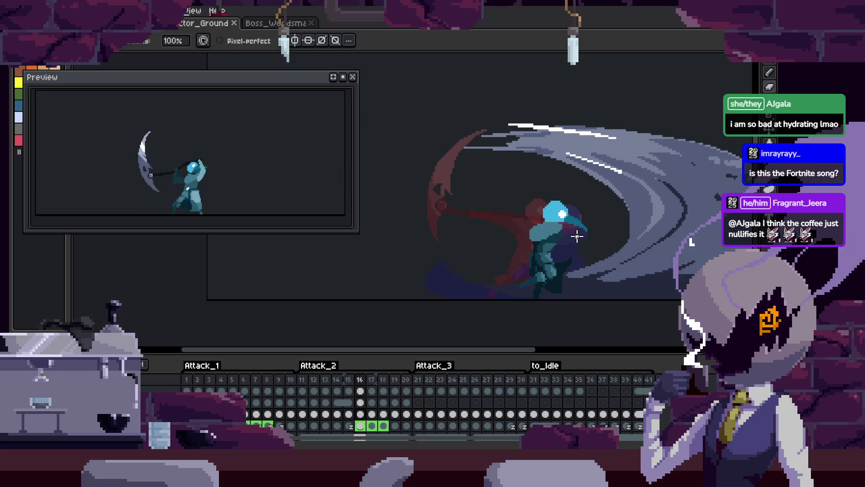
Step through frames 17, 21, 20 and 22, then play the Attack_3 swing from frame 22
{"action": "key", "text": "Right"}
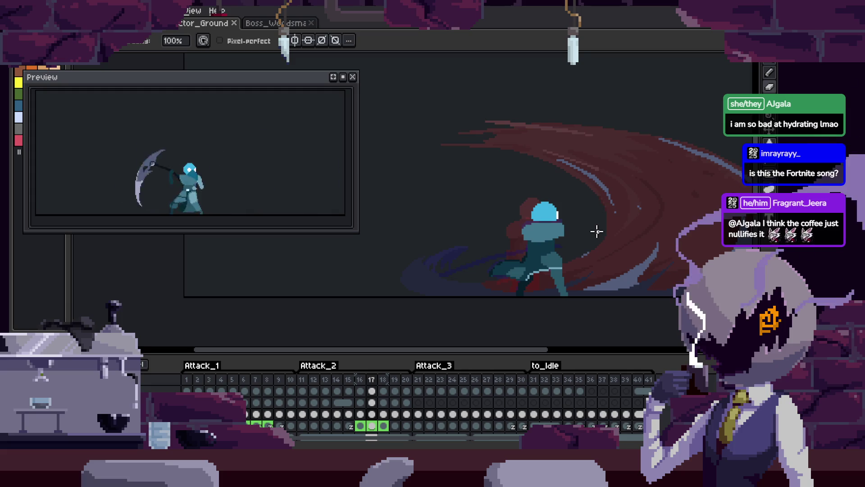
{"action": "scroll", "coordinate": [570, 231], "scroll_direction": "up", "scroll_amount": 2}
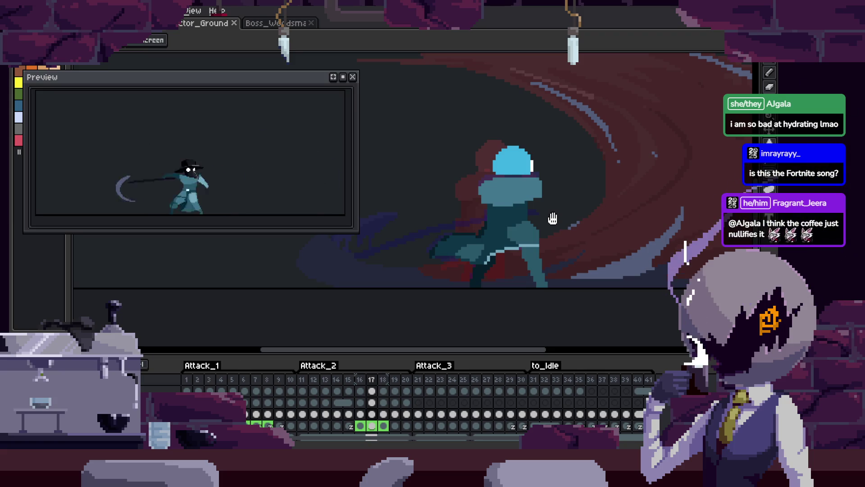
{"action": "key", "text": "Right"}
{"action": "key", "text": "Right"}
{"action": "key", "text": "Right"}
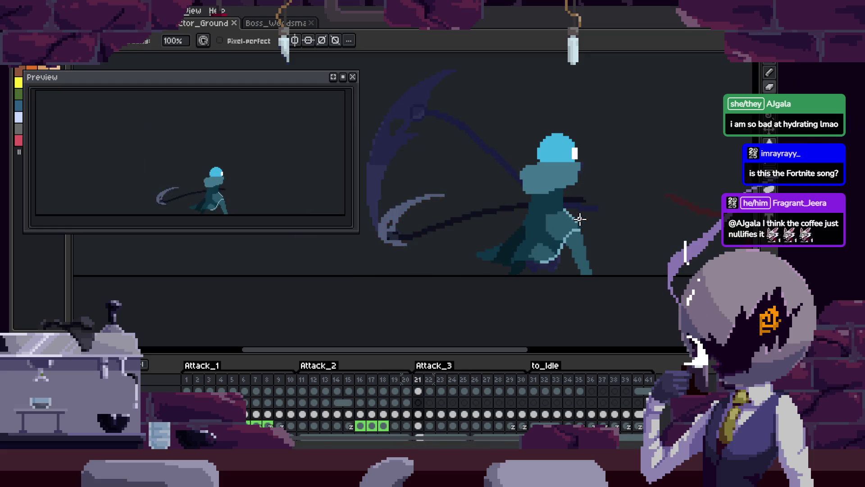
{"action": "key", "text": "Left"}
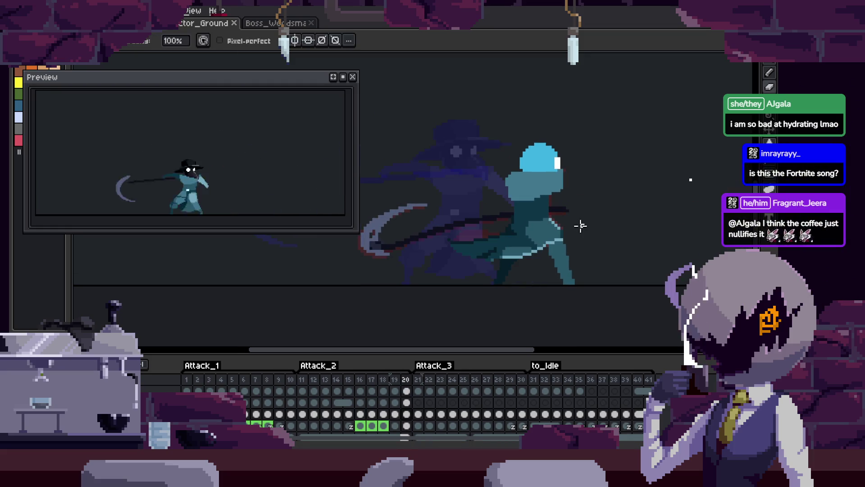
{"action": "key", "text": "Right"}
{"action": "key", "text": "Right"}
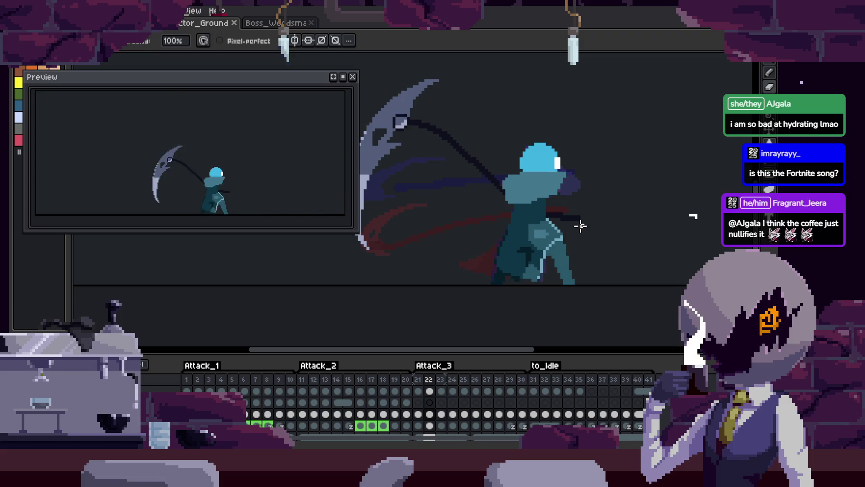
{"action": "scroll", "coordinate": [604, 251], "scroll_direction": "up", "scroll_amount": 1}
{"action": "scroll", "coordinate": [583, 276], "scroll_direction": "down", "scroll_amount": 2}
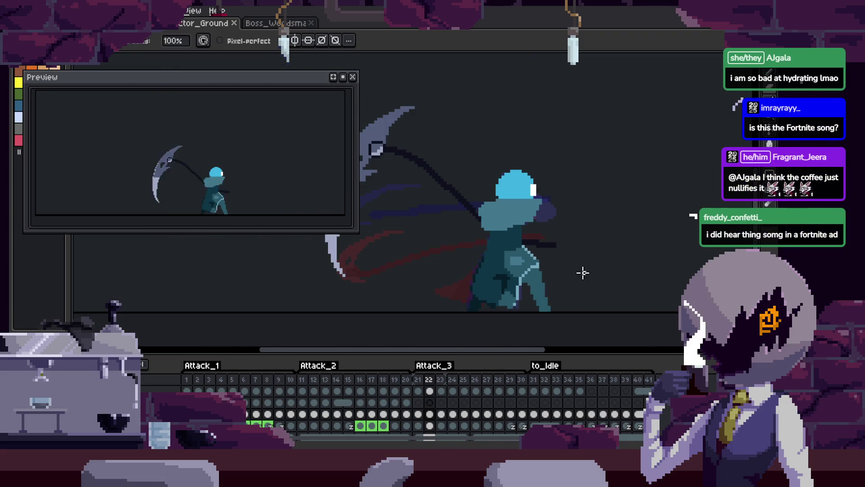
{"action": "key", "text": "Return"}
{"action": "scroll", "coordinate": [554, 279], "scroll_direction": "up", "scroll_amount": 3}
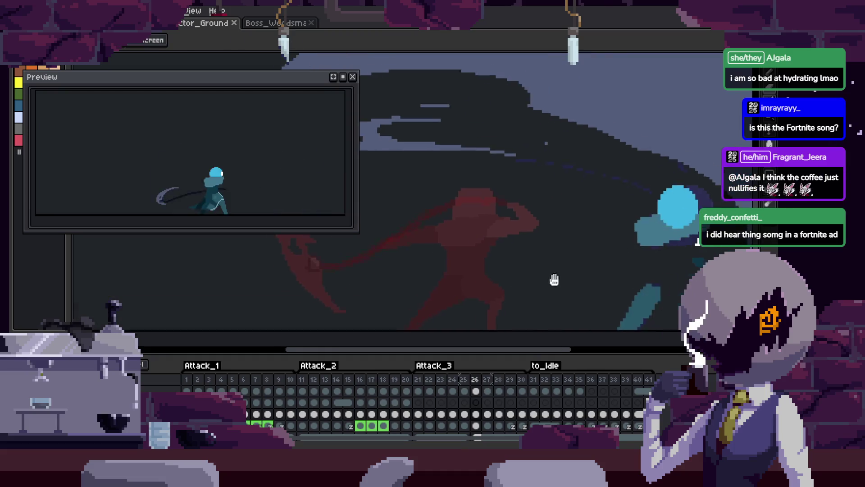
{"action": "scroll", "coordinate": [544, 282], "scroll_direction": "down", "scroll_amount": 2}
{"action": "scroll", "coordinate": [469, 286], "scroll_direction": "up", "scroll_amount": 1}
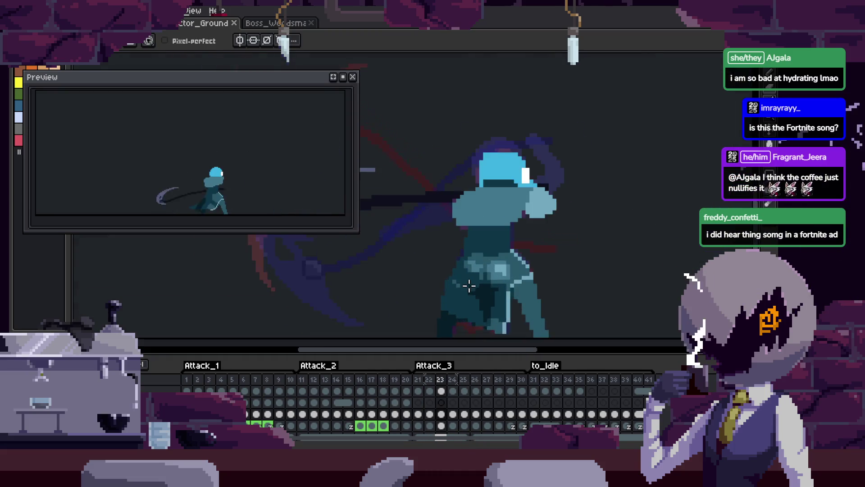
Paint a light-blue pixel on the character's body in frame 23, comparing against frame 24
{"action": "scroll", "coordinate": [469, 285], "scroll_direction": "up", "scroll_amount": 2}
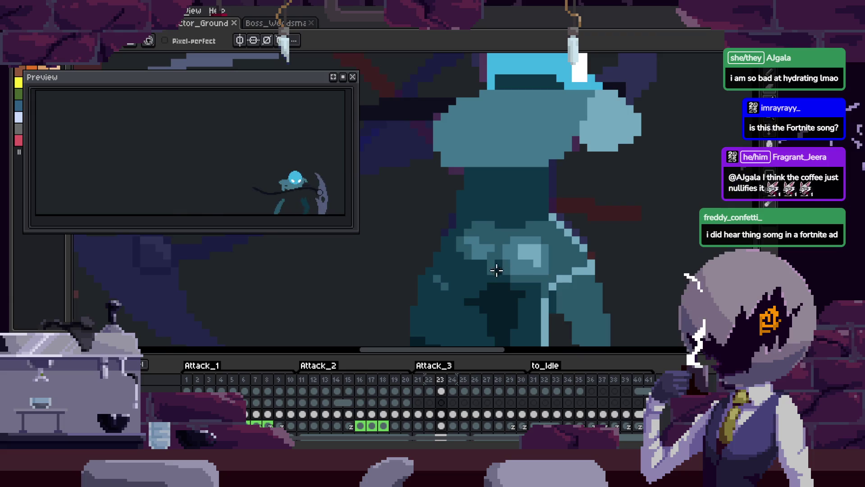
{"action": "scroll", "coordinate": [474, 279], "scroll_direction": "up", "scroll_amount": 1}
{"action": "left_click", "coordinate": [485, 184]}
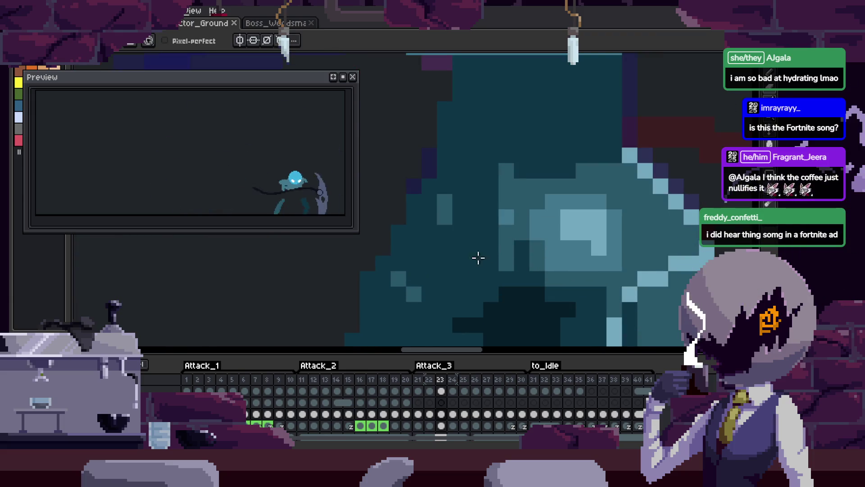
{"action": "scroll", "coordinate": [607, 266], "scroll_direction": "down", "scroll_amount": 1}
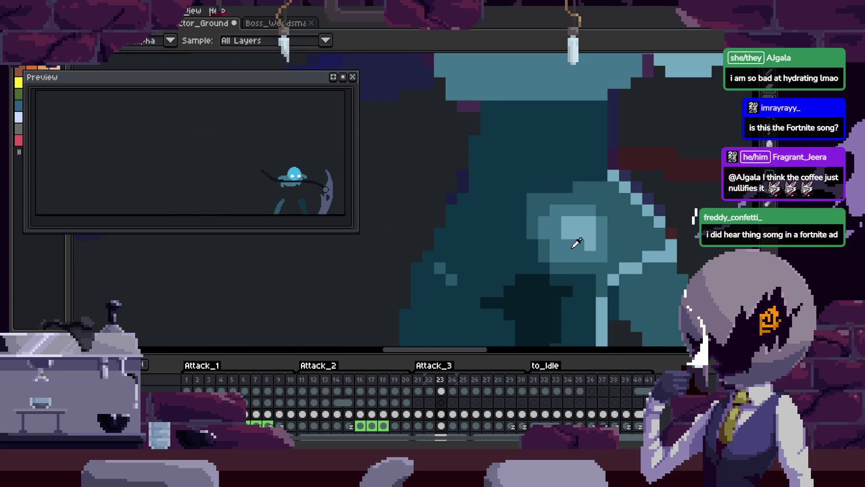
{"action": "key", "text": "g"}
{"action": "scroll", "coordinate": [527, 209], "scroll_direction": "down", "scroll_amount": 1}
{"action": "key", "text": "Right"}
{"action": "key", "text": "Left"}
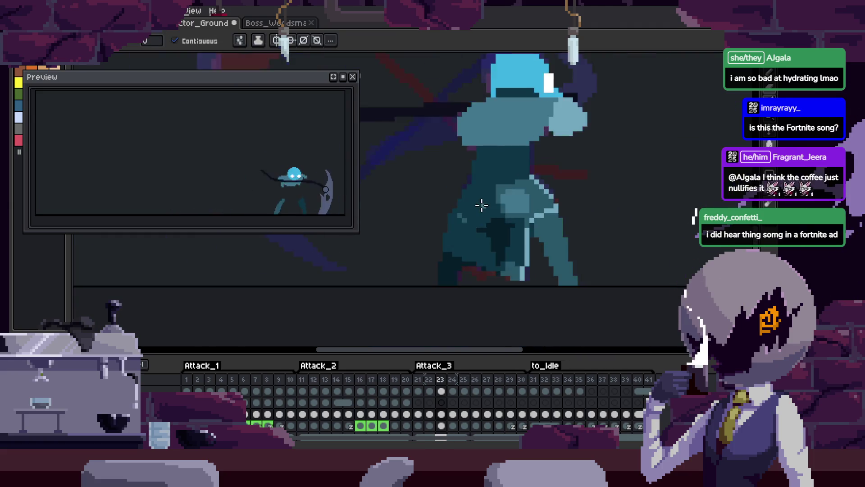
{"action": "scroll", "coordinate": [530, 256], "scroll_direction": "up", "scroll_amount": 1}
{"action": "key", "text": "i"}
{"action": "key", "text": "b"}
{"action": "scroll", "coordinate": [589, 224], "scroll_direction": "down", "scroll_amount": 1}
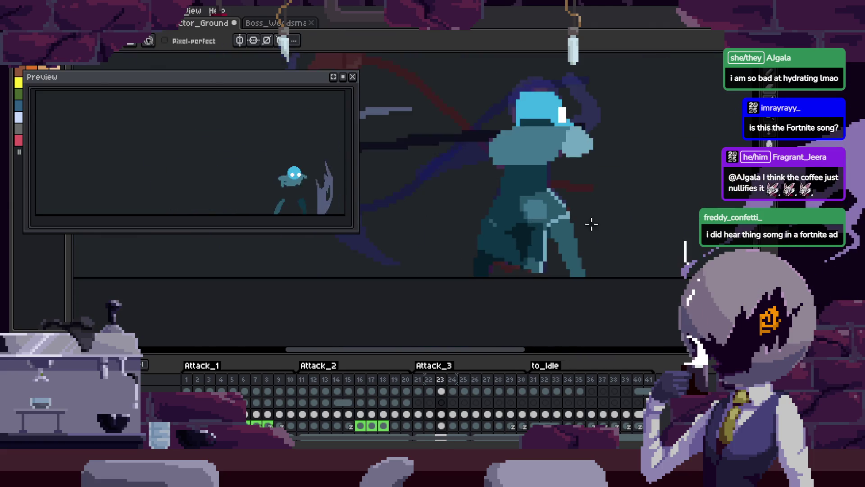
Save the animation and advance to frame 25
{"action": "key", "text": "Right"}
{"action": "key", "text": "Left"}
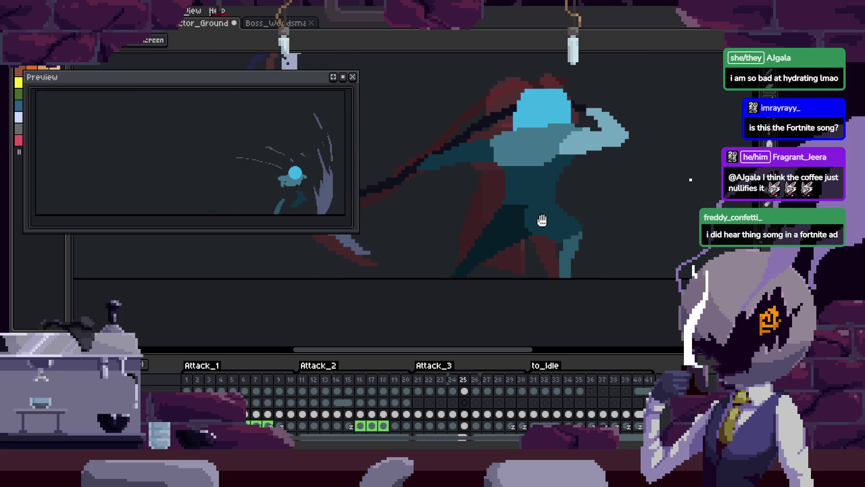
{"action": "key", "text": "Right"}
{"action": "key", "text": "ctrl+s"}
{"action": "scroll", "coordinate": [533, 227], "scroll_direction": "up", "scroll_amount": 2}
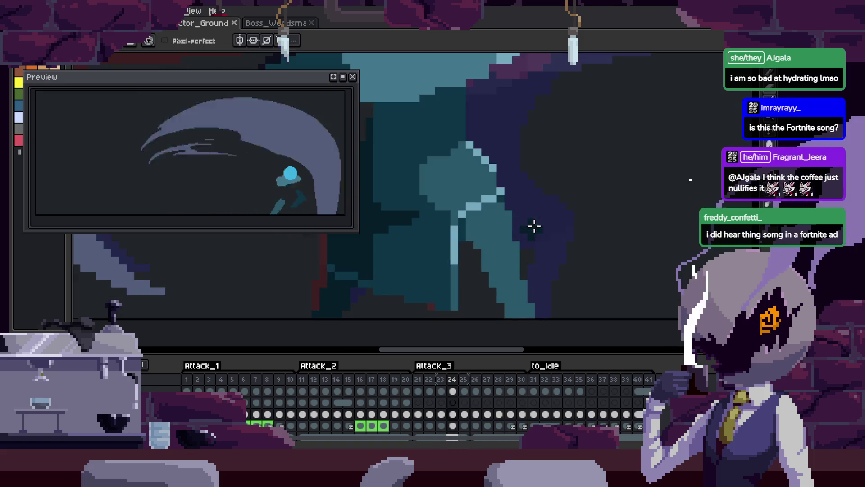
{"action": "key", "text": "i"}
{"action": "key", "text": "Right"}
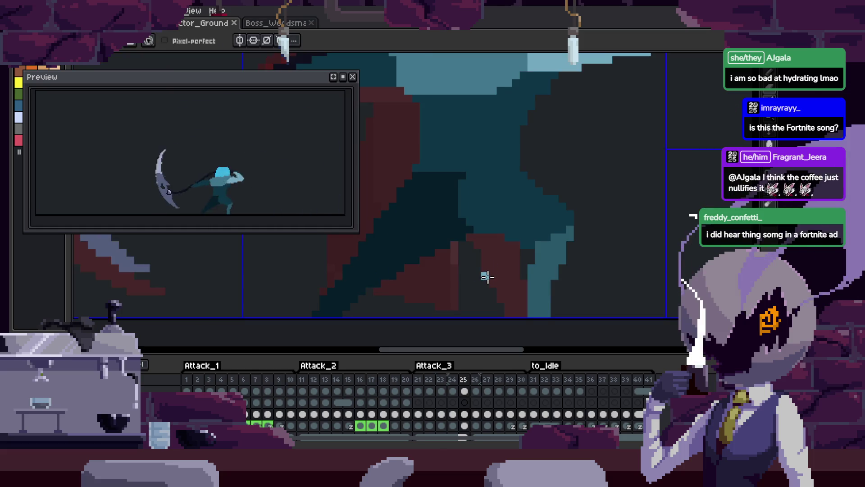
{"action": "scroll", "coordinate": [487, 277], "scroll_direction": "up", "scroll_amount": 3}
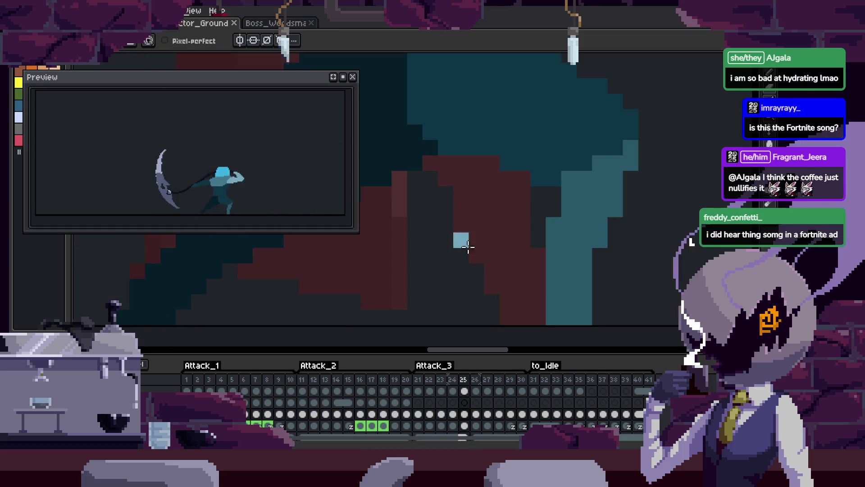
Turn on pixel-perfect strokes and compare frame 25 with frame 26
{"action": "left_click", "coordinate": [165, 41]}
{"action": "scroll", "coordinate": [527, 186], "scroll_direction": "down", "scroll_amount": 3}
{"action": "scroll", "coordinate": [529, 201], "scroll_direction": "up", "scroll_amount": 4}
{"action": "scroll", "coordinate": [568, 159], "scroll_direction": "down", "scroll_amount": 2}
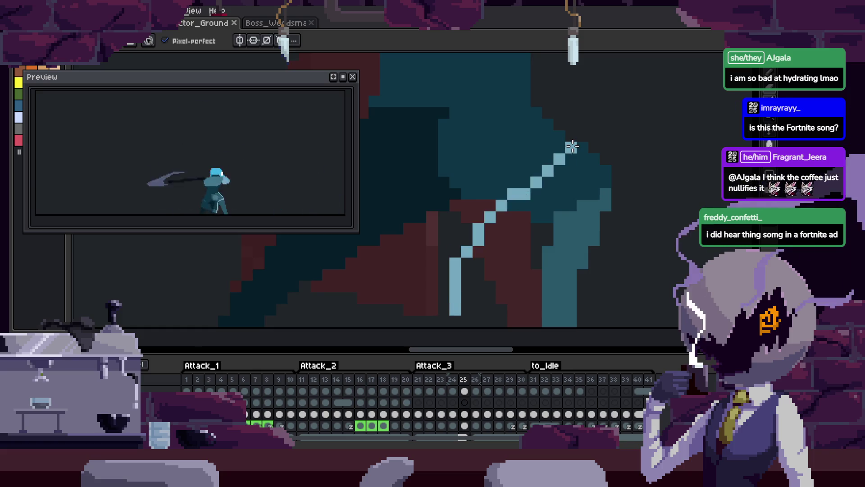
{"action": "key", "text": "Right"}
{"action": "scroll", "coordinate": [568, 225], "scroll_direction": "down", "scroll_amount": 2}
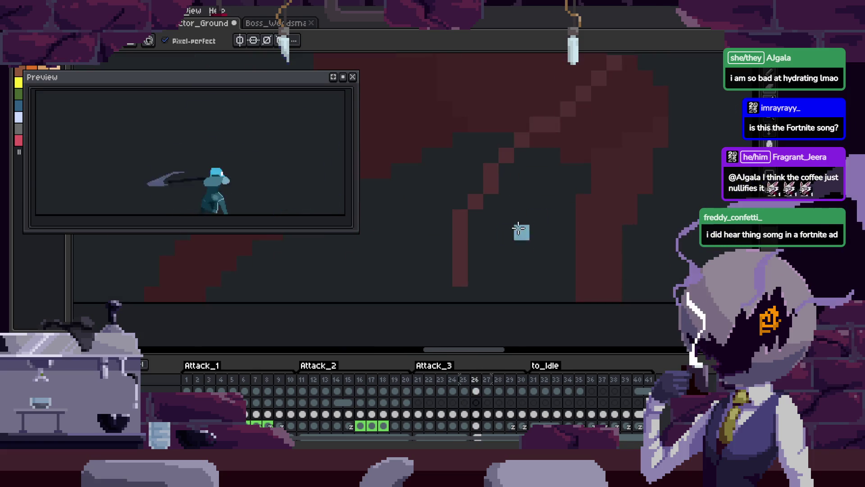
{"action": "scroll", "coordinate": [460, 247], "scroll_direction": "down", "scroll_amount": 2}
{"action": "key", "text": "Left"}
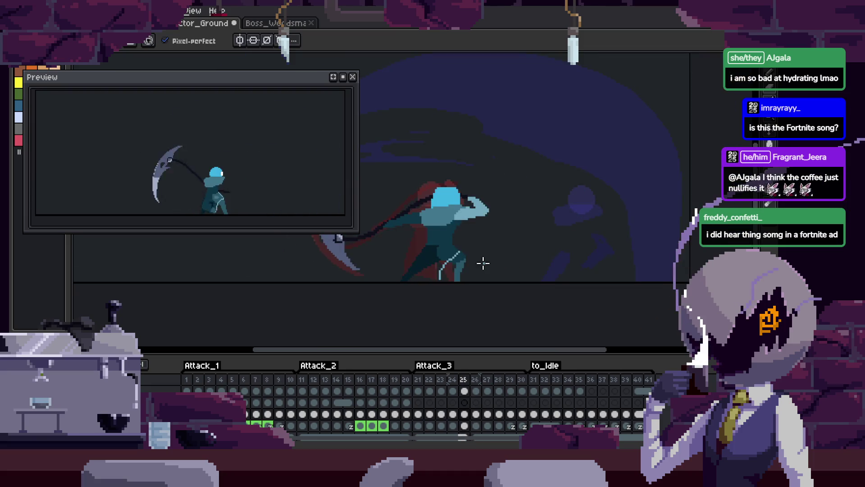
{"action": "scroll", "coordinate": [466, 274], "scroll_direction": "up", "scroll_amount": 3}
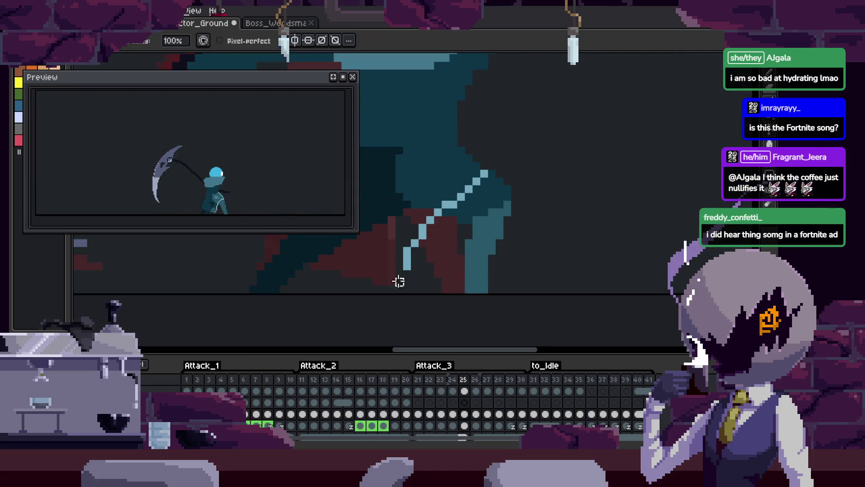
{"action": "scroll", "coordinate": [401, 251], "scroll_direction": "up", "scroll_amount": 2}
Draw the light-blue highlight line diagonally up the character's leg in frame 25
{"action": "key", "text": "b"}
{"action": "left_click", "coordinate": [334, 291]}
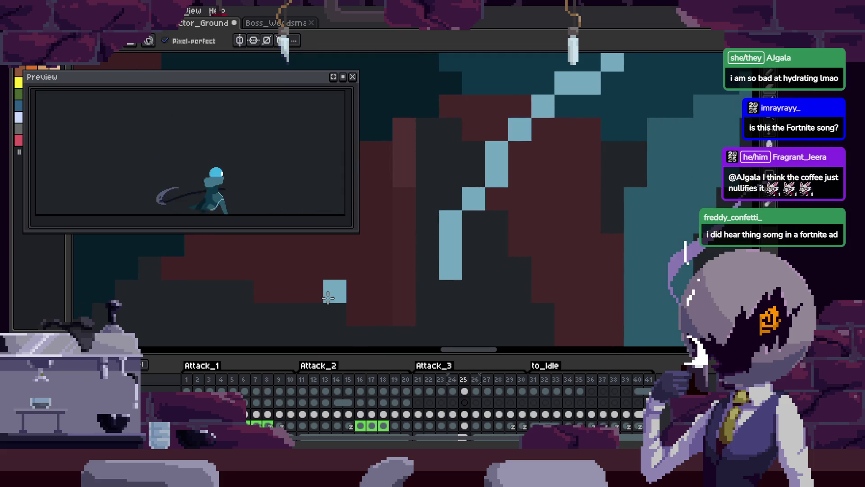
{"action": "left_click_drag", "start_coordinate": [348, 309], "coordinate": [444, 275]}
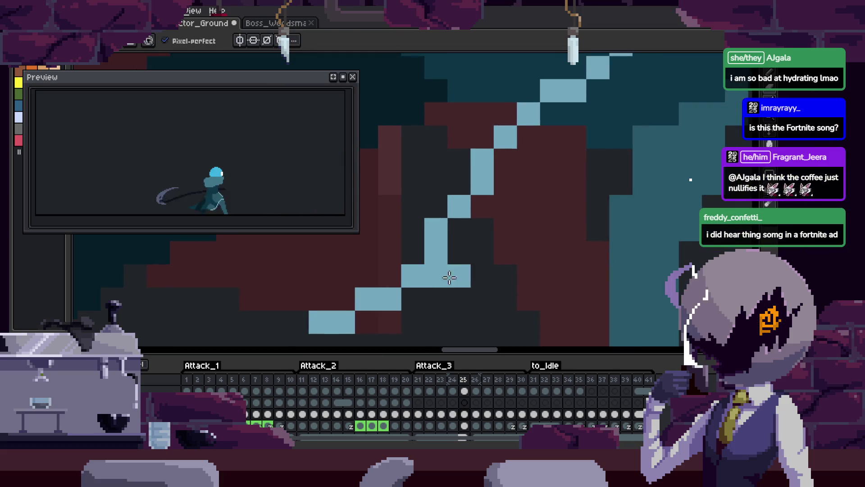
{"action": "key", "text": "e"}
{"action": "scroll", "coordinate": [507, 243], "scroll_direction": "down", "scroll_amount": 3}
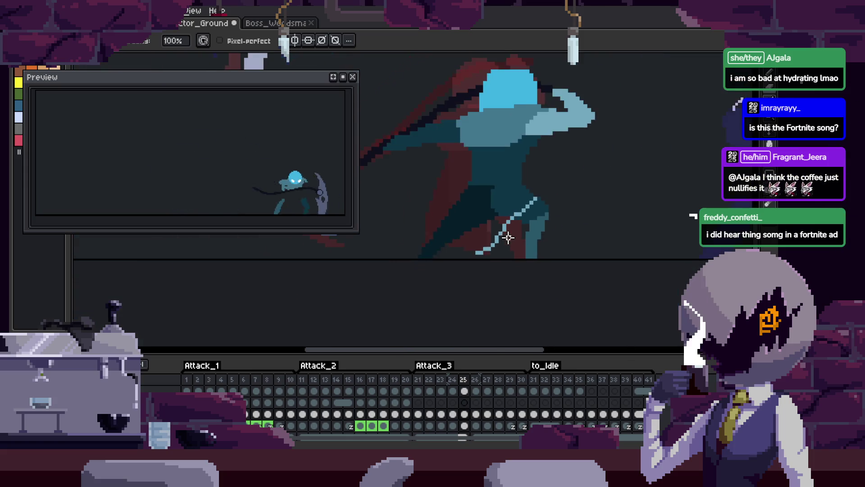
{"action": "scroll", "coordinate": [467, 232], "scroll_direction": "up", "scroll_amount": 3}
{"action": "mouse_move", "coordinate": [467, 232]}
{"action": "left_mouse_down"}
{"action": "mouse_move", "coordinate": [535, 202]}
{"action": "mouse_move", "coordinate": [405, 267]}
{"action": "left_mouse_up"}
Lasso part of the highlight, nudge it up-right, and turn a dark-red gap pixel light blue
{"action": "key", "text": "q"}
{"action": "scroll", "coordinate": [554, 239], "scroll_direction": "down", "scroll_amount": 1}
{"action": "left_click_drag", "start_coordinate": [527, 253], "coordinate": [538, 242]}
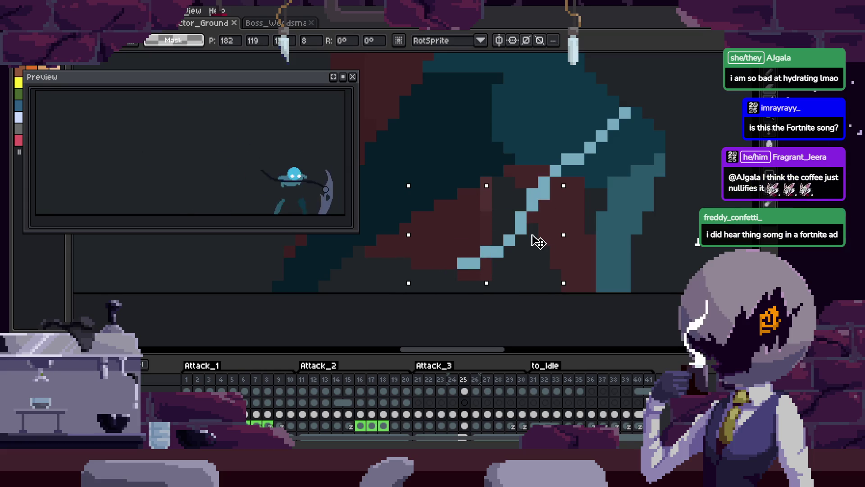
{"action": "key", "text": "b"}
{"action": "scroll", "coordinate": [535, 182], "scroll_direction": "up", "scroll_amount": 3}
{"action": "left_click", "coordinate": [550, 177]}
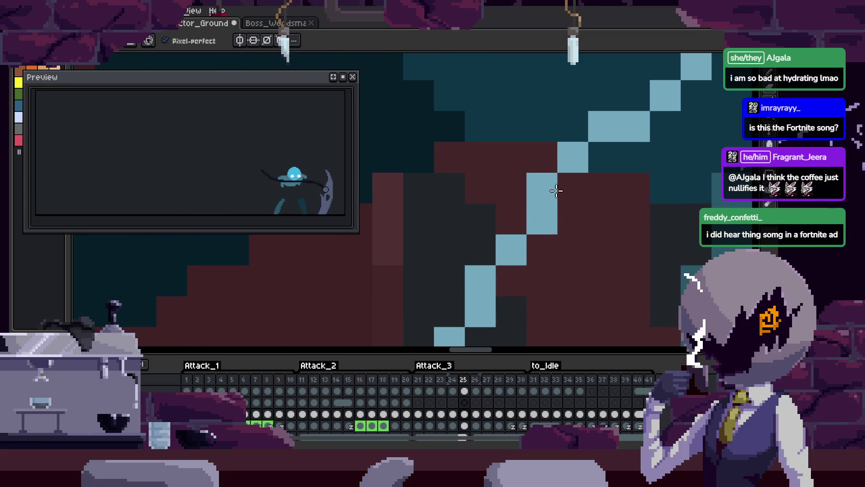
{"action": "scroll", "coordinate": [564, 191], "scroll_direction": "down", "scroll_amount": 3}
{"action": "scroll", "coordinate": [561, 258], "scroll_direction": "up", "scroll_amount": 2}
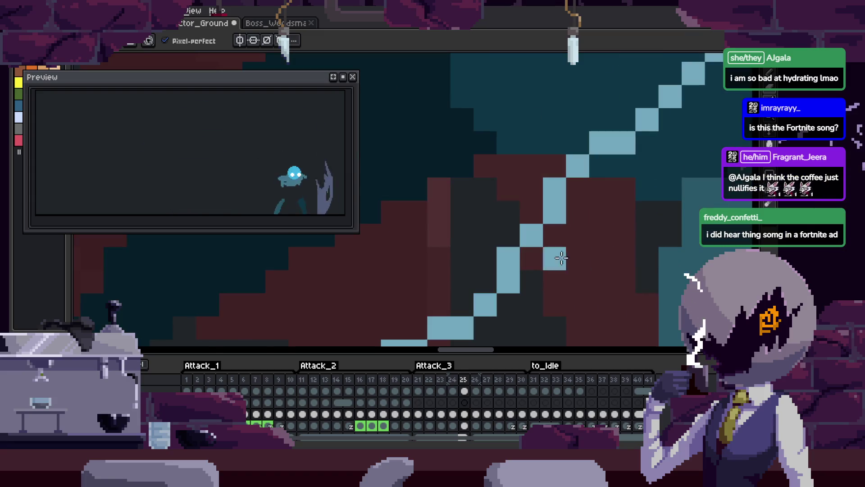
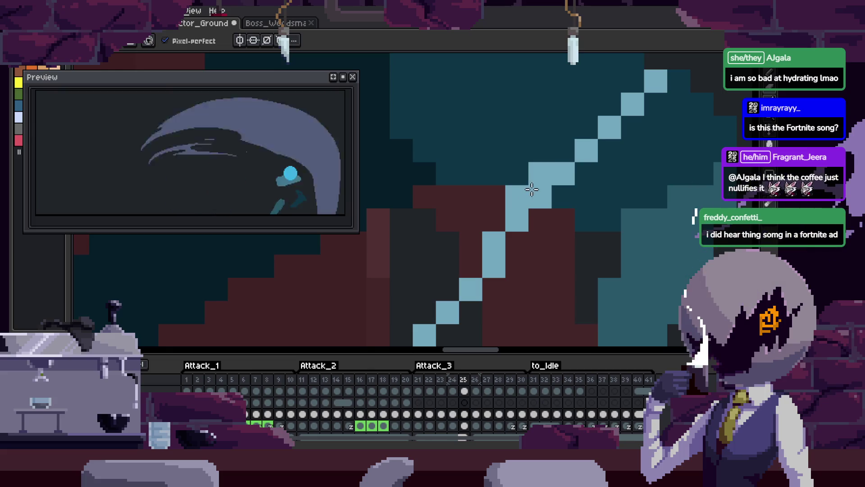
Save the attack animation file
{"action": "key", "text": "alt"}
{"action": "key", "text": "ctrl+s"}
{"action": "scroll", "coordinate": [589, 208], "scroll_direction": "down", "scroll_amount": 3}
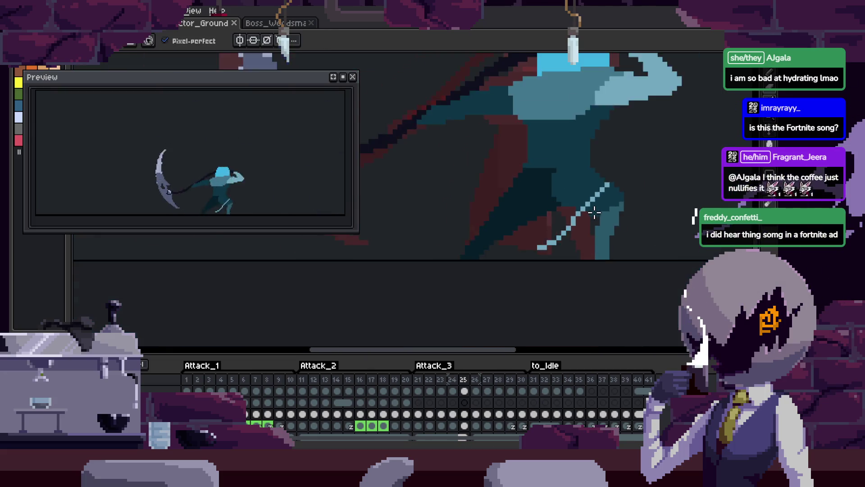
{"action": "scroll", "coordinate": [480, 256], "scroll_direction": "up", "scroll_amount": 4}
{"action": "scroll", "coordinate": [480, 257], "scroll_direction": "down", "scroll_amount": 1}
{"action": "key", "text": "ctrl+s"}
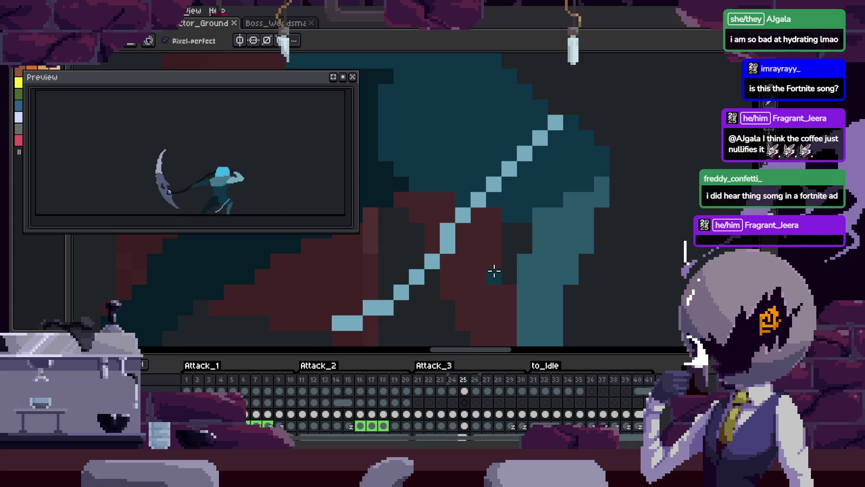
Step back from frame 25 to frame 22 of the Attack_3 tag
{"action": "scroll", "coordinate": [477, 268], "scroll_direction": "down", "scroll_amount": 3}
{"action": "scroll", "coordinate": [446, 265], "scroll_direction": "up", "scroll_amount": 5}
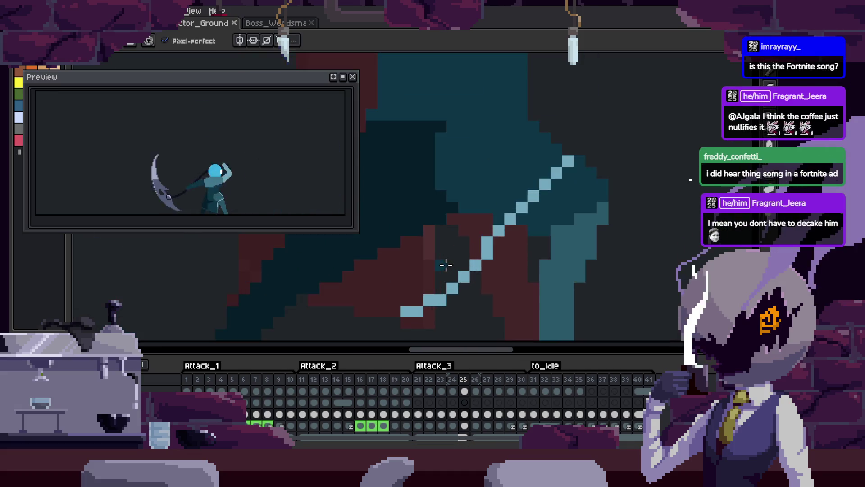
{"action": "scroll", "coordinate": [559, 250], "scroll_direction": "down", "scroll_amount": 2}
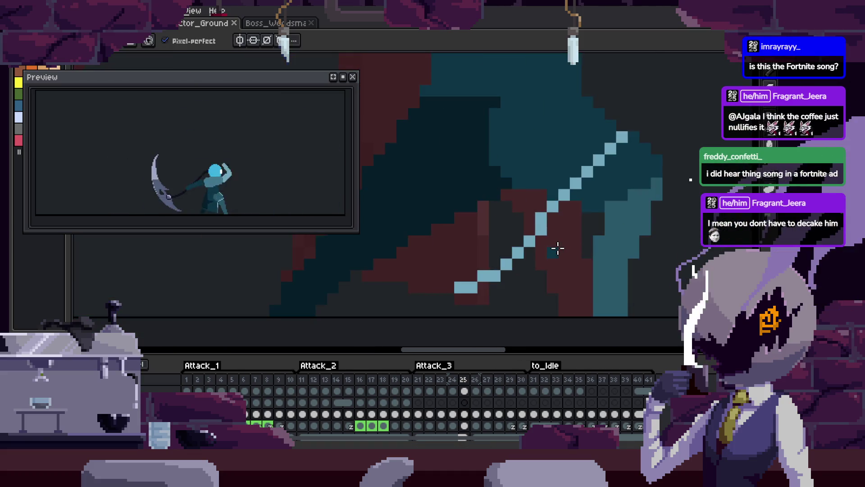
{"action": "key", "text": "Left"}
{"action": "key", "text": "Left"}
{"action": "key", "text": "Left"}
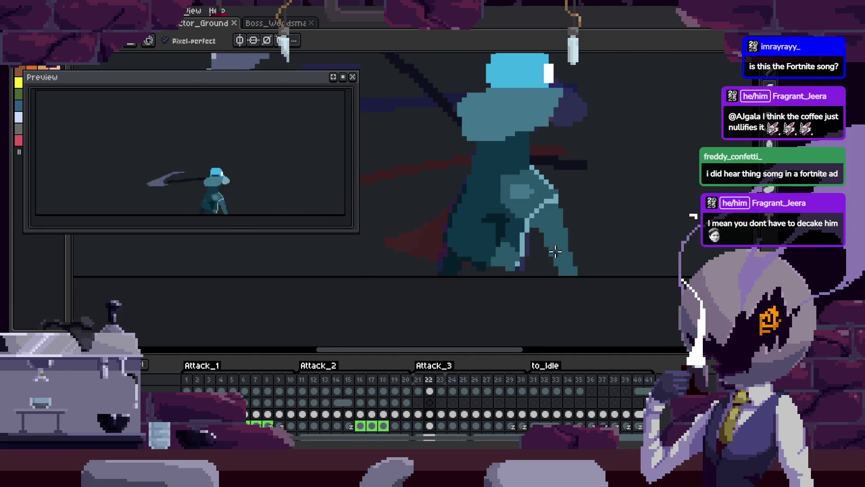
{"action": "scroll", "coordinate": [554, 251], "scroll_direction": "up", "scroll_amount": 2}
{"action": "key", "text": "v"}
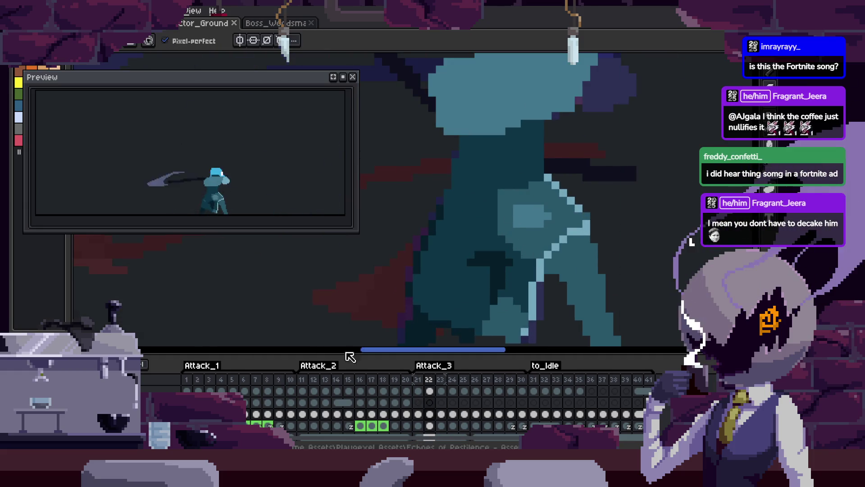
Mark a large rectangle on frame 22 and fill it solid blue
{"action": "mouse_move", "coordinate": [269, 330]}
{"action": "left_mouse_down"}
{"action": "mouse_move", "coordinate": [531, 232]}
{"action": "mouse_move", "coordinate": [549, 215]}
{"action": "mouse_move", "coordinate": [419, 234]}
{"action": "mouse_move", "coordinate": [535, 226]}
{"action": "mouse_move", "coordinate": [513, 219]}
{"action": "left_mouse_up"}
{"action": "mouse_move", "coordinate": [440, 185]}
{"action": "left_mouse_down"}
{"action": "mouse_move", "coordinate": [612, 251]}
{"action": "mouse_move", "coordinate": [672, 251]}
{"action": "mouse_move", "coordinate": [687, 264]}
{"action": "left_mouse_up"}
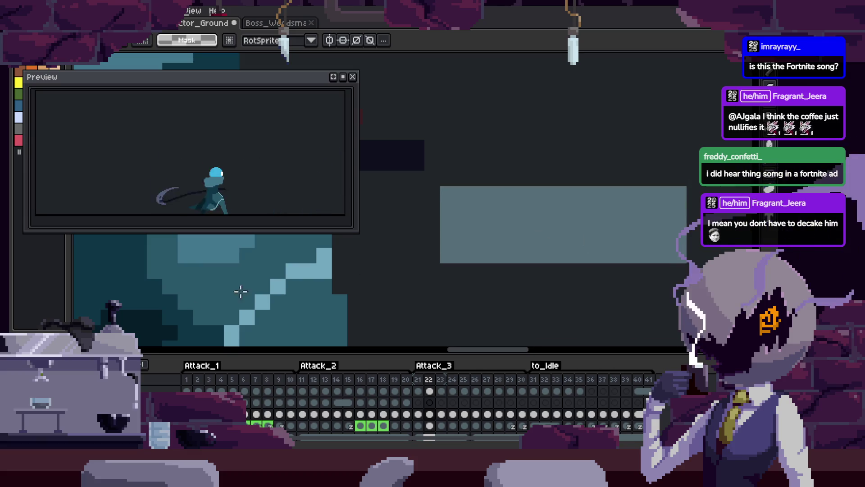
{"action": "left_click_drag", "start_coordinate": [537, 243], "coordinate": [467, 241]}
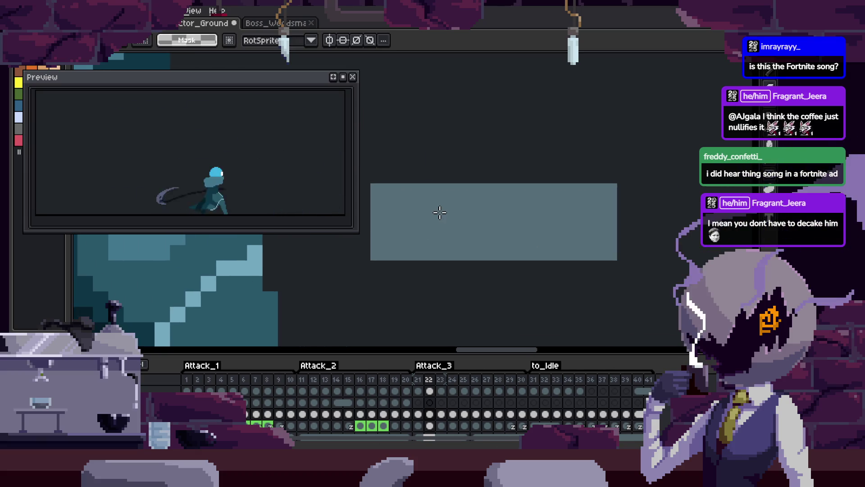
{"action": "scroll", "coordinate": [440, 215], "scroll_direction": "up", "scroll_amount": 1}
{"action": "scroll", "coordinate": [494, 265], "scroll_direction": "down", "scroll_amount": 1}
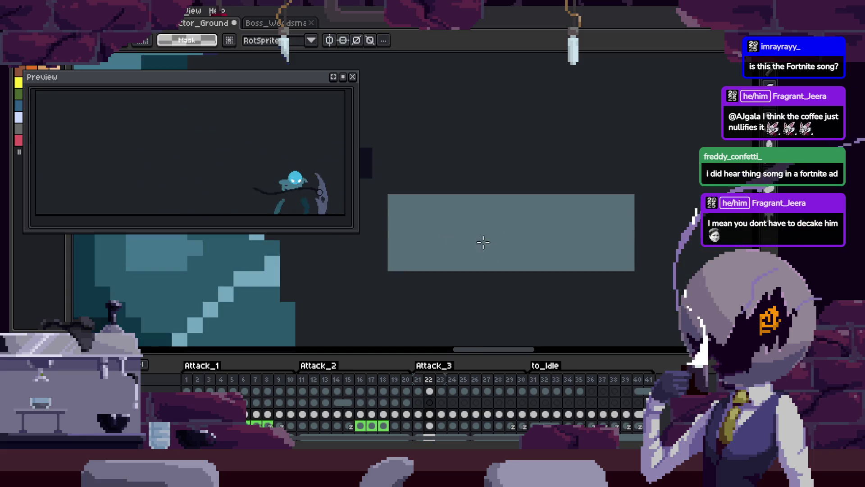
{"action": "key", "text": "b"}
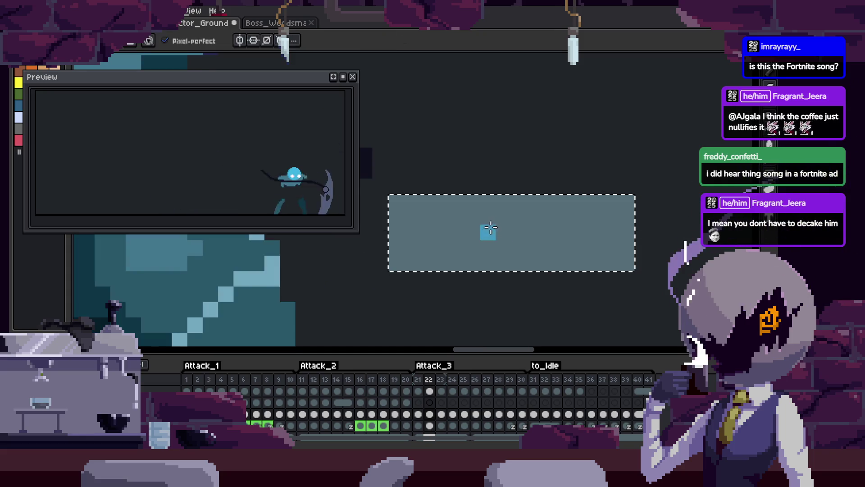
{"action": "mouse_move", "coordinate": [525, 232]}
{"action": "left_mouse_down"}
{"action": "mouse_move", "coordinate": [631, 251]}
{"action": "mouse_move", "coordinate": [602, 269]}
{"action": "left_mouse_up"}
{"action": "mouse_move", "coordinate": [622, 217]}
{"action": "left_mouse_down"}
{"action": "mouse_move", "coordinate": [396, 252]}
{"action": "mouse_move", "coordinate": [459, 215]}
{"action": "left_mouse_up"}
{"action": "key", "text": "ctrl+d"}
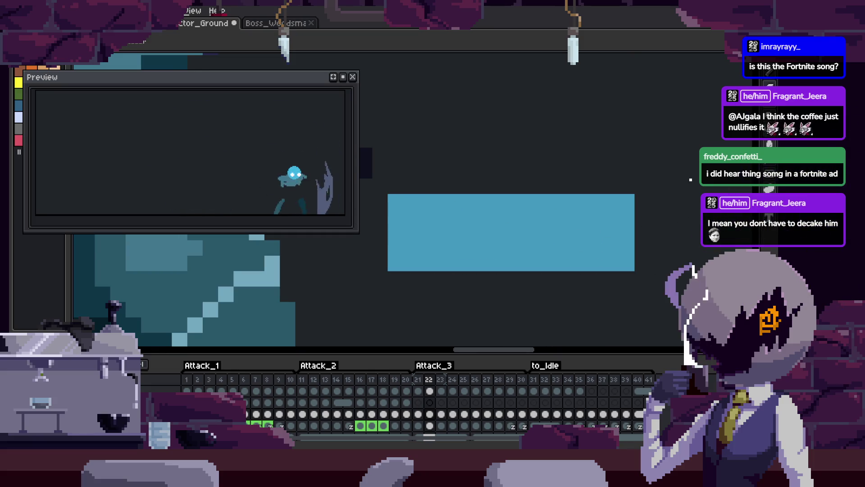
Shade the block's left part dark teal with a light strip along its left edge
{"action": "key", "text": "w"}
{"action": "left_click", "coordinate": [470, 253]}
{"action": "key", "text": "b"}
{"action": "mouse_move", "coordinate": [396, 203]}
{"action": "left_mouse_down"}
{"action": "mouse_move", "coordinate": [518, 252]}
{"action": "mouse_move", "coordinate": [482, 286]}
{"action": "left_mouse_up"}
{"action": "key", "text": "ctrl+d"}
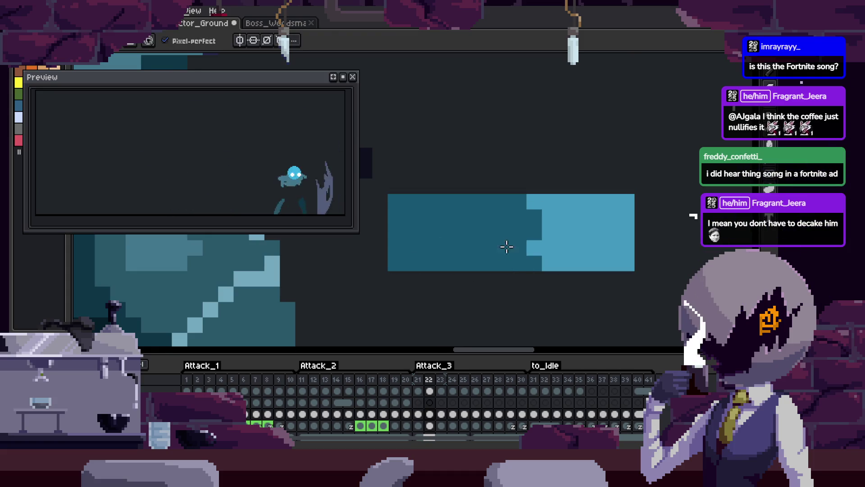
{"action": "key", "text": "w"}
{"action": "left_click", "coordinate": [442, 247]}
{"action": "key", "text": "b"}
{"action": "left_click_drag", "start_coordinate": [395, 202], "coordinate": [395, 253]}
{"action": "key", "text": "ctrl+d"}
Extend the dark notch one pixel taller and darken the light strip's bottom block
{"action": "left_click", "coordinate": [535, 248]}
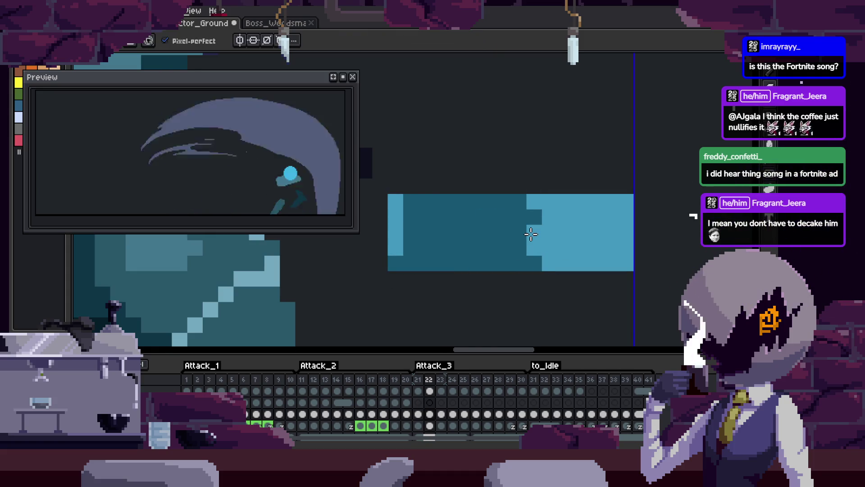
{"action": "left_click", "coordinate": [531, 234]}
{"action": "scroll", "coordinate": [631, 246], "scroll_direction": "up", "scroll_amount": 3}
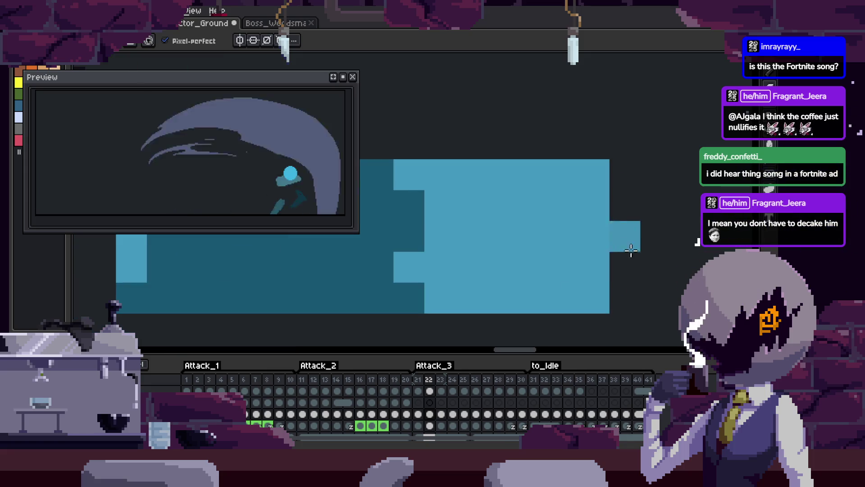
{"action": "scroll", "coordinate": [563, 239], "scroll_direction": "down", "scroll_amount": 1}
{"action": "left_click", "coordinate": [481, 260]}
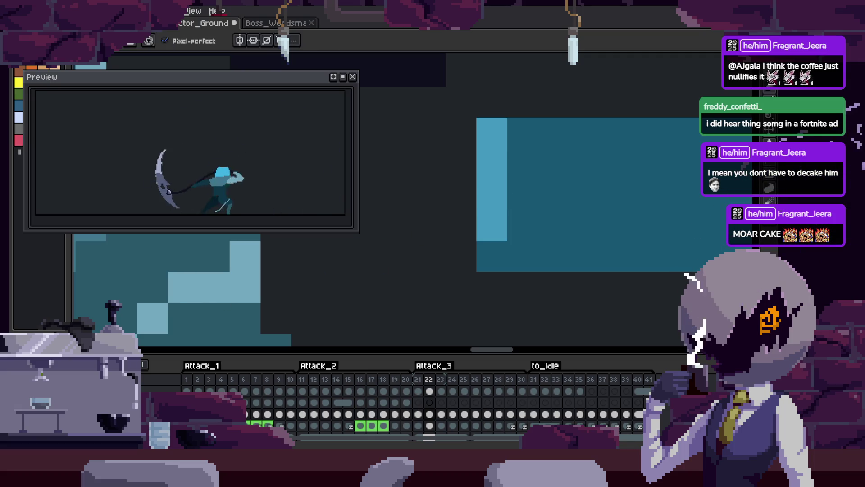
Paint a notched light-blue band and a long bar along the block's bottom row
{"action": "left_click_drag", "start_coordinate": [551, 226], "coordinate": [494, 253]}
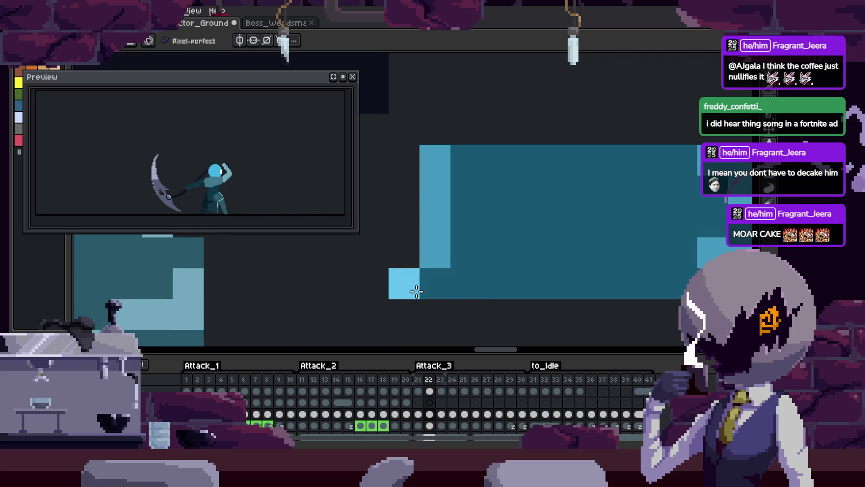
{"action": "left_click_drag", "start_coordinate": [405, 252], "coordinate": [448, 293]}
{"action": "scroll", "coordinate": [525, 292], "scroll_direction": "right", "scroll_amount": 5}
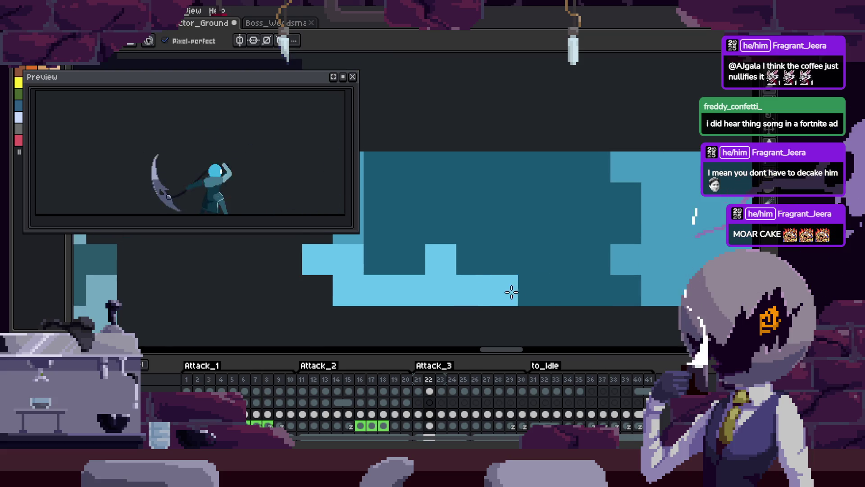
{"action": "left_click_drag", "start_coordinate": [545, 303], "coordinate": [575, 298]}
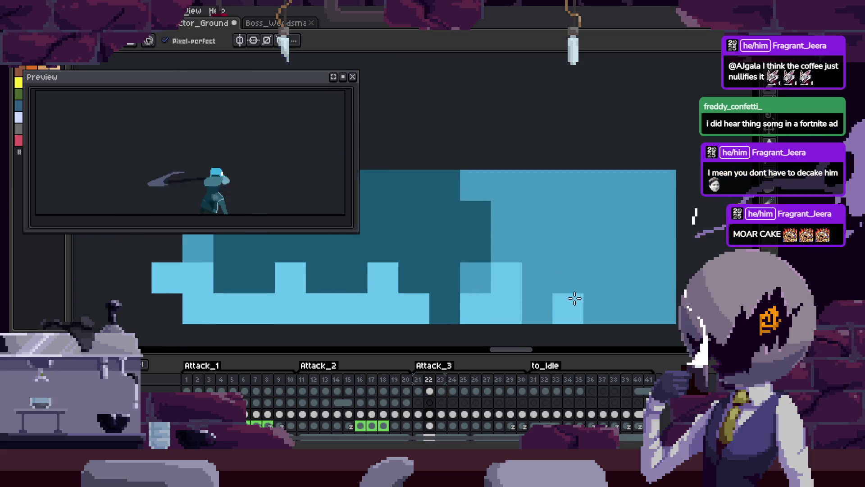
{"action": "scroll", "coordinate": [653, 238], "scroll_direction": "down", "scroll_amount": 2}
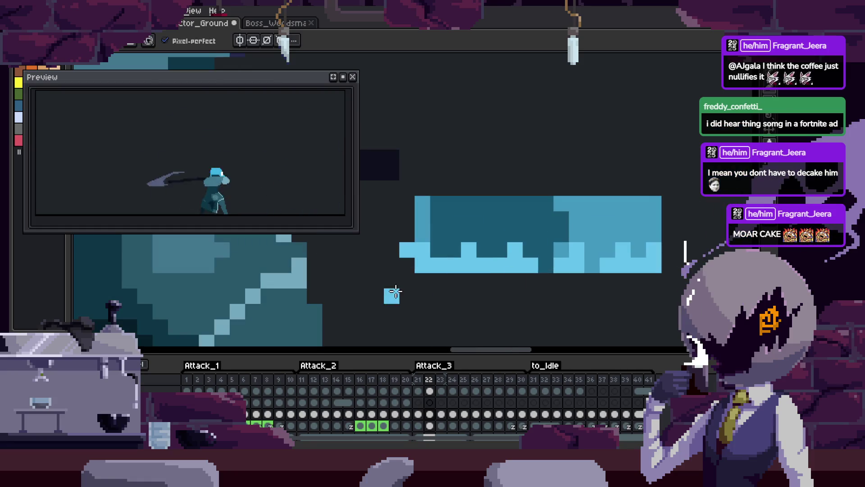
{"action": "left_click_drag", "start_coordinate": [404, 282], "coordinate": [692, 281]}
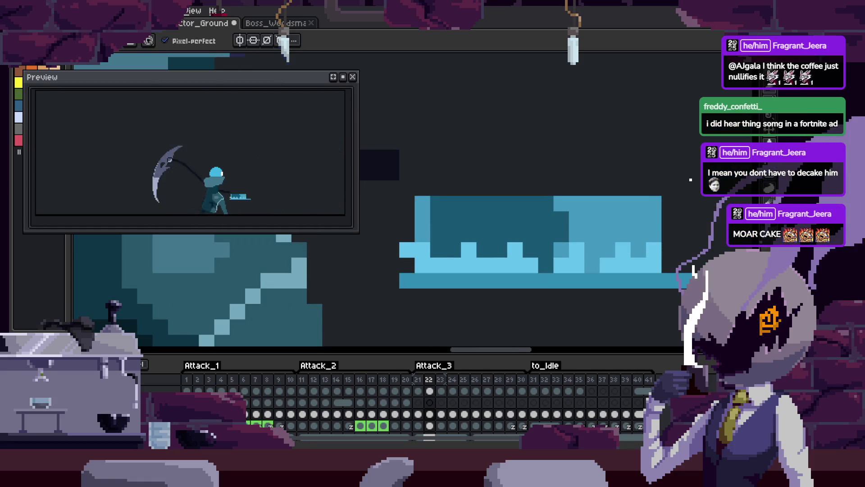
Sample the light blue from the canvas and place a light-blue pixel on the block
{"action": "key", "text": "i"}
{"action": "scroll", "coordinate": [525, 236], "scroll_direction": "down", "scroll_amount": 2}
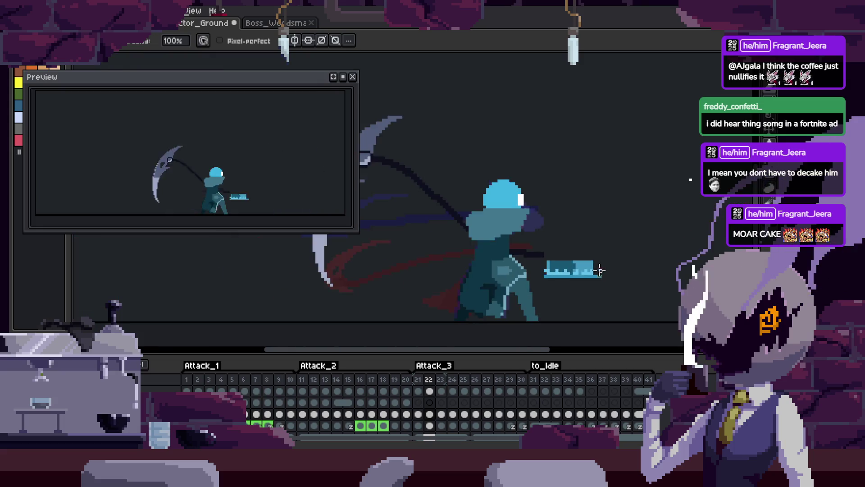
{"action": "scroll", "coordinate": [525, 236], "scroll_direction": "up", "scroll_amount": 2}
{"action": "key", "text": "b"}
{"action": "scroll", "coordinate": [444, 197], "scroll_direction": "up", "scroll_amount": 3}
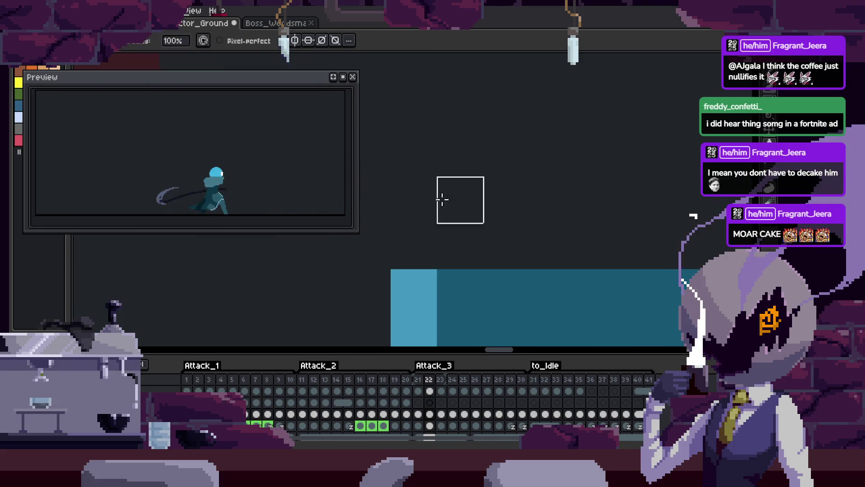
{"action": "left_click", "coordinate": [469, 260]}
{"action": "scroll", "coordinate": [498, 212], "scroll_direction": "down", "scroll_amount": 3}
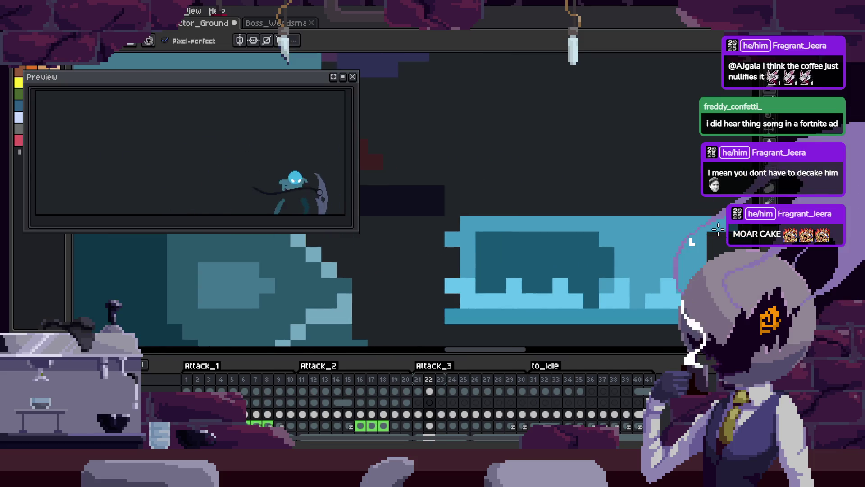
Save the animation after reviewing the blue block and dark square
{"action": "left_click_drag", "start_coordinate": [720, 237], "coordinate": [631, 221]}
{"action": "scroll", "coordinate": [621, 211], "scroll_direction": "up", "scroll_amount": 2}
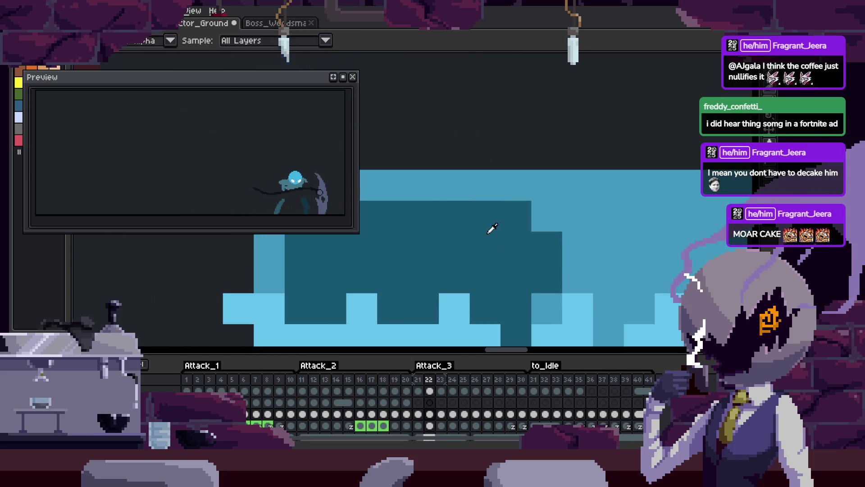
{"action": "left_click_drag", "start_coordinate": [675, 218], "coordinate": [617, 227]}
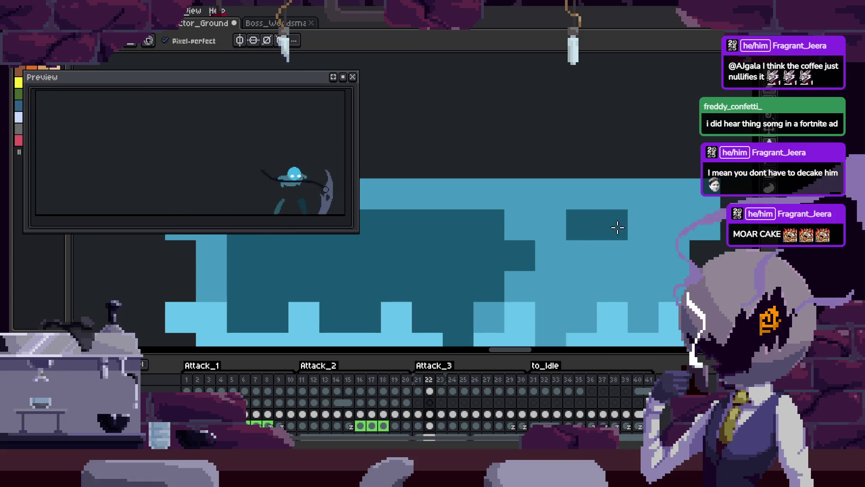
{"action": "scroll", "coordinate": [577, 263], "scroll_direction": "down", "scroll_amount": 3}
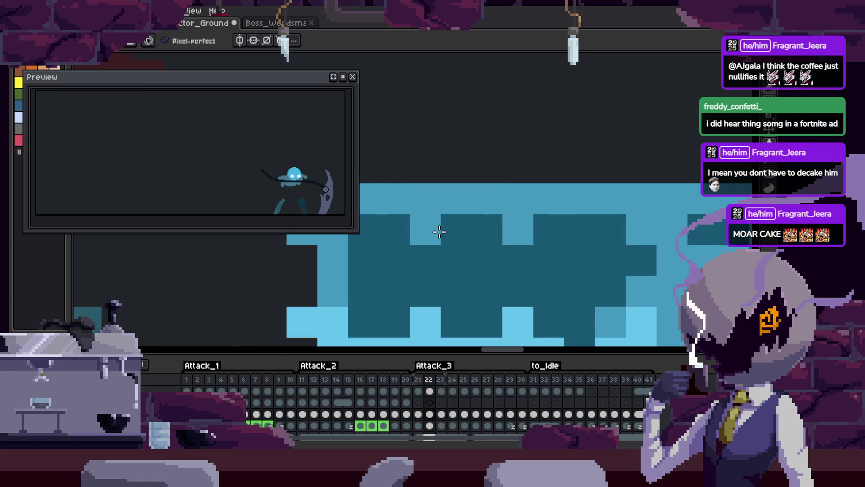
{"action": "scroll", "coordinate": [577, 263], "scroll_direction": "down", "scroll_amount": 2}
{"action": "scroll", "coordinate": [605, 266], "scroll_direction": "up", "scroll_amount": 4}
{"action": "key", "text": "ctrl+s"}
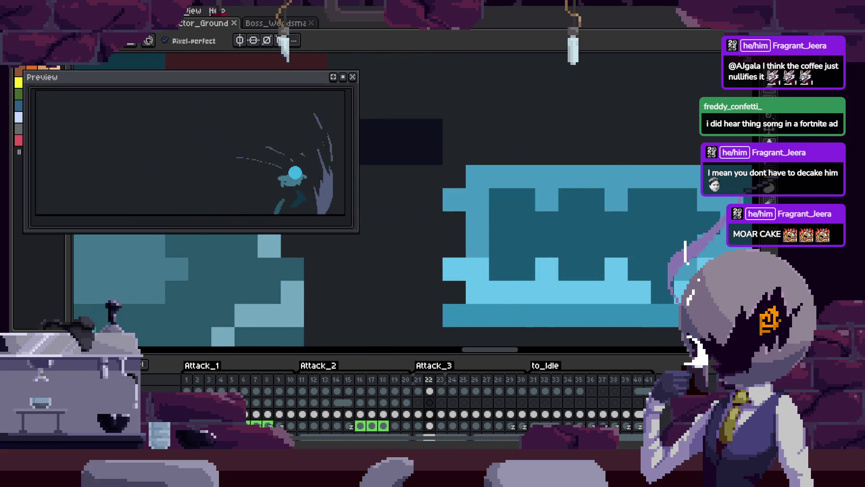
Select the block's dark inner region and shift it into place
{"action": "mouse_move", "coordinate": [566, 242]}
{"action": "left_mouse_down"}
{"action": "mouse_move", "coordinate": [452, 245]}
{"action": "mouse_move", "coordinate": [598, 252]}
{"action": "left_mouse_up"}
{"action": "left_click", "coordinate": [452, 245]}
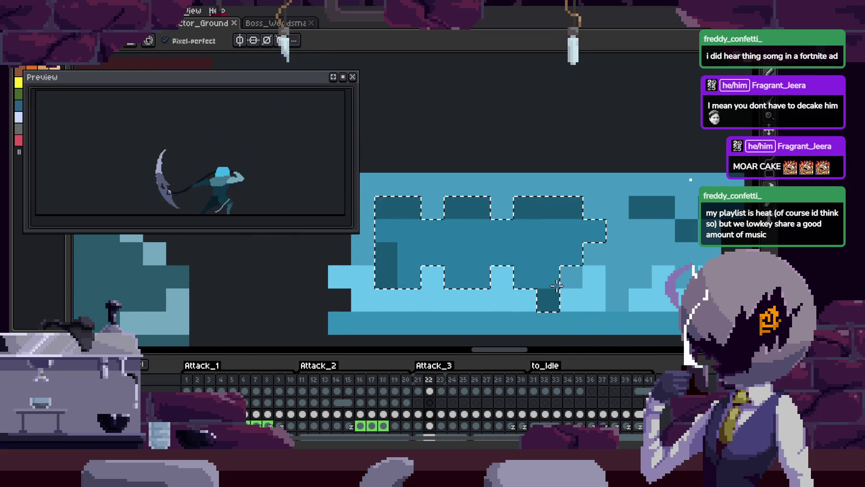
{"action": "key", "text": "ctrl+d"}
{"action": "scroll", "coordinate": [583, 241], "scroll_direction": "down", "scroll_amount": 3}
{"action": "scroll", "coordinate": [604, 248], "scroll_direction": "up", "scroll_amount": 3}
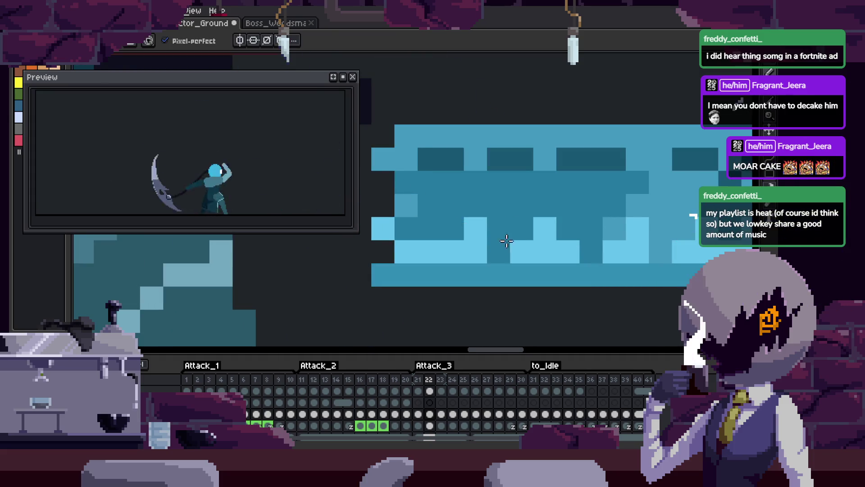
Repaint both light columns medium blue and darken the block's bottom row
{"action": "left_click_drag", "start_coordinate": [475, 227], "coordinate": [475, 252]}
{"action": "left_click_drag", "start_coordinate": [544, 252], "coordinate": [543, 225]}
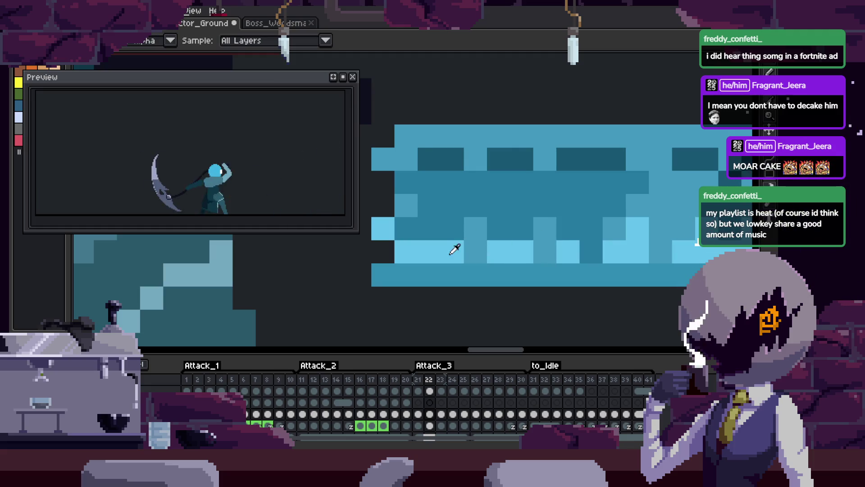
{"action": "left_click_drag", "start_coordinate": [494, 273], "coordinate": [589, 265]}
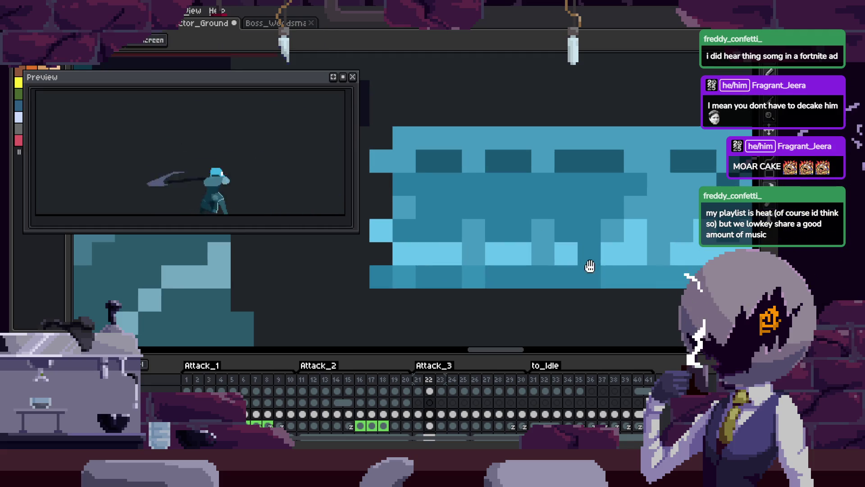
Zoom in on the two candle tops and sample the gold colour from the canvas
{"action": "scroll", "coordinate": [518, 259], "scroll_direction": "up", "scroll_amount": 1}
{"action": "key", "text": "i"}
{"action": "scroll", "coordinate": [399, 270], "scroll_direction": "down", "scroll_amount": 4}
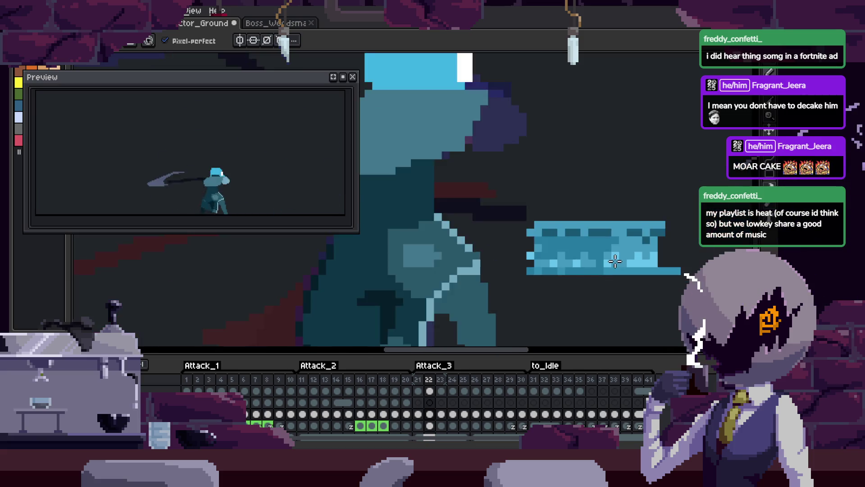
{"action": "scroll", "coordinate": [425, 231], "scroll_direction": "up", "scroll_amount": 2}
{"action": "scroll", "coordinate": [425, 231], "scroll_direction": "up", "scroll_amount": 3}
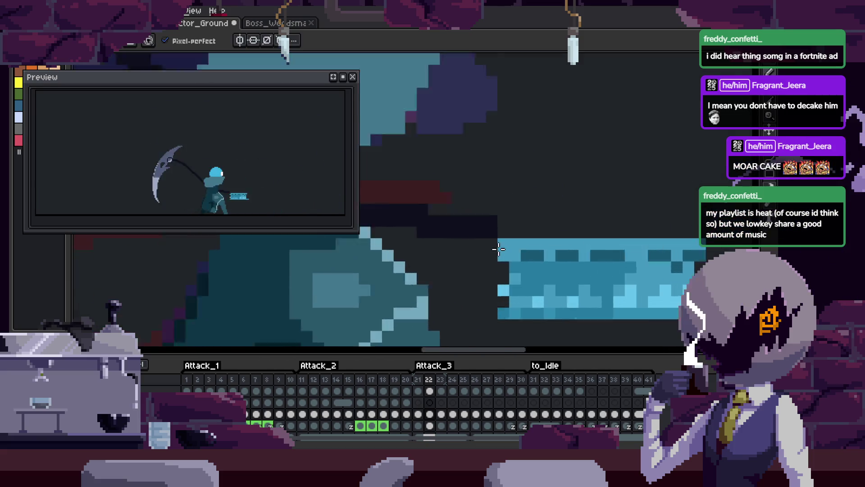
{"action": "scroll", "coordinate": [522, 290], "scroll_direction": "up", "scroll_amount": 1}
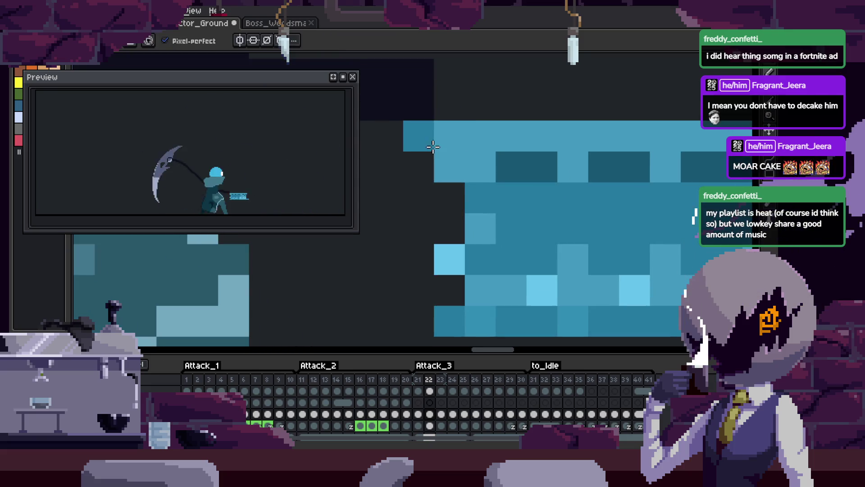
{"action": "scroll", "coordinate": [518, 203], "scroll_direction": "down", "scroll_amount": 3}
{"action": "scroll", "coordinate": [511, 246], "scroll_direction": "up", "scroll_amount": 2}
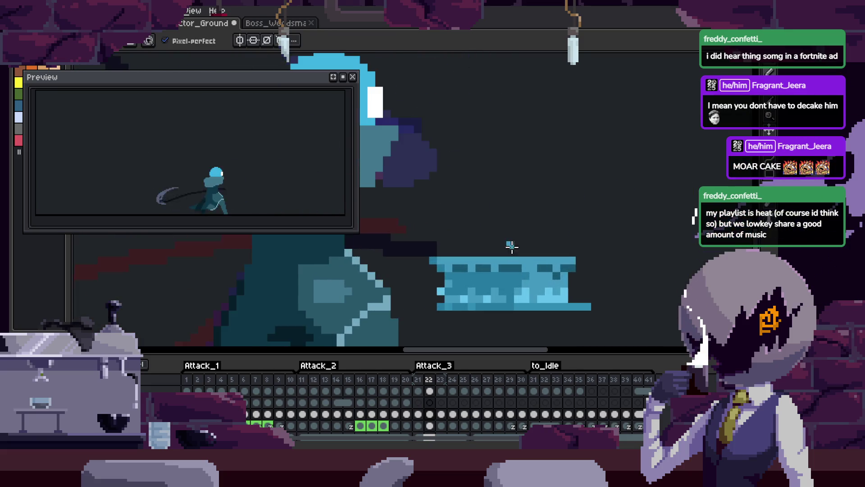
{"action": "scroll", "coordinate": [500, 255], "scroll_direction": "up", "scroll_amount": 2}
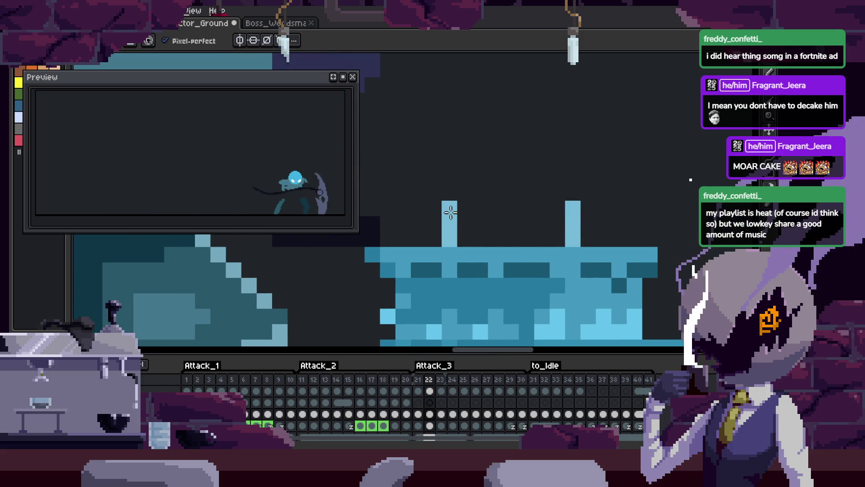
{"action": "scroll", "coordinate": [451, 213], "scroll_direction": "down", "scroll_amount": 3}
{"action": "scroll", "coordinate": [589, 222], "scroll_direction": "up", "scroll_amount": 2}
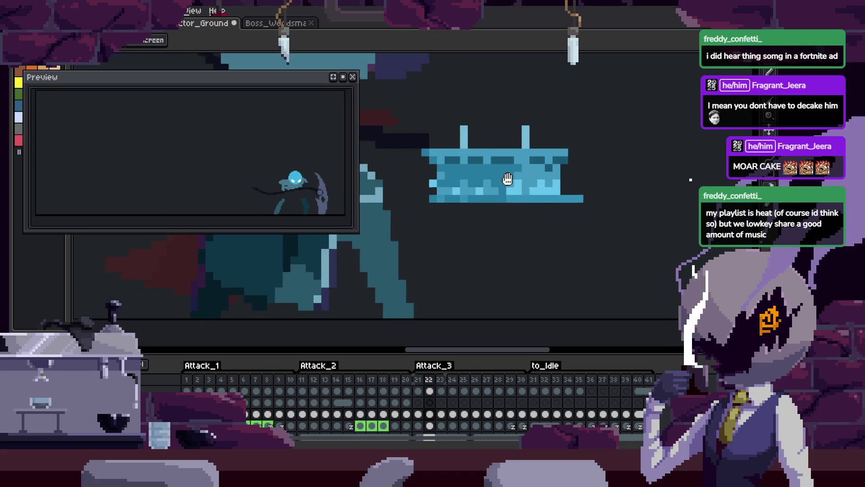
{"action": "scroll", "coordinate": [508, 179], "scroll_direction": "up", "scroll_amount": 2}
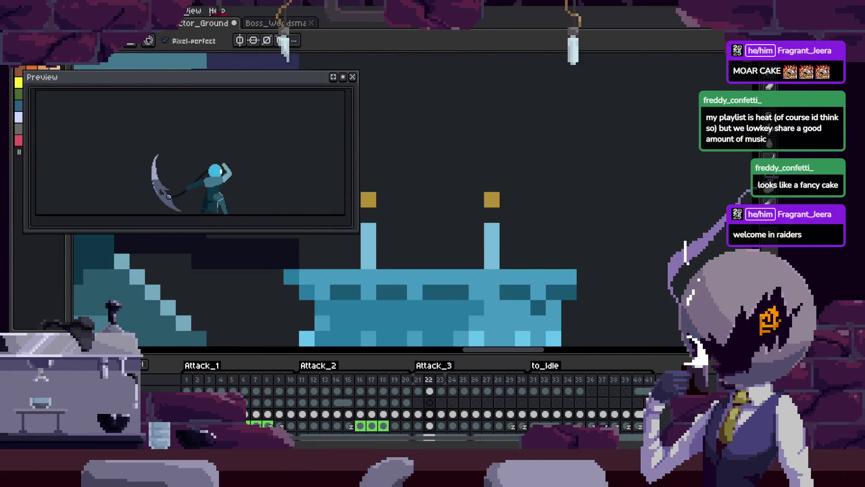
Lift the right and left candles' gold flame pixels up one pixel each
{"action": "key", "text": "m"}
{"action": "mouse_move", "coordinate": [484, 191]}
{"action": "left_mouse_down"}
{"action": "mouse_move", "coordinate": [500, 209]}
{"action": "mouse_move", "coordinate": [491, 184]}
{"action": "left_mouse_up"}
{"action": "left_click_drag", "start_coordinate": [413, 204], "coordinate": [502, 208]}
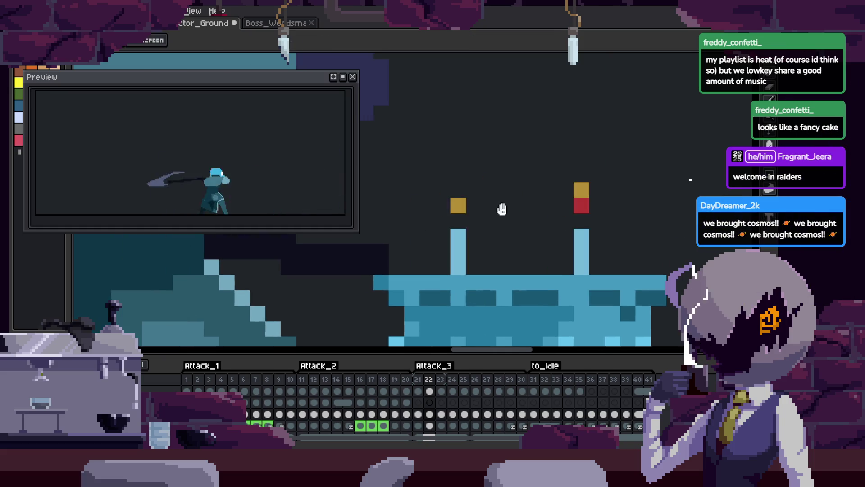
{"action": "key", "text": "b"}
{"action": "left_click", "coordinate": [460, 220]}
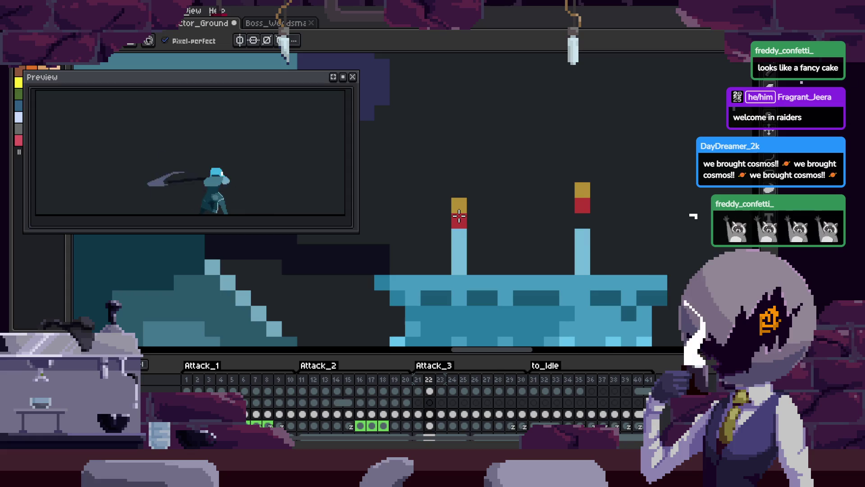
{"action": "key", "text": "ctrl+z"}
{"action": "key", "text": "m"}
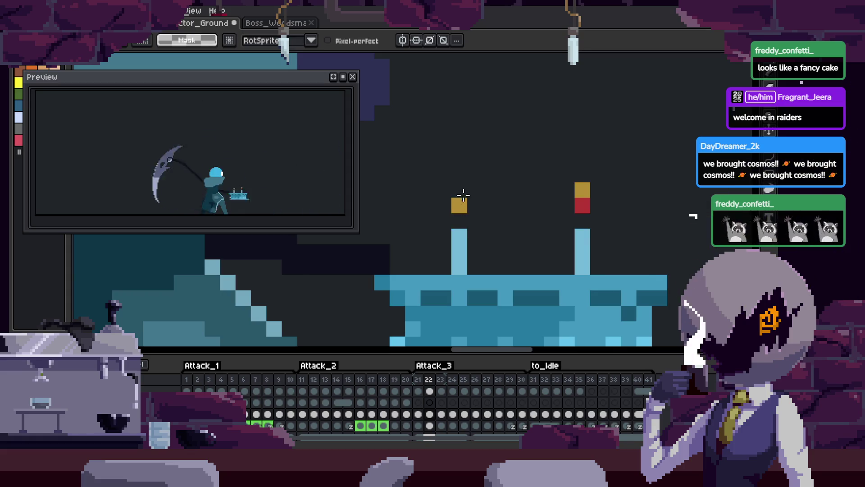
{"action": "left_click_drag", "start_coordinate": [468, 221], "coordinate": [466, 196]}
{"action": "key", "text": "ctrl+d"}
{"action": "scroll", "coordinate": [472, 205], "scroll_direction": "down", "scroll_amount": 3}
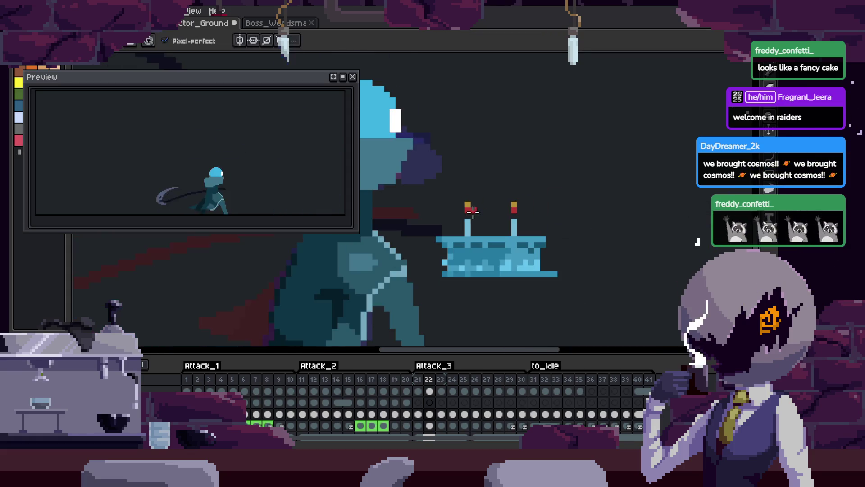
Lasso-select the whole cake and hide the timeline
{"action": "mouse_move", "coordinate": [558, 180]}
{"action": "left_mouse_down"}
{"action": "mouse_move", "coordinate": [477, 319]}
{"action": "mouse_move", "coordinate": [601, 243]}
{"action": "mouse_move", "coordinate": [689, 135]}
{"action": "mouse_move", "coordinate": [560, 245]}
{"action": "mouse_move", "coordinate": [619, 96]}
{"action": "mouse_move", "coordinate": [595, 123]}
{"action": "left_mouse_up"}
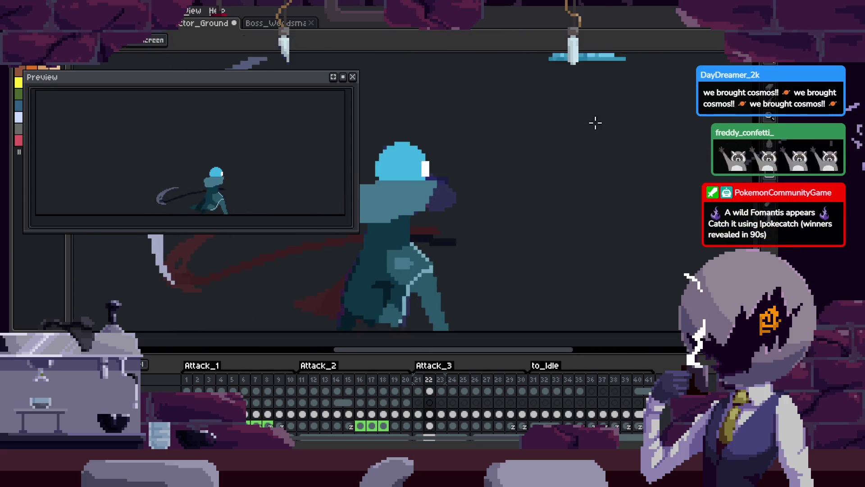
{"action": "key", "text": "Tab"}
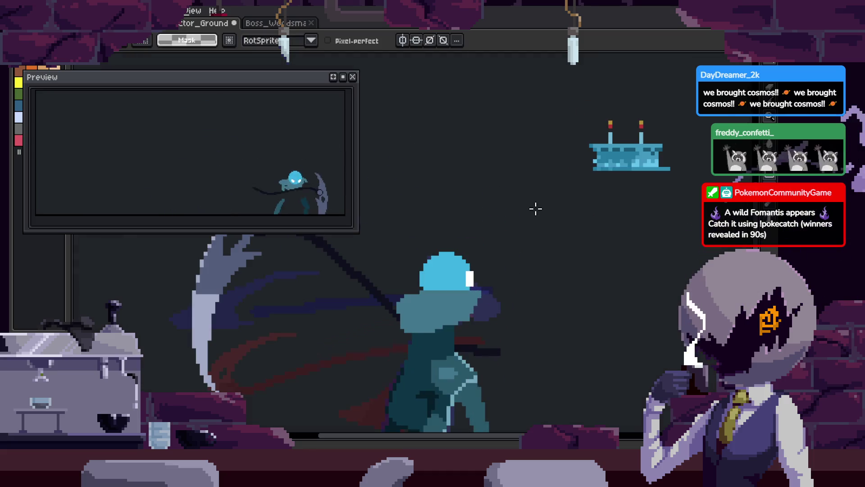
{"action": "left_click_drag", "start_coordinate": [539, 219], "coordinate": [555, 176]}
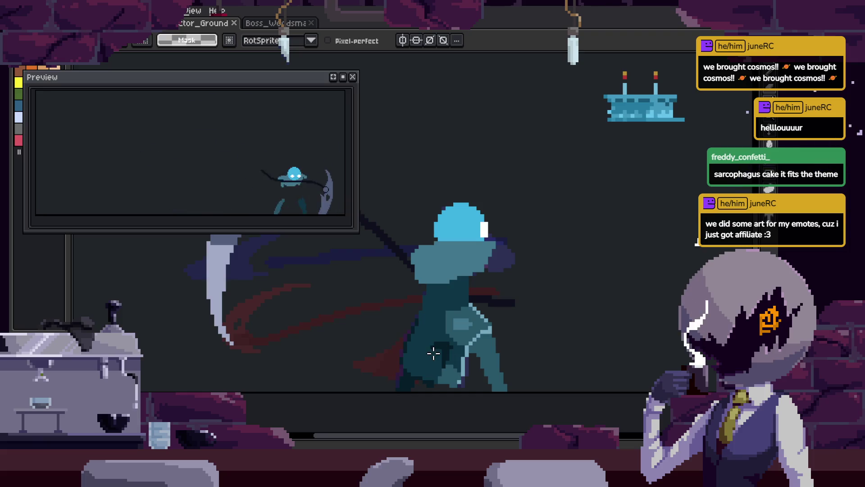
{"action": "scroll", "coordinate": [433, 353], "scroll_direction": "down", "scroll_amount": 2}
Play the attack animation, pick a playback option, then close the preview and timeline
{"action": "key", "text": "Tab"}
{"action": "key", "text": "Return"}
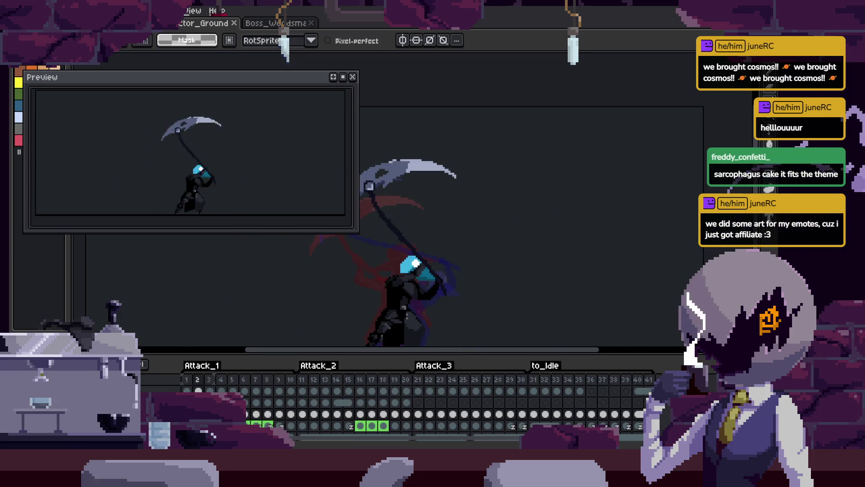
{"action": "right_click", "coordinate": [114, 307]}
{"action": "left_click", "coordinate": [135, 316]}
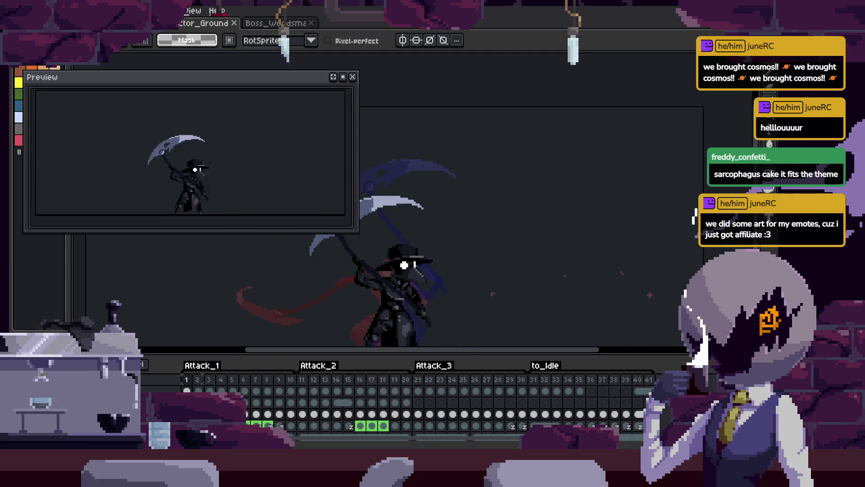
{"action": "left_click", "coordinate": [353, 77]}
{"action": "key", "text": "Tab"}
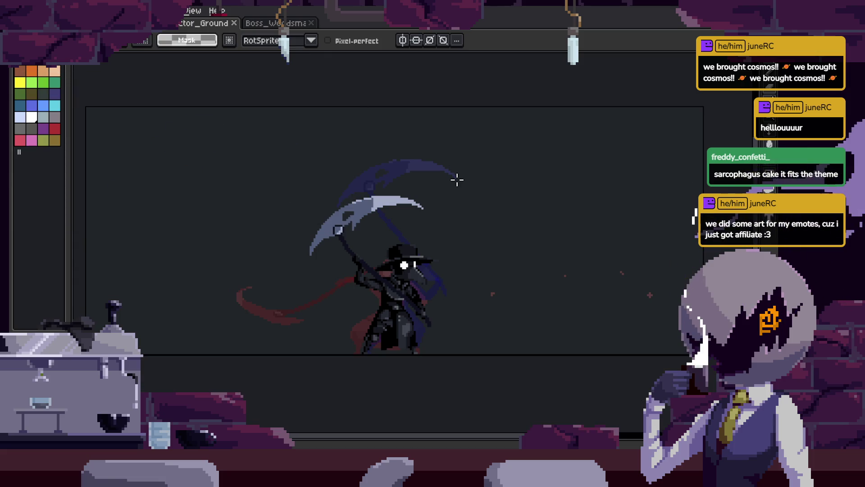
Check the playback options while toggling the timeline on and off
{"action": "key", "text": "Tab"}
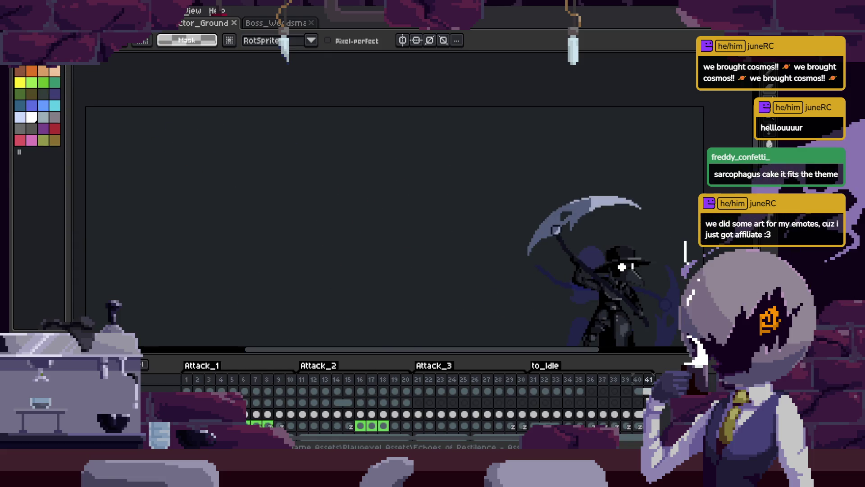
{"action": "right_click", "coordinate": [116, 311]}
{"action": "key", "text": "Escape"}
{"action": "key", "text": "Tab"}
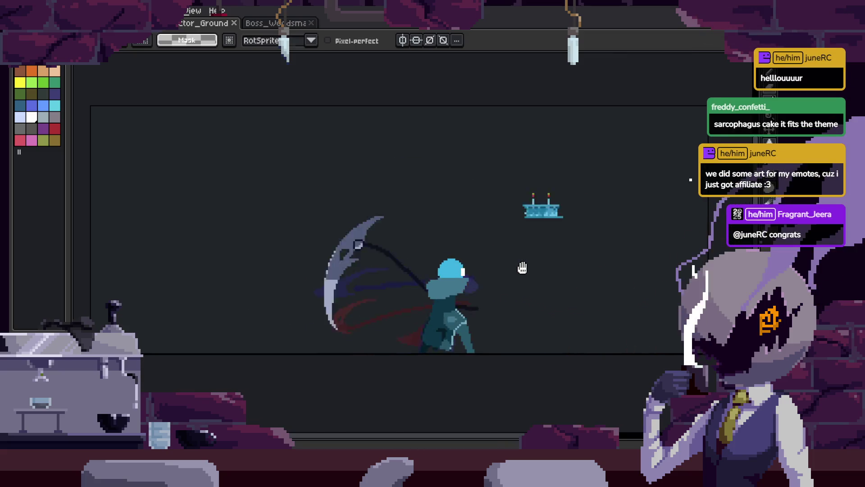
{"action": "key", "text": "Tab"}
{"action": "key", "text": "Tab"}
{"action": "left_click_drag", "start_coordinate": [584, 315], "coordinate": [592, 331]}
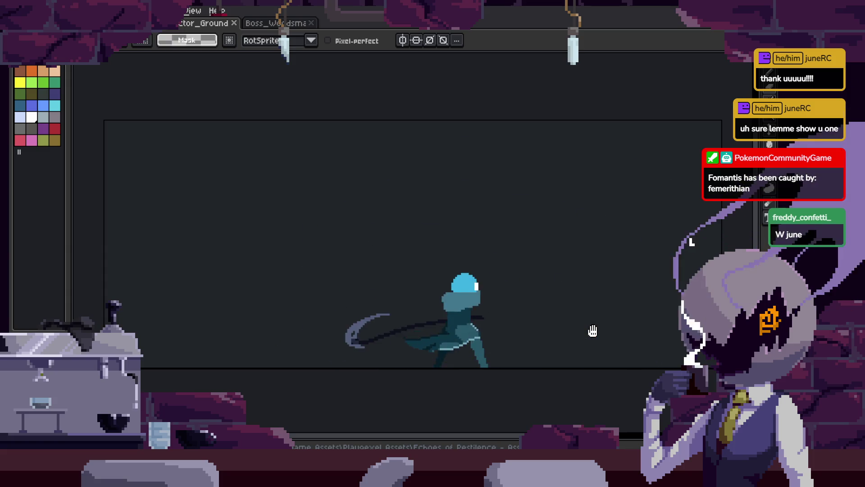
Center the looping character in view and reopen the Preview window with F7
{"action": "scroll", "coordinate": [581, 266], "scroll_direction": "up", "scroll_amount": 4}
{"action": "key", "text": "Tab"}
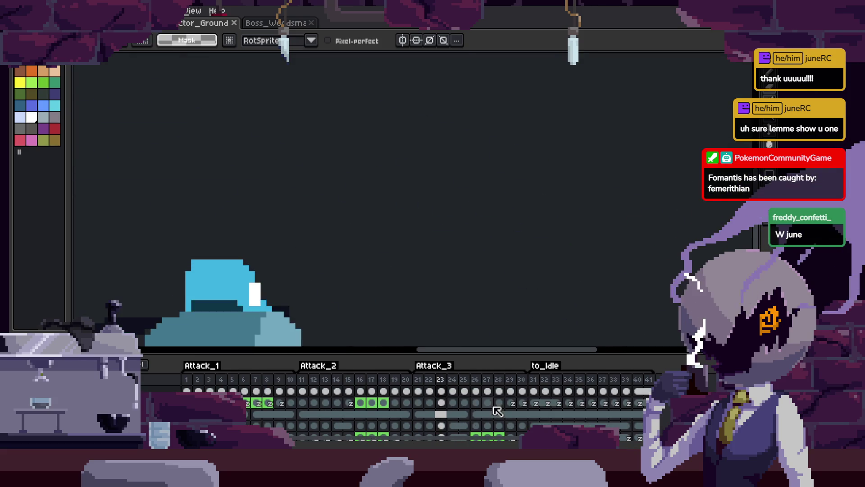
{"action": "scroll", "coordinate": [525, 282], "scroll_direction": "down", "scroll_amount": 4}
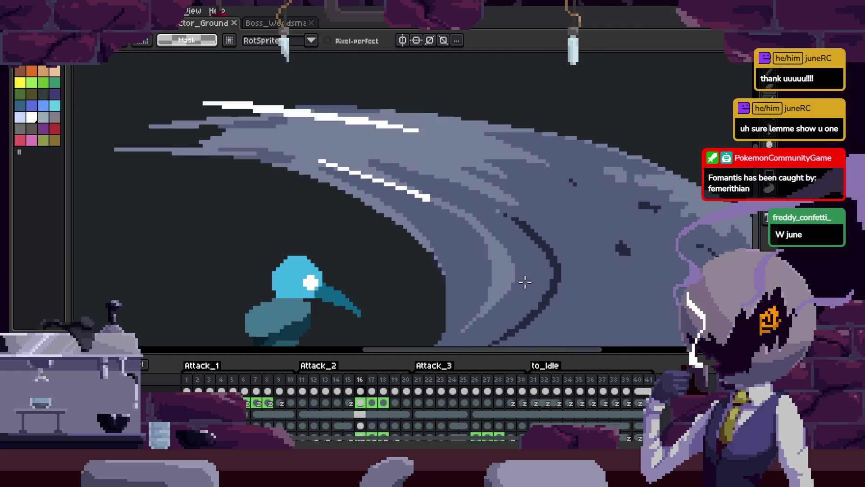
{"action": "key", "text": "Tab"}
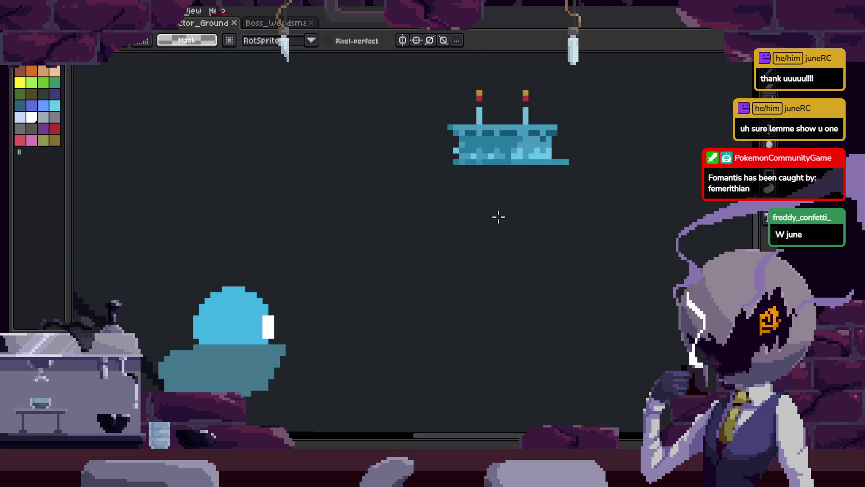
{"action": "left_click_drag", "start_coordinate": [401, 295], "coordinate": [539, 218]}
{"action": "key", "text": "b"}
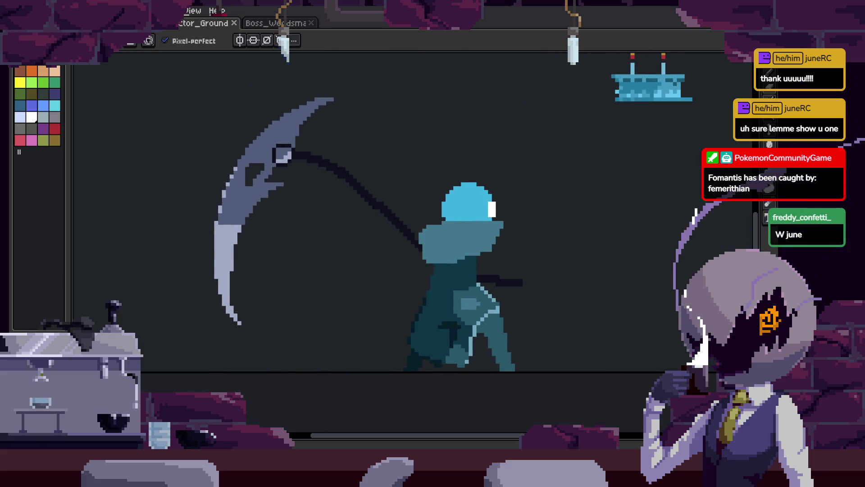
{"action": "key", "text": "F7"}
{"action": "scroll", "coordinate": [433, 285], "scroll_direction": "up", "scroll_amount": 2}
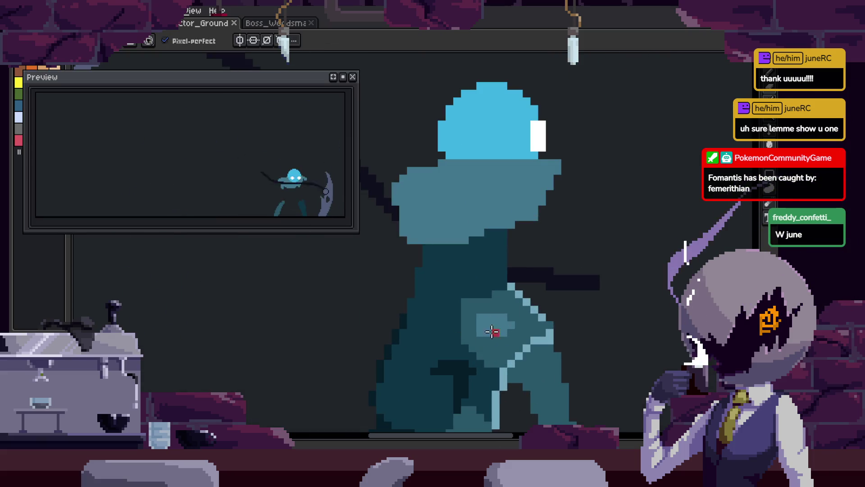
Try teal pencil strokes near the figure's torso edge and undo them
{"action": "scroll", "coordinate": [493, 329], "scroll_direction": "down", "scroll_amount": 2}
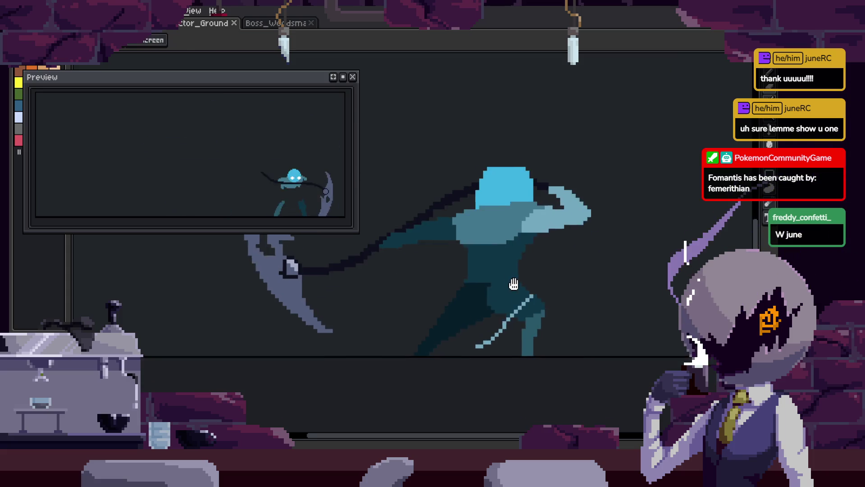
{"action": "scroll", "coordinate": [483, 297], "scroll_direction": "up", "scroll_amount": 2}
{"action": "key", "text": "i"}
{"action": "key", "text": "b"}
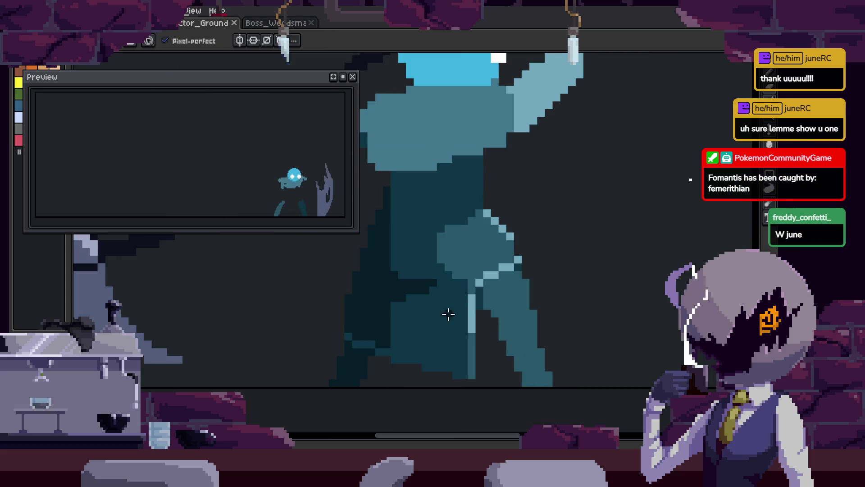
{"action": "left_click", "coordinate": [406, 326], "text": "alt"}
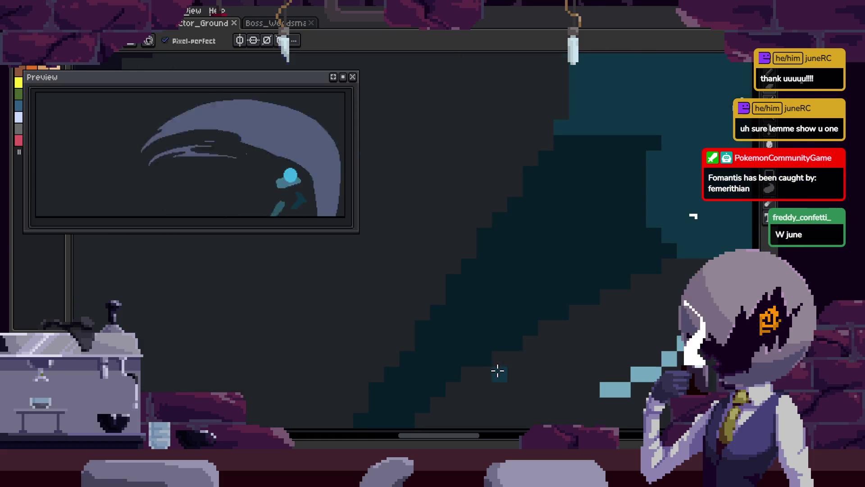
{"action": "left_click_drag", "start_coordinate": [540, 364], "coordinate": [513, 318]}
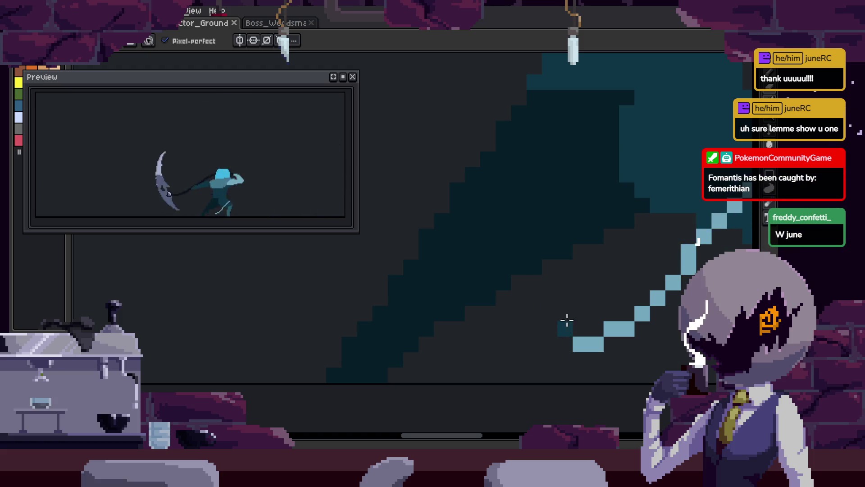
{"action": "key", "text": "ctrl+z"}
{"action": "left_click_drag", "start_coordinate": [415, 255], "coordinate": [424, 285]}
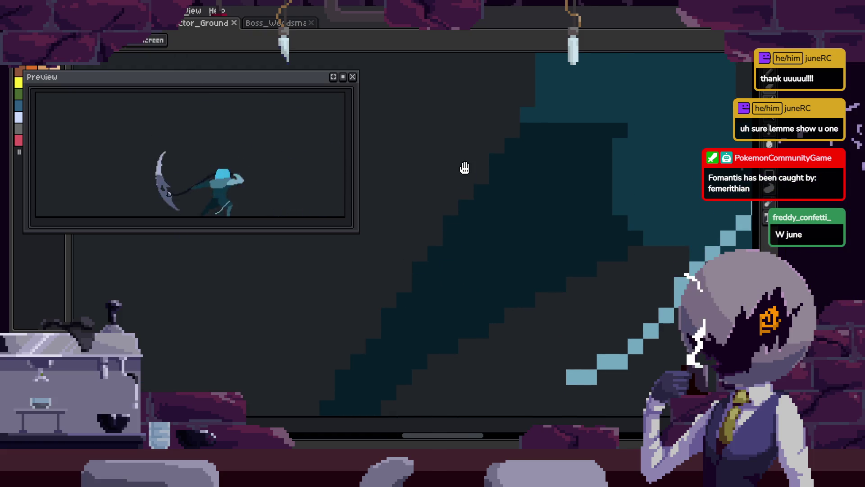
{"action": "left_click_drag", "start_coordinate": [465, 167], "coordinate": [561, 177]}
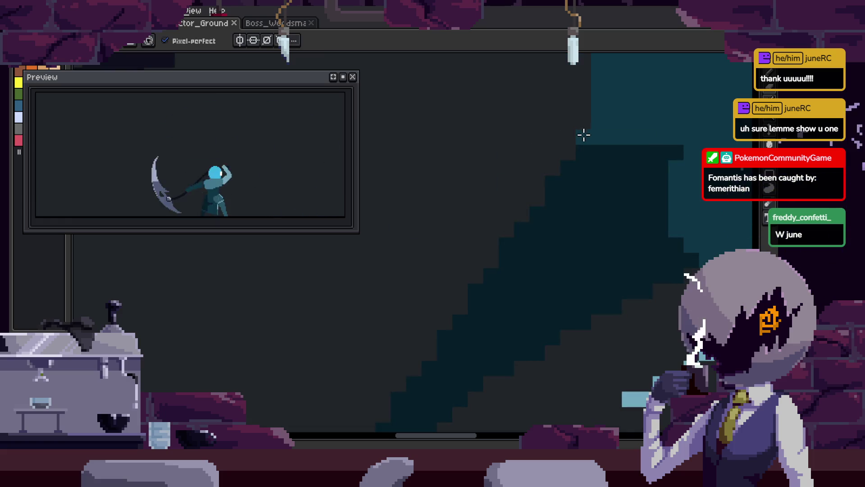
{"action": "key", "text": "ctrl+z"}
Draw several more teal trial strokes across the torso, undoing each one
{"action": "scroll", "coordinate": [443, 253], "scroll_direction": "left", "scroll_amount": 3}
{"action": "left_click_drag", "start_coordinate": [315, 300], "coordinate": [619, 127]}
{"action": "key", "text": "ctrl+z"}
{"action": "scroll", "coordinate": [629, 175], "scroll_direction": "down", "scroll_amount": 2}
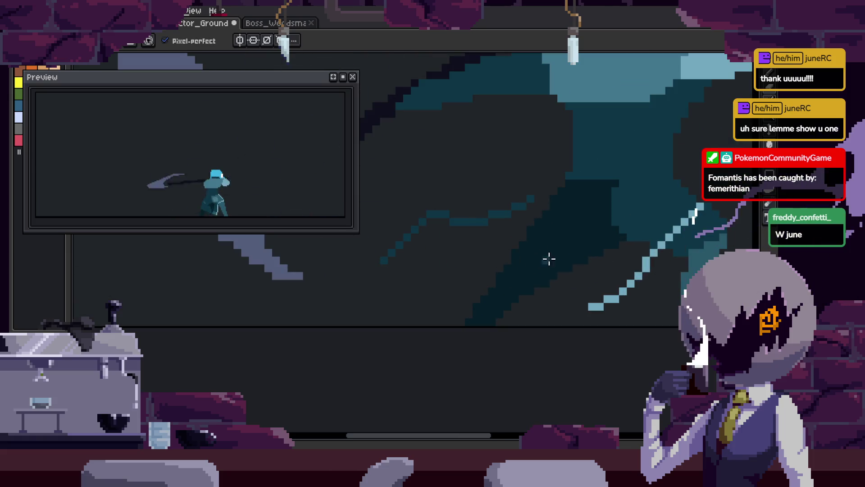
{"action": "scroll", "coordinate": [549, 258], "scroll_direction": "up", "scroll_amount": 3}
{"action": "left_click_drag", "start_coordinate": [361, 295], "coordinate": [604, 162]}
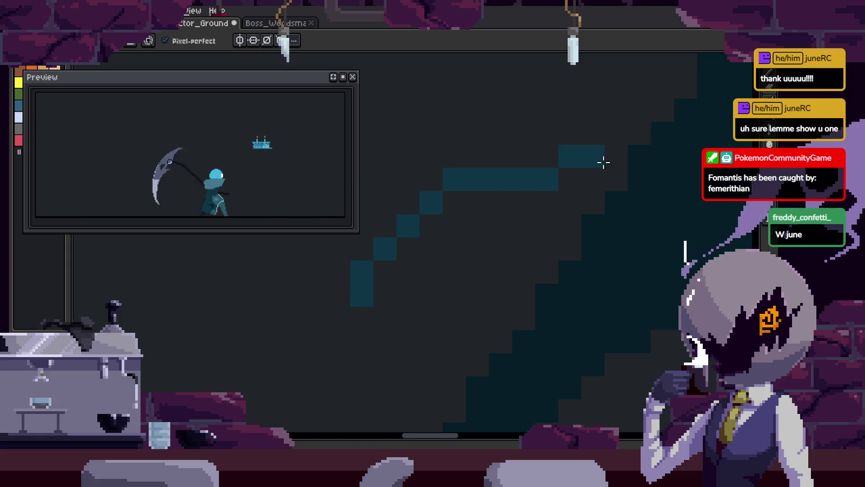
{"action": "key", "text": "ctrl+z"}
{"action": "scroll", "coordinate": [508, 253], "scroll_direction": "down", "scroll_amount": 1}
{"action": "left_click_drag", "start_coordinate": [385, 285], "coordinate": [493, 272]}
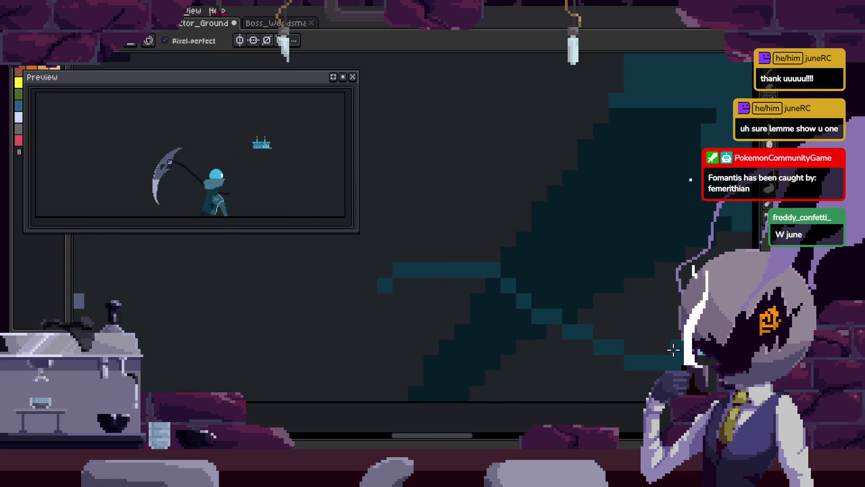
{"action": "left_click_drag", "start_coordinate": [673, 350], "coordinate": [500, 323]}
{"action": "key", "text": "ctrl+z"}
Undo the dark curved stroke to restore the saved frame and start playback
{"action": "scroll", "coordinate": [500, 322], "scroll_direction": "down", "scroll_amount": 2}
{"action": "scroll", "coordinate": [561, 323], "scroll_direction": "up", "scroll_amount": 2}
{"action": "scroll", "coordinate": [559, 315], "scroll_direction": "up", "scroll_amount": 2}
{"action": "mouse_move", "coordinate": [618, 308]}
{"action": "left_mouse_down"}
{"action": "mouse_move", "coordinate": [586, 270]}
{"action": "mouse_move", "coordinate": [504, 284]}
{"action": "left_mouse_up"}
{"action": "scroll", "coordinate": [534, 275], "scroll_direction": "down", "scroll_amount": 1}
{"action": "scroll", "coordinate": [608, 293], "scroll_direction": "up", "scroll_amount": 3}
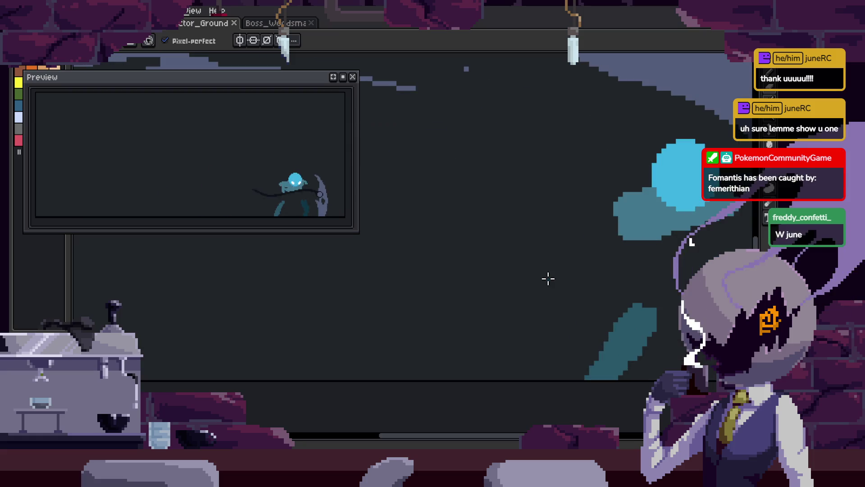
{"action": "key", "text": "ctrl+z"}
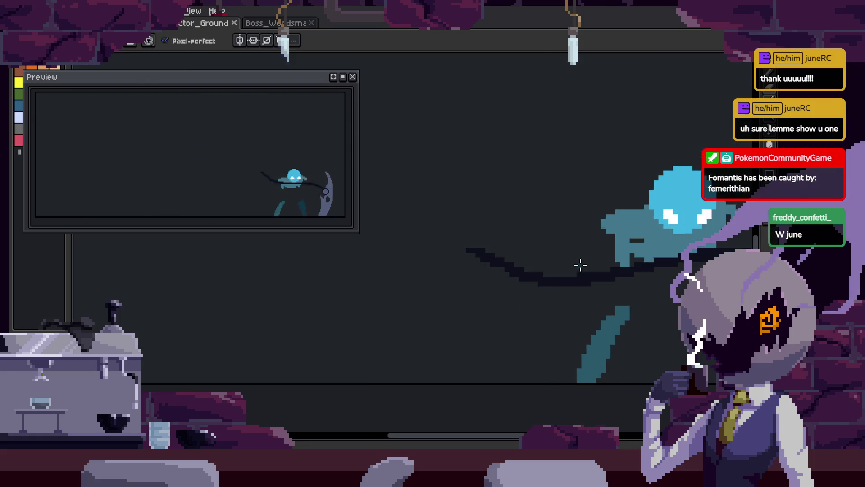
{"action": "key", "text": "space"}
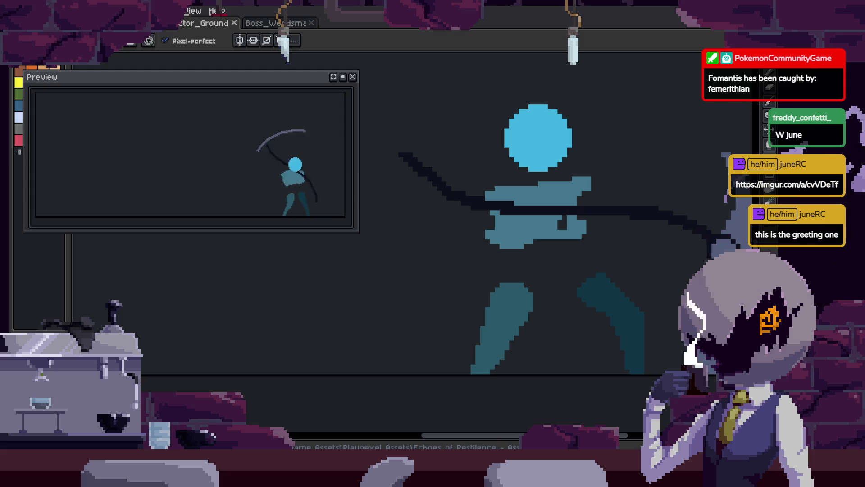
Play the attack animation, showing and hiding the timeline to review the swing
{"action": "key", "text": "Return"}
{"action": "key", "text": "v"}
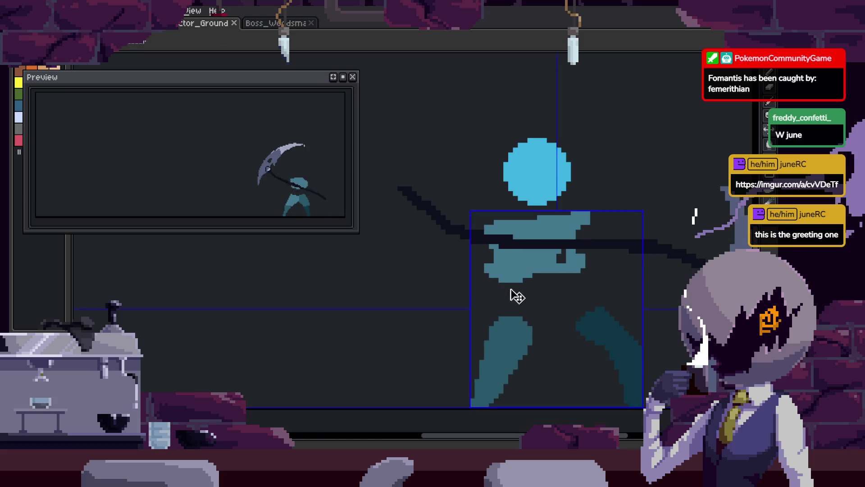
{"action": "scroll", "coordinate": [486, 287], "scroll_direction": "down", "scroll_amount": 2}
{"action": "key", "text": "Tab"}
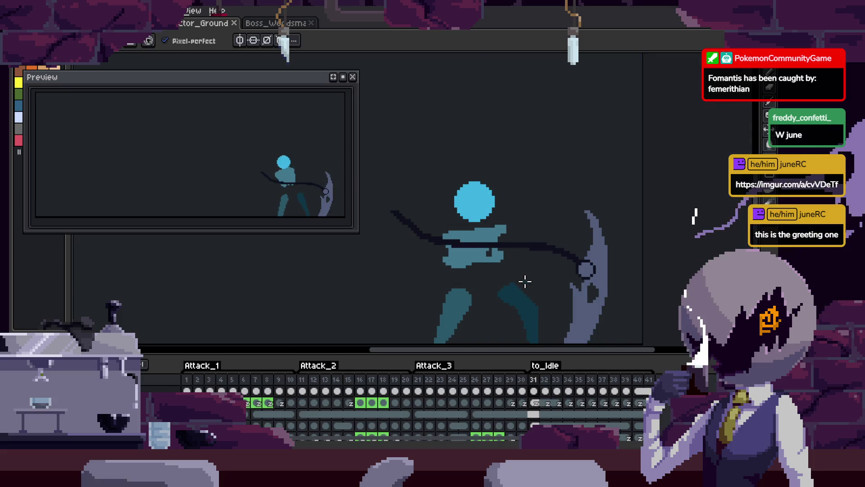
{"action": "key", "text": "Return"}
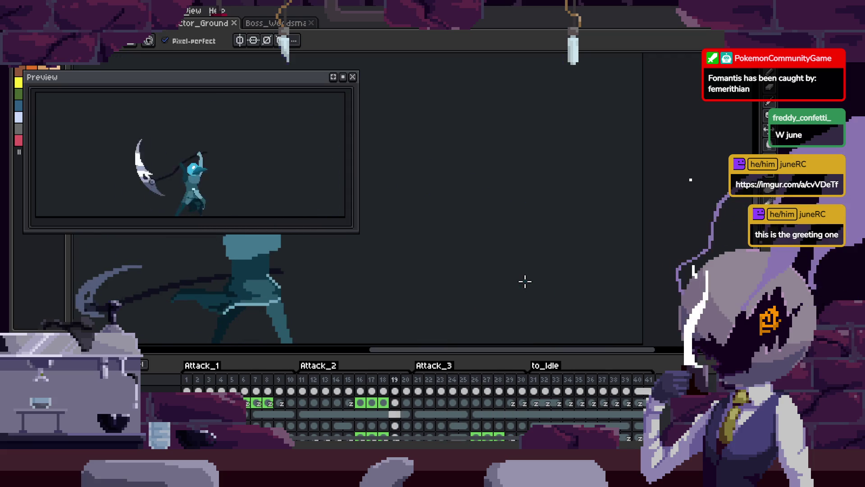
{"action": "key", "text": "Tab"}
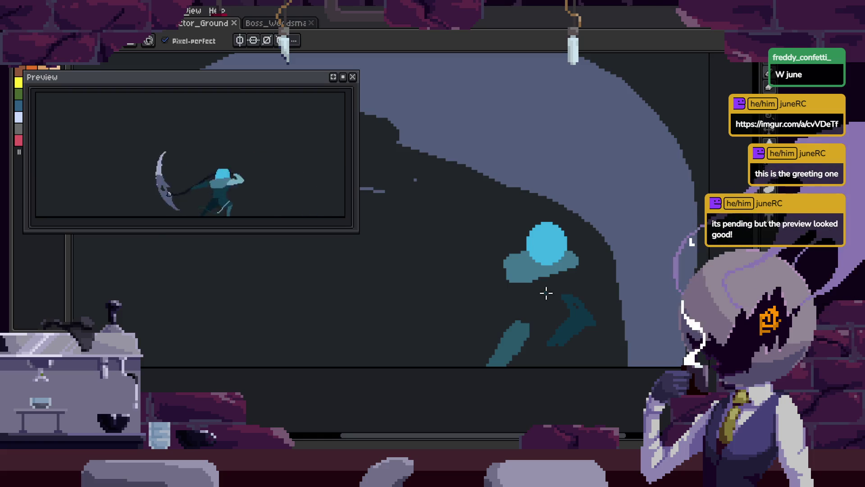
{"action": "key", "text": "ctrl"}
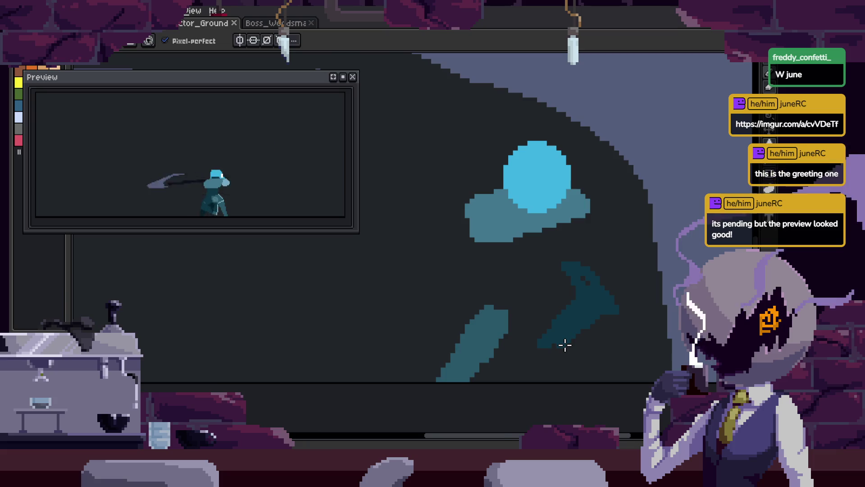
{"action": "key", "text": "Tab"}
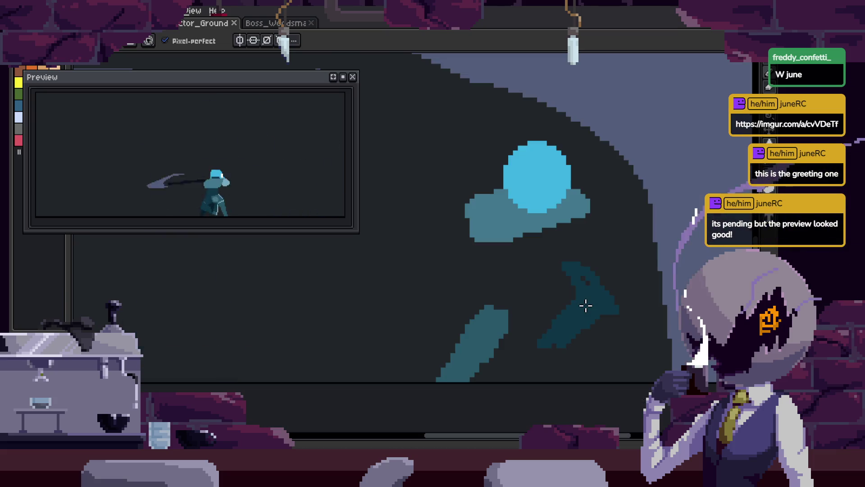
{"action": "key", "text": "Tab"}
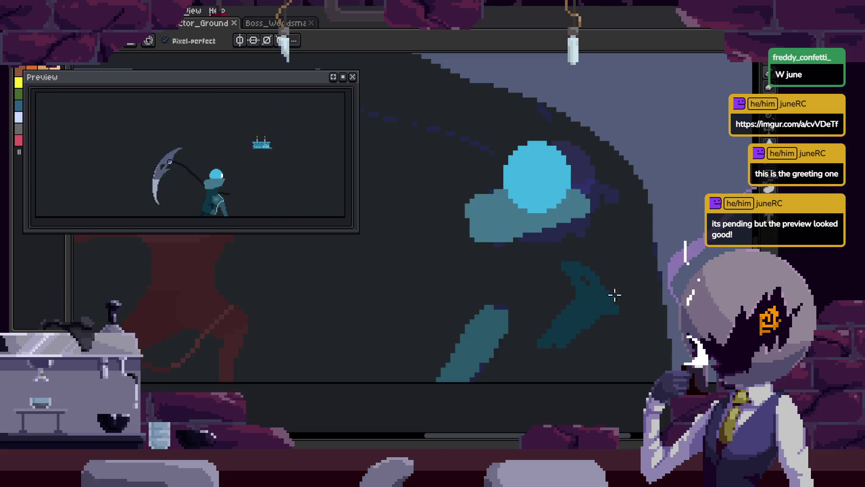
{"action": "scroll", "coordinate": [579, 253], "scroll_direction": "down", "scroll_amount": 1}
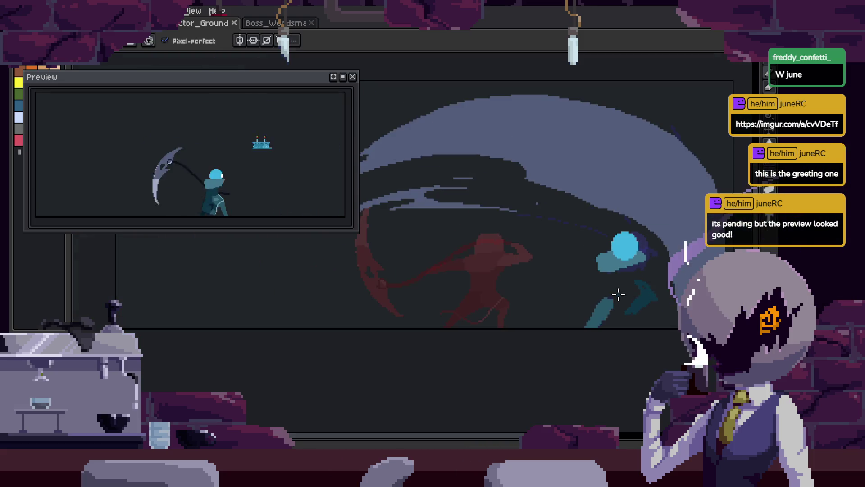
{"action": "scroll", "coordinate": [586, 279], "scroll_direction": "up", "scroll_amount": 1}
Save the file, then check frame 27's and frame 28's durations in Frame Properties
{"action": "key", "text": "ctrl+s"}
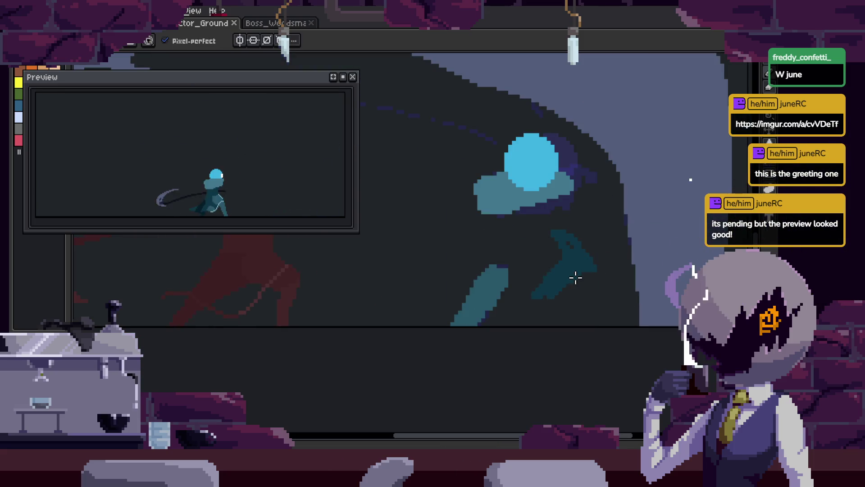
{"action": "key", "text": "alt+p"}
{"action": "key", "text": "Escape"}
{"action": "key", "text": "alt+p"}
{"action": "key", "text": "Escape"}
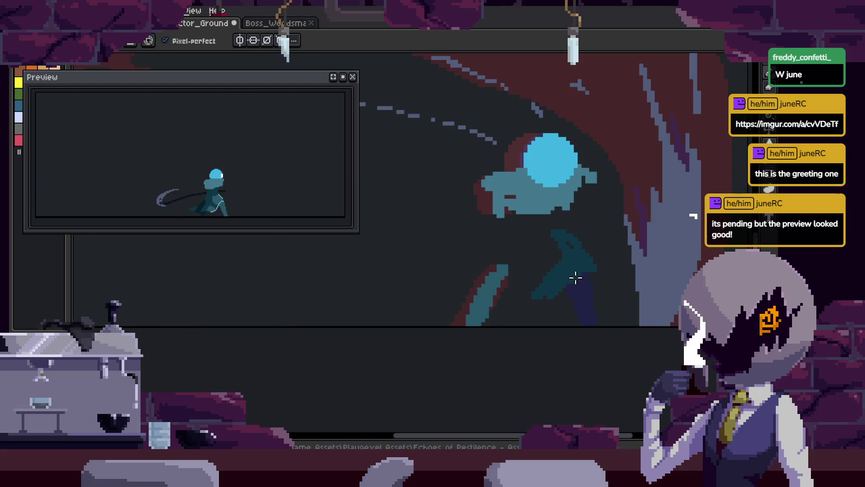
{"action": "key", "text": "Right"}
{"action": "key", "text": "alt+p"}
{"action": "key", "text": "Escape"}
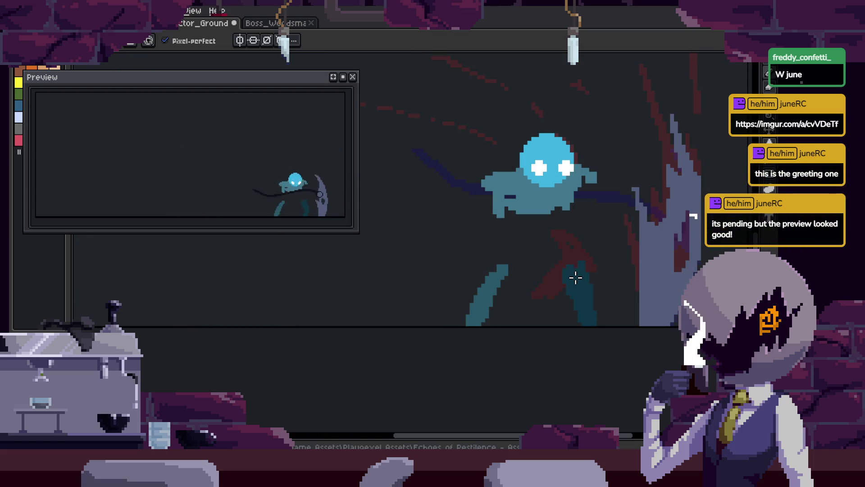
{"action": "key", "text": "Right"}
{"action": "key", "text": "Right"}
{"action": "key", "text": "Right"}
{"action": "key", "text": "ctrl+z"}
{"action": "key", "text": "ctrl+z"}
{"action": "key", "text": "ctrl+z"}
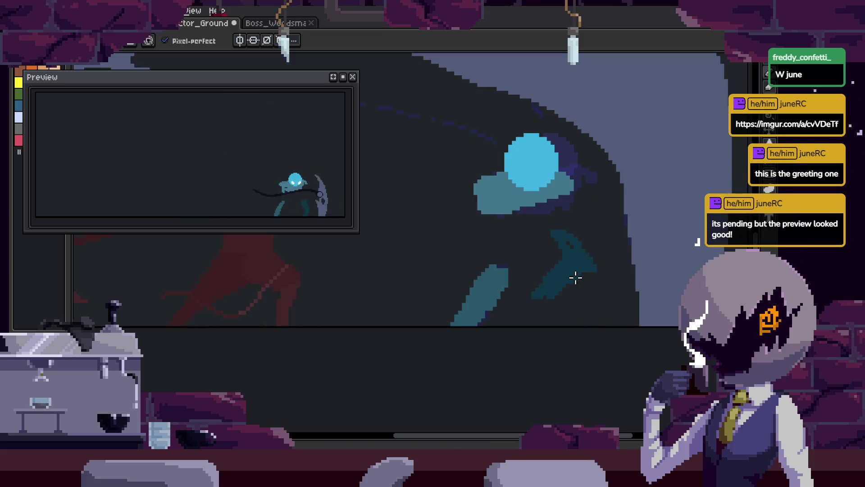
Recentre the view on the figure and restart playback with onion skin
{"action": "left_click_drag", "start_coordinate": [571, 272], "coordinate": [526, 283]}
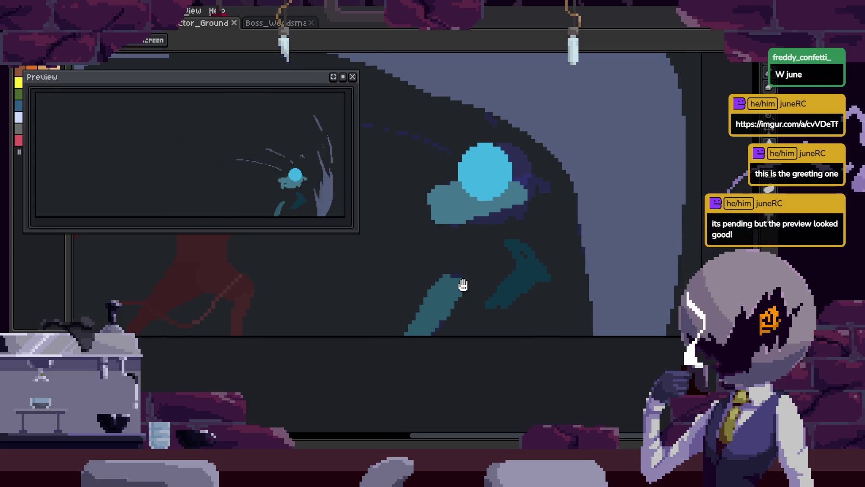
{"action": "left_click_drag", "start_coordinate": [463, 285], "coordinate": [570, 277]}
{"action": "scroll", "coordinate": [570, 277], "scroll_direction": "down", "scroll_amount": 1}
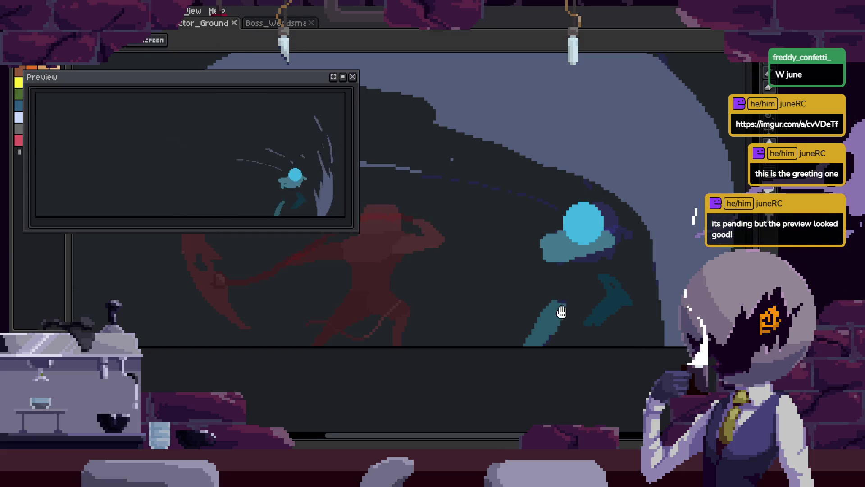
{"action": "key", "text": "Return"}
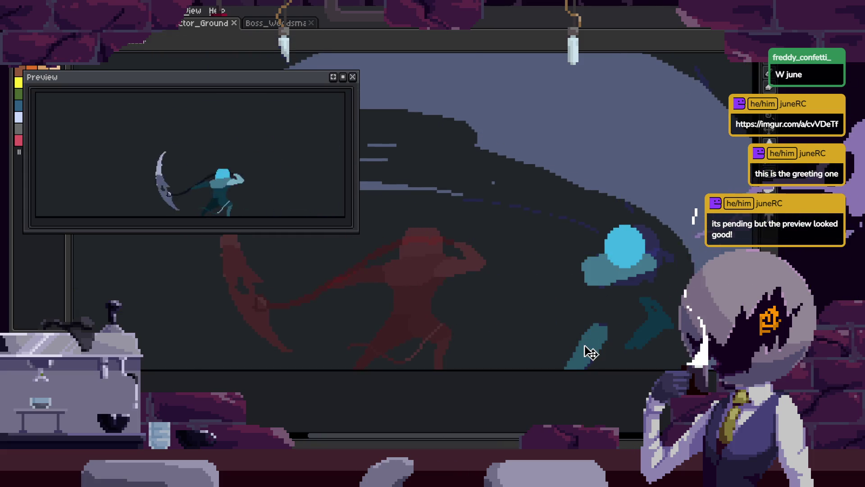
{"action": "key", "text": "b"}
{"action": "scroll", "coordinate": [567, 320], "scroll_direction": "up", "scroll_amount": 1}
{"action": "scroll", "coordinate": [569, 291], "scroll_direction": "up", "scroll_amount": 1}
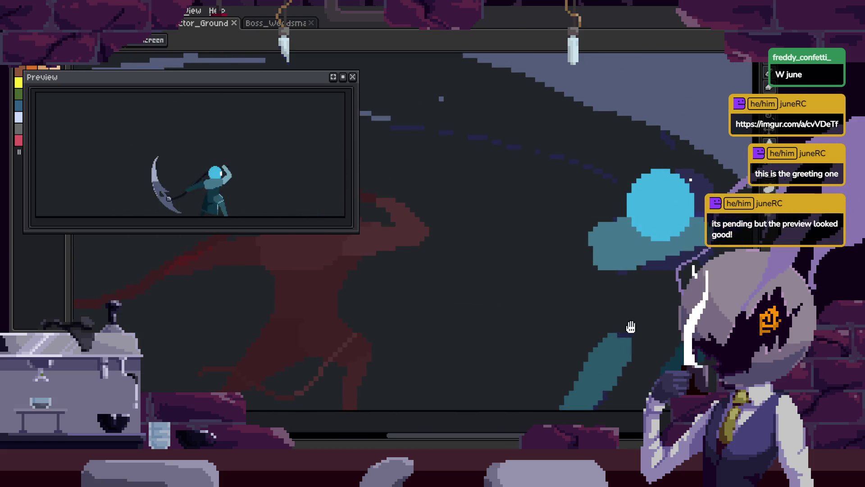
Lasso part of the figure's torso and fill it with the darker colour
{"action": "left_click_drag", "start_coordinate": [632, 329], "coordinate": [515, 317]}
{"action": "key", "text": "q"}
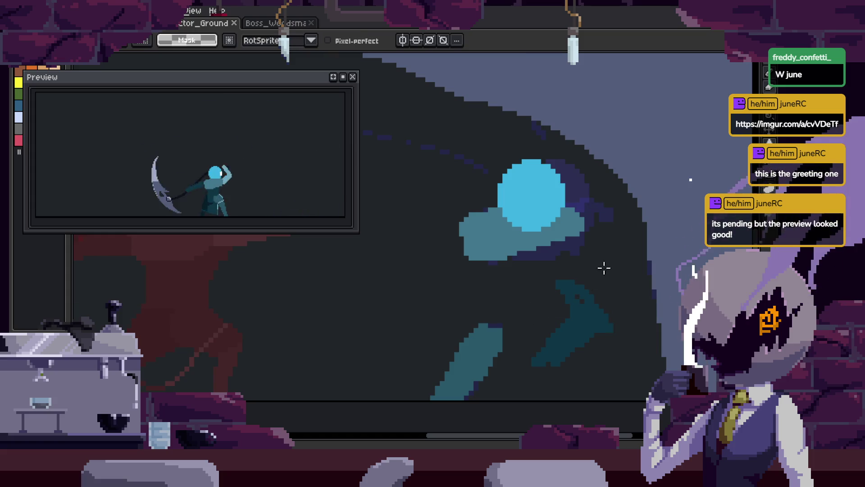
{"action": "left_click_drag", "start_coordinate": [602, 262], "coordinate": [635, 354]}
{"action": "key", "text": "Delete"}
{"action": "key", "text": "ctrl+d"}
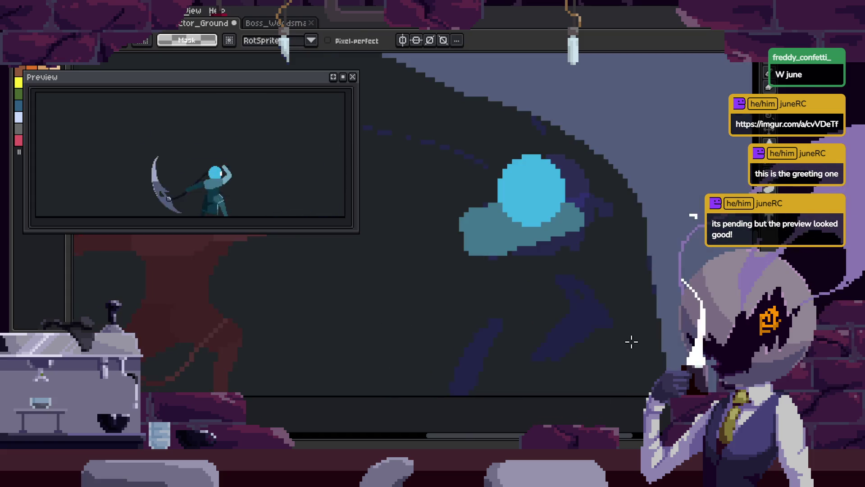
On the next frame, paint a thick teal arm stroke, redrawing it slightly longer
{"action": "key", "text": "Right"}
{"action": "key", "text": "b"}
{"action": "key", "text": "Right"}
{"action": "key", "text": "b"}
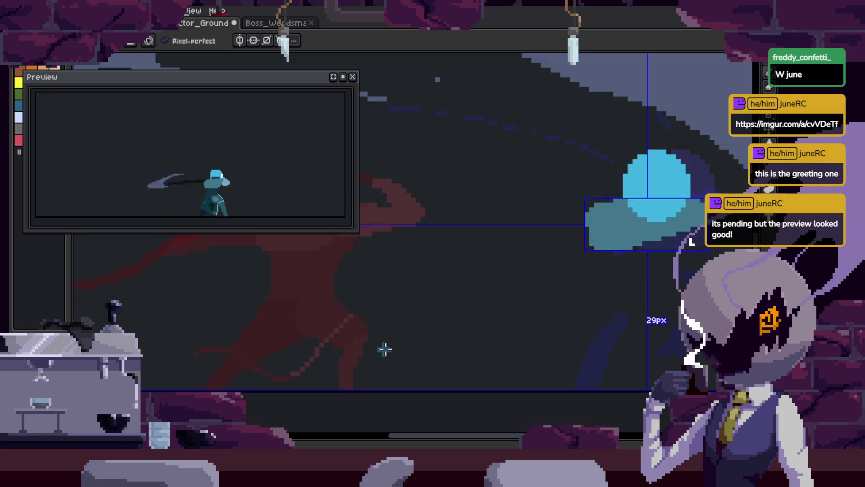
{"action": "left_click_drag", "start_coordinate": [374, 364], "coordinate": [498, 288]}
{"action": "key", "text": "ctrl+z"}
{"action": "mouse_move", "coordinate": [374, 373]}
{"action": "left_mouse_down"}
{"action": "mouse_move", "coordinate": [421, 319]}
{"action": "mouse_move", "coordinate": [509, 270]}
{"action": "left_mouse_up"}
Pick a colour from the previous frame and paint a wide dark stroke for the other arm
{"action": "key", "text": "Left"}
{"action": "key", "text": "i"}
{"action": "key", "text": "Right"}
{"action": "key", "text": "b"}
{"action": "mouse_move", "coordinate": [496, 310]}
{"action": "left_mouse_down"}
{"action": "mouse_move", "coordinate": [628, 301]}
{"action": "mouse_move", "coordinate": [566, 311]}
{"action": "left_mouse_up"}
{"action": "key", "text": "ctrl+z"}
{"action": "scroll", "coordinate": [382, 302], "scroll_direction": "up", "scroll_amount": 2}
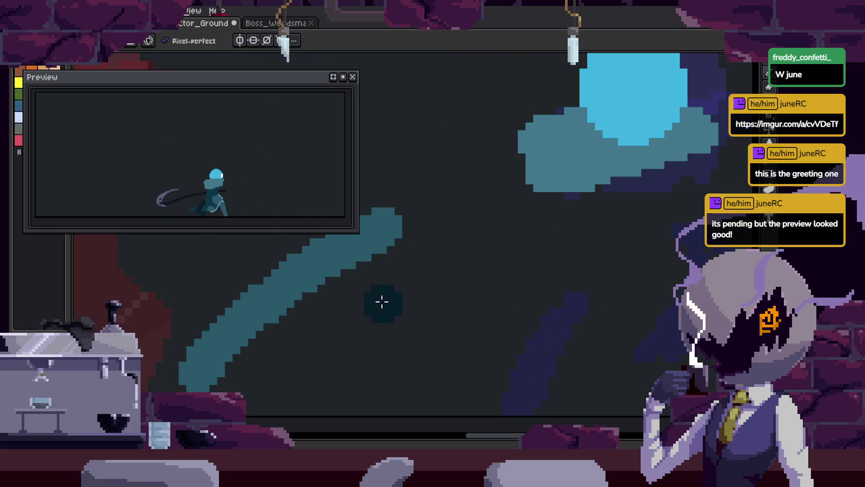
{"action": "left_click_drag", "start_coordinate": [382, 302], "coordinate": [624, 290]}
Play the animation to check the new arm strokes
{"action": "key", "text": "Return"}
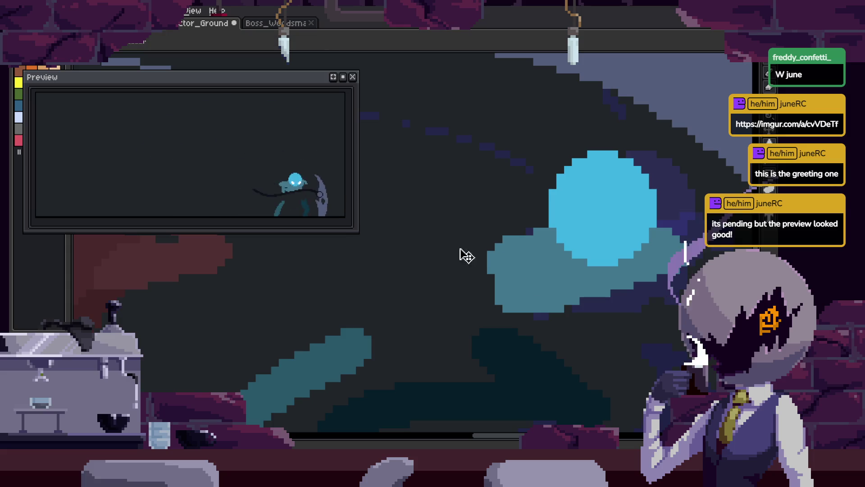
{"action": "key", "text": "Return"}
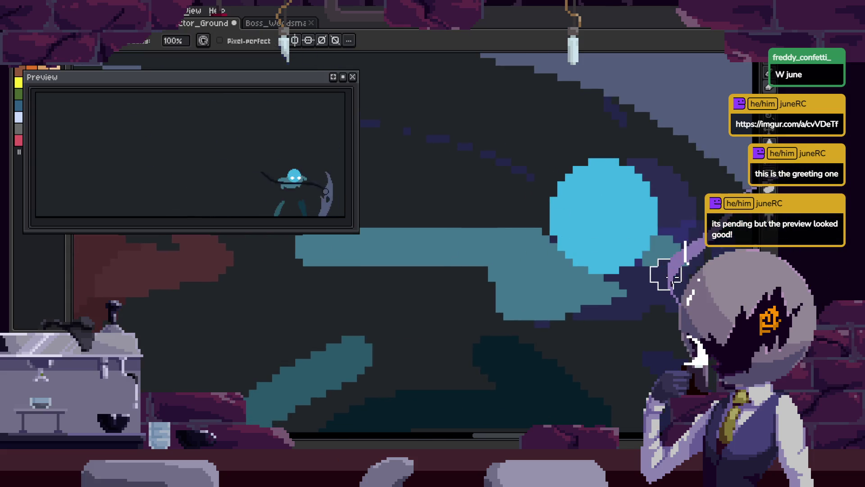
{"action": "scroll", "coordinate": [684, 279], "scroll_direction": "left", "scroll_amount": 3}
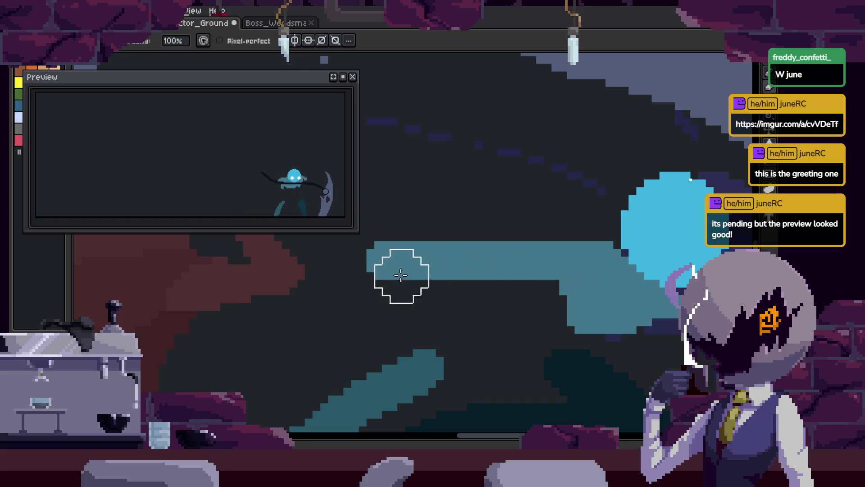
{"action": "key", "text": "Return"}
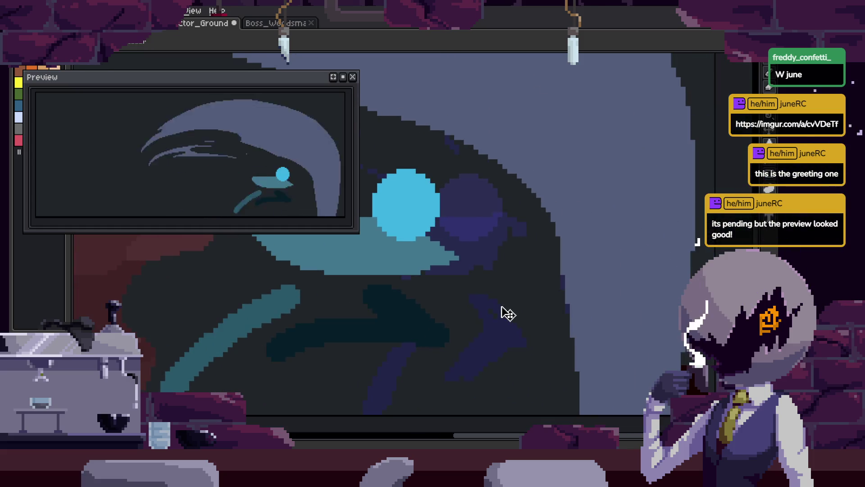
{"action": "scroll", "coordinate": [489, 299], "scroll_direction": "down", "scroll_amount": 2}
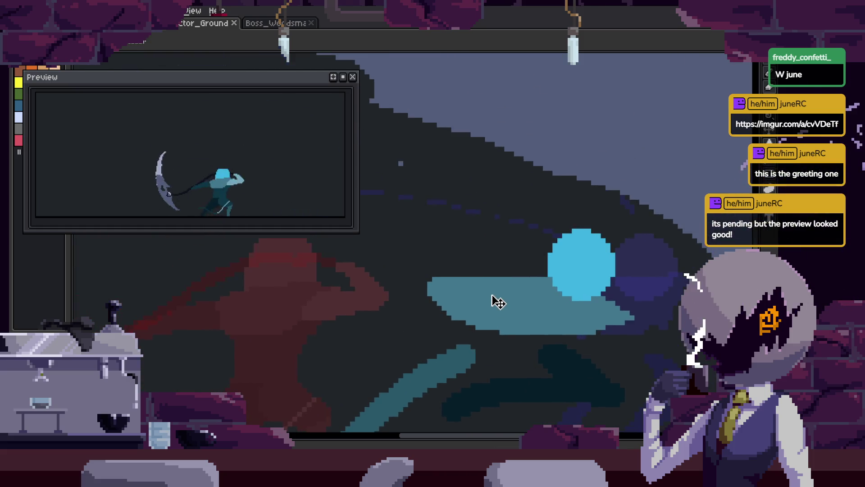
{"action": "scroll", "coordinate": [528, 297], "scroll_direction": "down", "scroll_amount": 1}
{"action": "left_click_drag", "start_coordinate": [528, 297], "coordinate": [483, 273]}
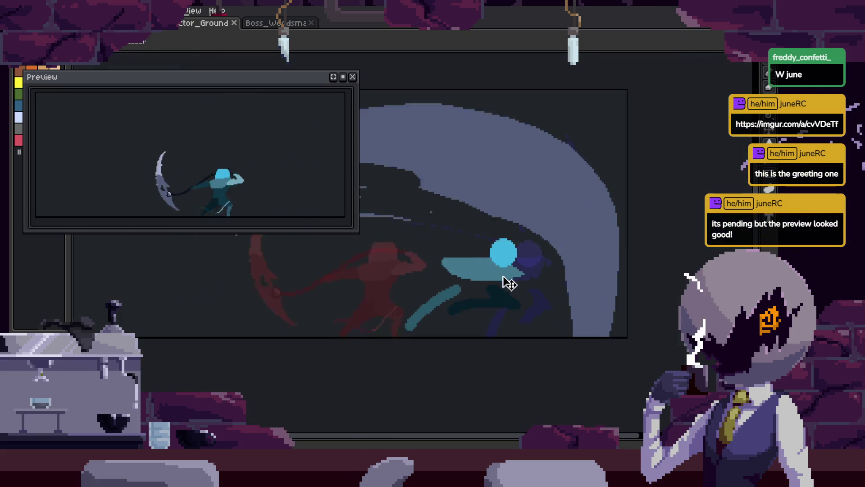
{"action": "scroll", "coordinate": [496, 315], "scroll_direction": "up", "scroll_amount": 1}
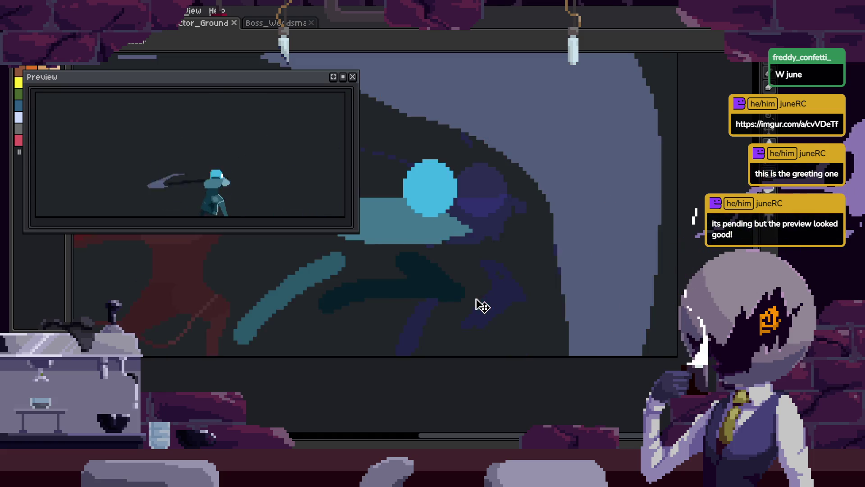
{"action": "scroll", "coordinate": [504, 269], "scroll_direction": "up", "scroll_amount": 3}
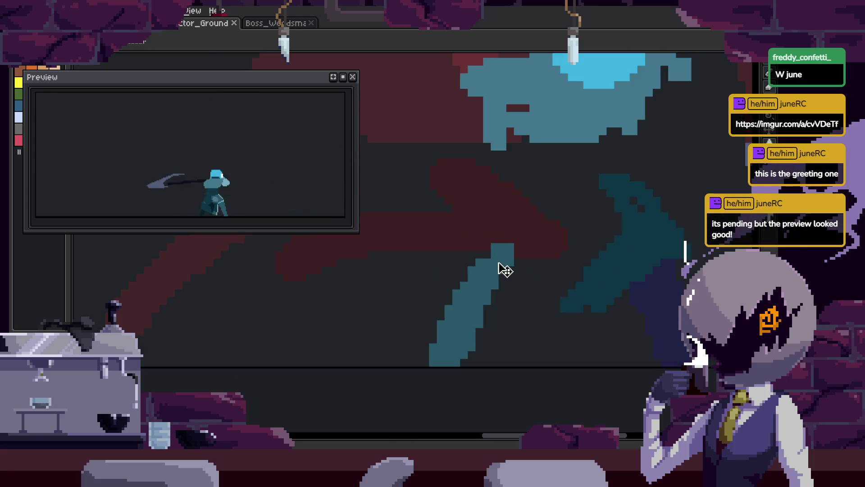
Lasso the scythe and move it up and to the right
{"action": "key", "text": "q"}
{"action": "mouse_move", "coordinate": [498, 223]}
{"action": "left_mouse_down"}
{"action": "mouse_move", "coordinate": [463, 318]}
{"action": "mouse_move", "coordinate": [537, 252]}
{"action": "left_mouse_up"}
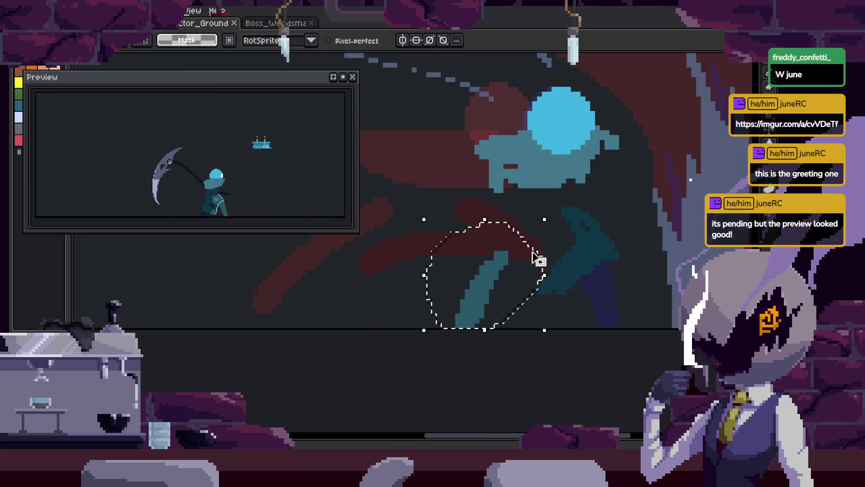
{"action": "mouse_move", "coordinate": [498, 311]}
{"action": "left_mouse_down"}
{"action": "mouse_move", "coordinate": [464, 309]}
{"action": "mouse_move", "coordinate": [523, 276]}
{"action": "mouse_move", "coordinate": [575, 273]}
{"action": "left_mouse_up"}
{"action": "key", "text": "Return"}
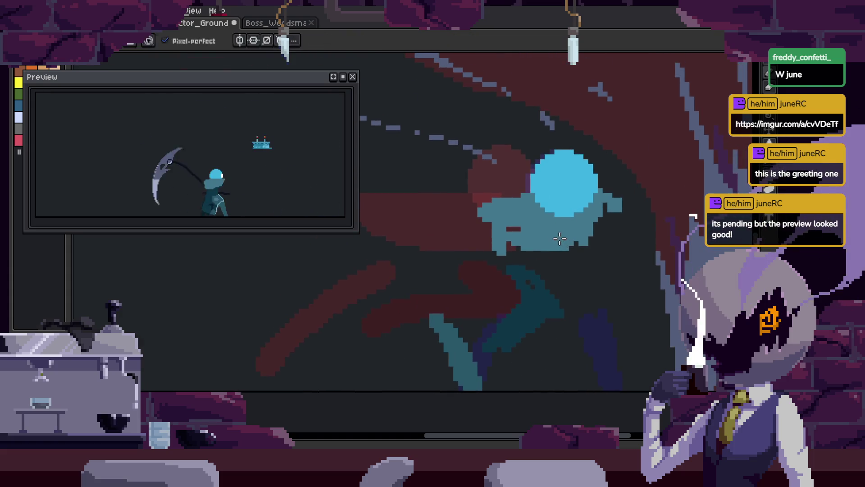
Lasso the blue figure's head and body and shift them left, nudging the head up
{"action": "key", "text": "q"}
{"action": "mouse_move", "coordinate": [448, 212]}
{"action": "left_mouse_down"}
{"action": "mouse_move", "coordinate": [517, 251]}
{"action": "mouse_move", "coordinate": [448, 217]}
{"action": "left_mouse_up"}
{"action": "left_click_drag", "start_coordinate": [597, 225], "coordinate": [517, 224]}
{"action": "key", "text": "Return"}
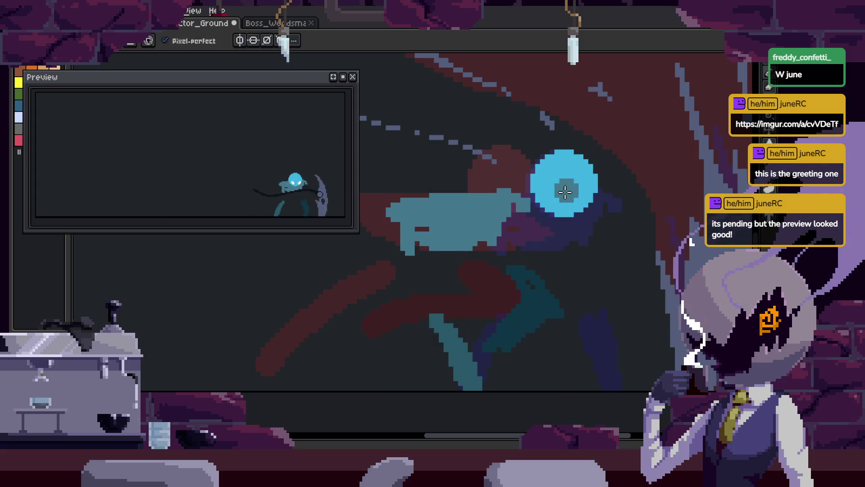
{"action": "left_click_drag", "start_coordinate": [566, 189], "coordinate": [492, 195]}
{"action": "scroll", "coordinate": [564, 246], "scroll_direction": "down", "scroll_amount": 2}
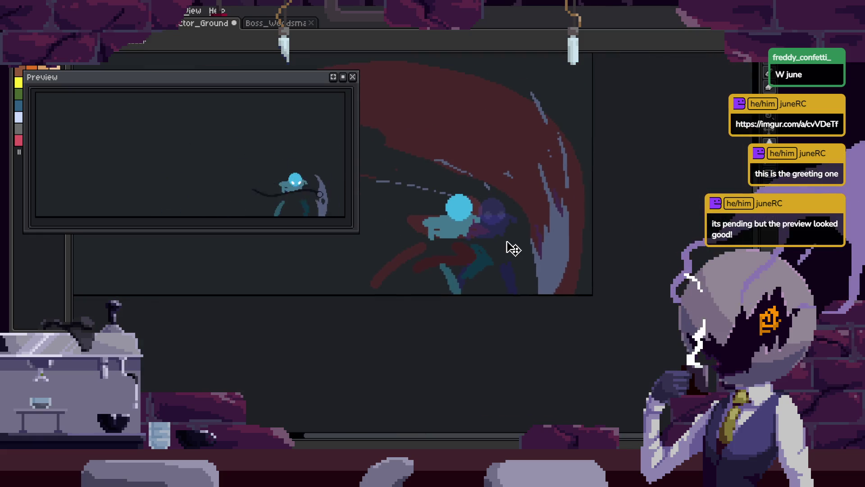
{"action": "scroll", "coordinate": [493, 250], "scroll_direction": "up", "scroll_amount": 2}
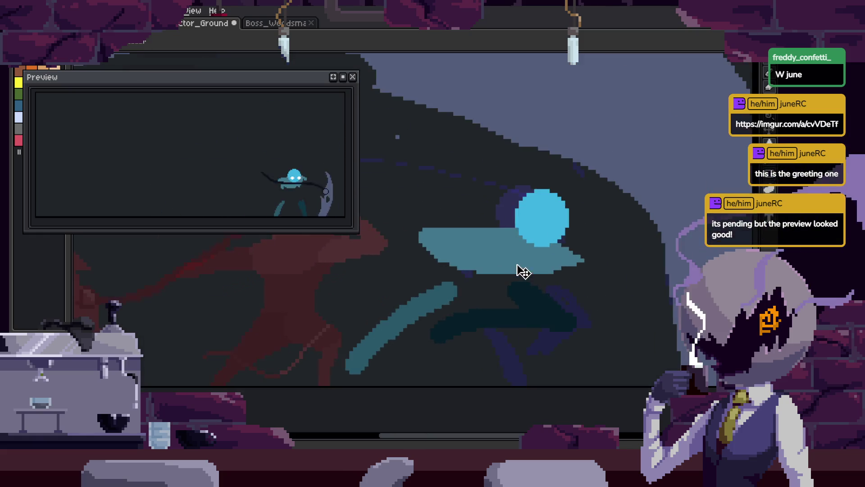
{"action": "mouse_move", "coordinate": [541, 231]}
{"action": "left_mouse_down"}
{"action": "mouse_move", "coordinate": [448, 217]}
{"action": "mouse_move", "coordinate": [461, 213]}
{"action": "left_mouse_up"}
{"action": "scroll", "coordinate": [581, 309], "scroll_direction": "down", "scroll_amount": 2}
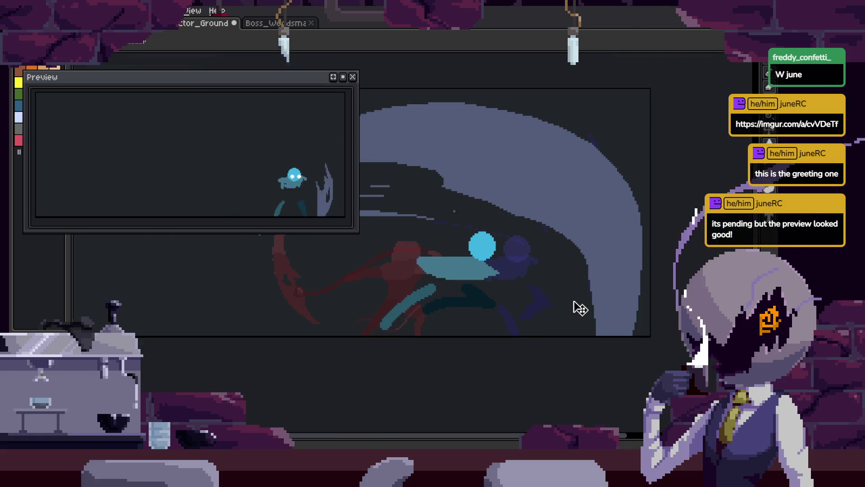
{"action": "scroll", "coordinate": [580, 308], "scroll_direction": "up", "scroll_amount": 4}
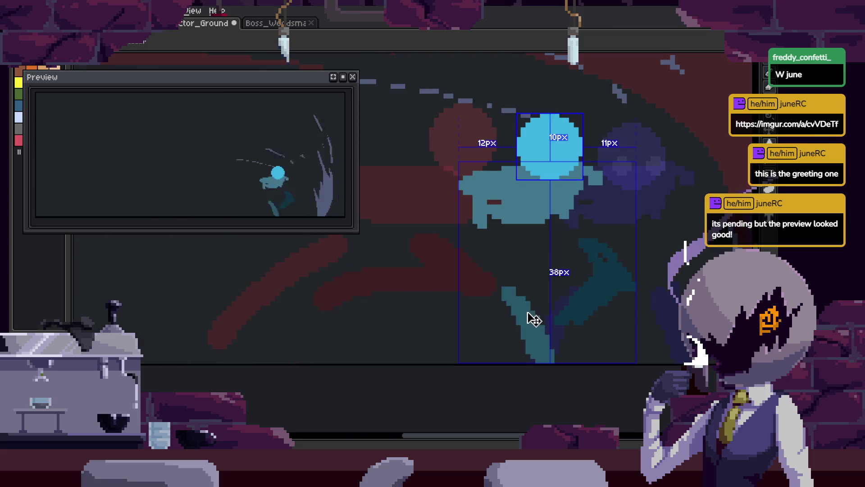
{"action": "scroll", "coordinate": [534, 319], "scroll_direction": "up", "scroll_amount": 1}
Deselect the artwork and save the animation file
{"action": "key", "text": "ctrl+d"}
{"action": "key", "text": "b"}
{"action": "key", "text": "ctrl+d"}
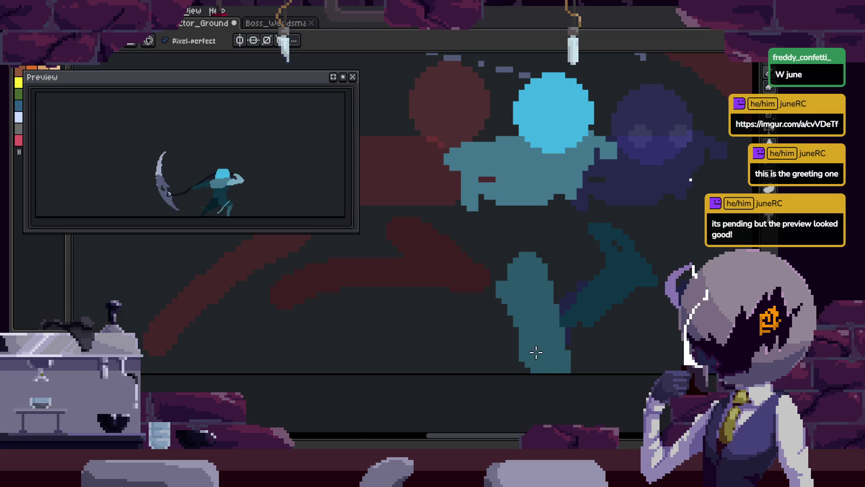
{"action": "key", "text": "ctrl+s"}
{"action": "key", "text": "Right"}
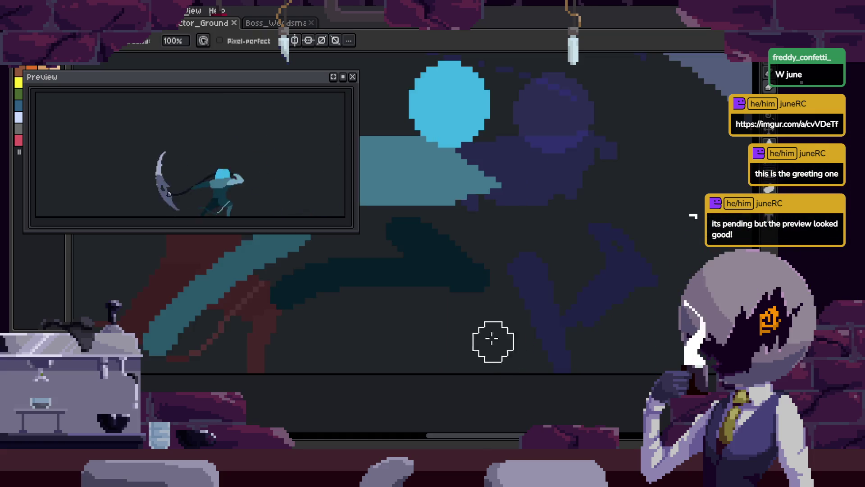
Paint dark teal over the figure's torso and magic-wand the blob to check it
{"action": "key", "text": "Right"}
{"action": "key", "text": "Right"}
{"action": "scroll", "coordinate": [469, 251], "scroll_direction": "up", "scroll_amount": 2}
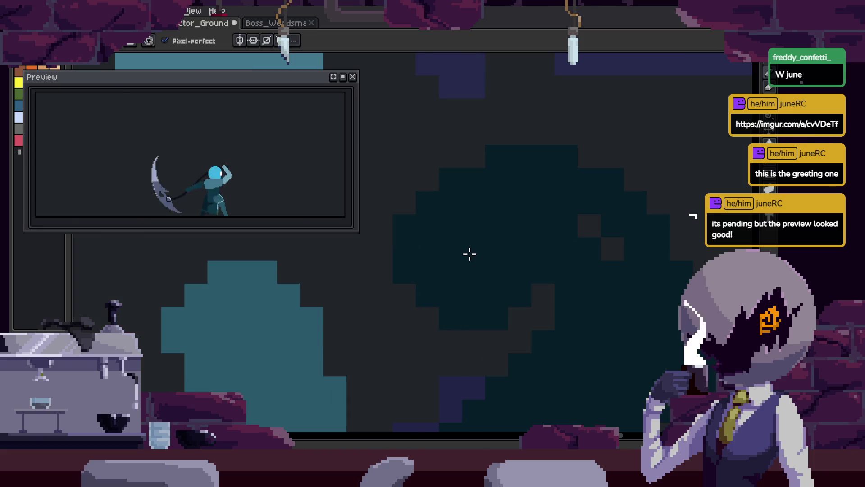
{"action": "left_click_drag", "start_coordinate": [467, 253], "coordinate": [483, 268]}
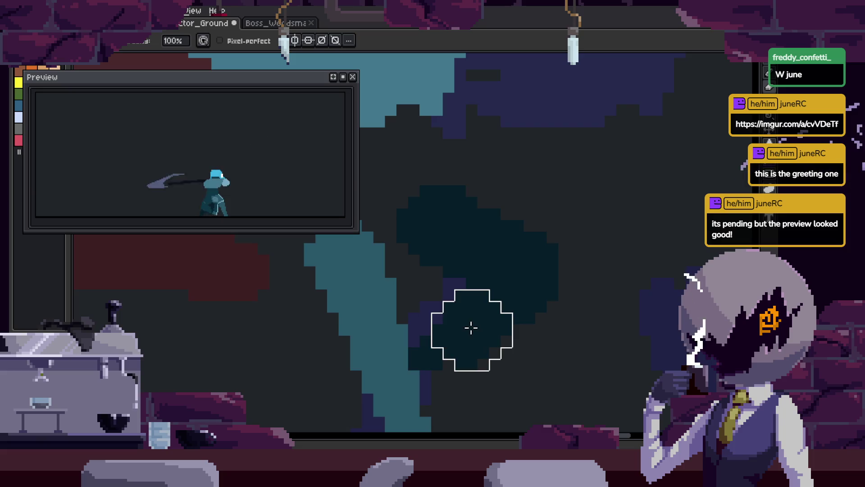
{"action": "left_click", "coordinate": [449, 353]}
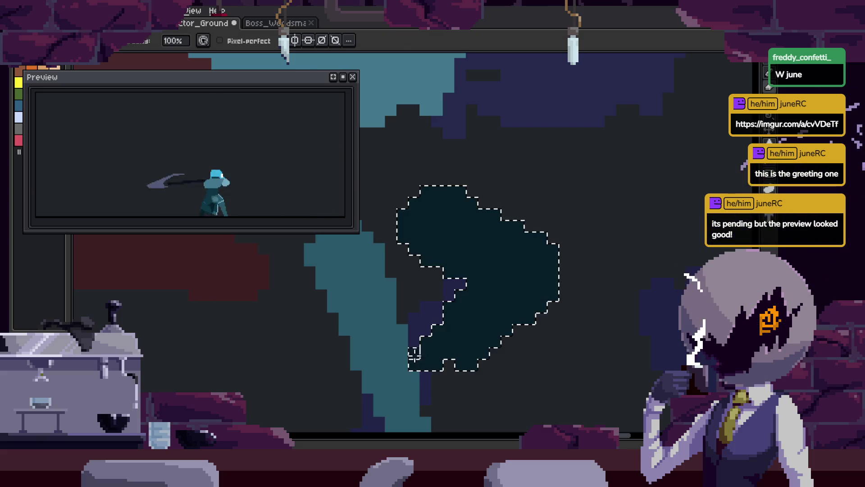
{"action": "scroll", "coordinate": [450, 383], "scroll_direction": "up", "scroll_amount": 1}
{"action": "key", "text": "ctrl+d"}
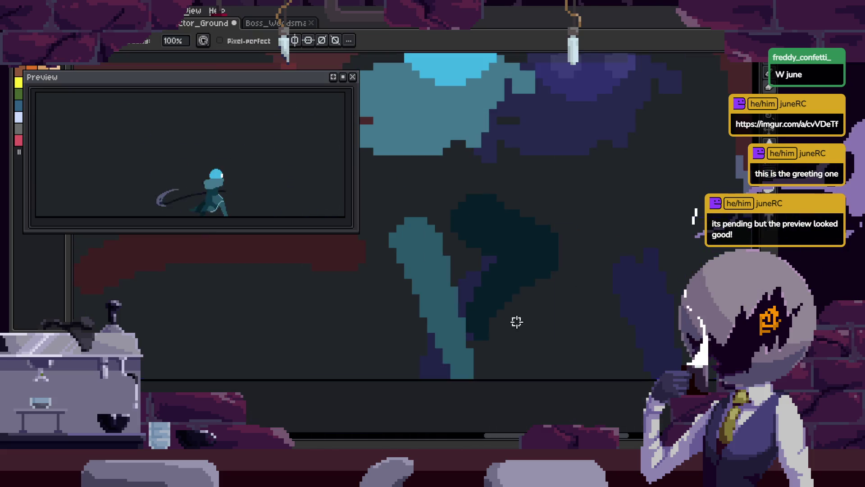
Save the animation file with the repainted torso
{"action": "key", "text": "h"}
{"action": "key", "text": "ctrl+s"}
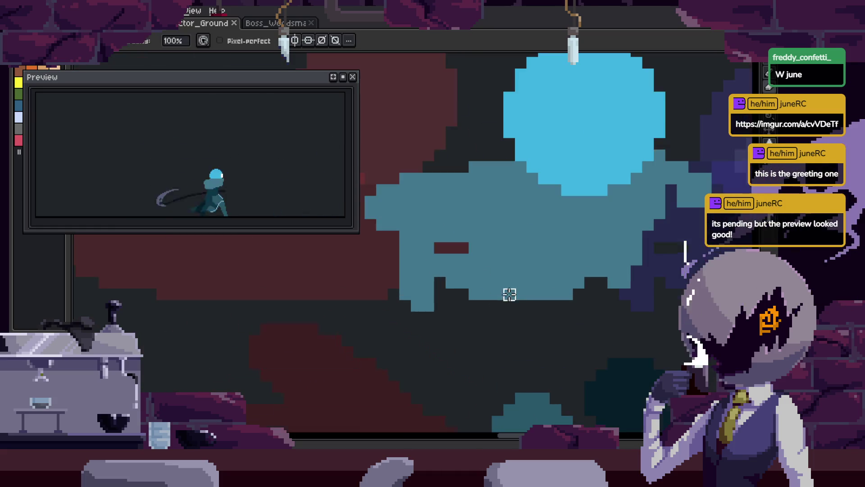
{"action": "scroll", "coordinate": [563, 248], "scroll_direction": "down", "scroll_amount": 3}
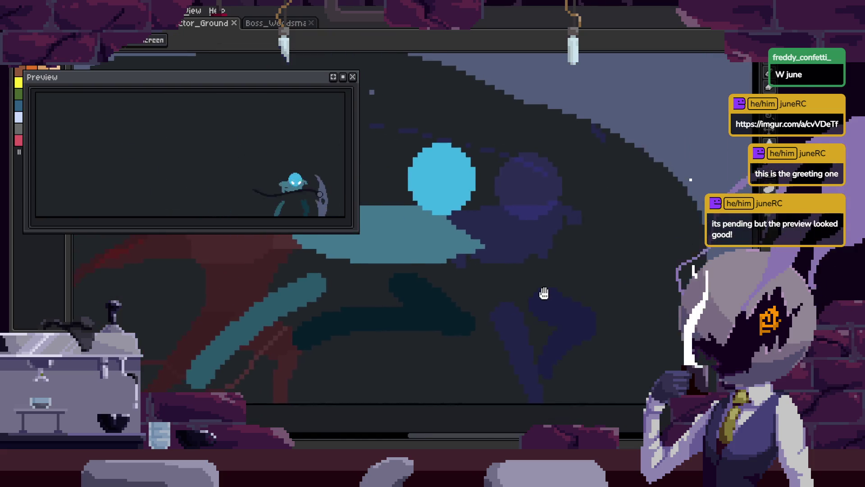
{"action": "scroll", "coordinate": [546, 294], "scroll_direction": "down", "scroll_amount": 1}
{"action": "scroll", "coordinate": [481, 318], "scroll_direction": "down", "scroll_amount": 1}
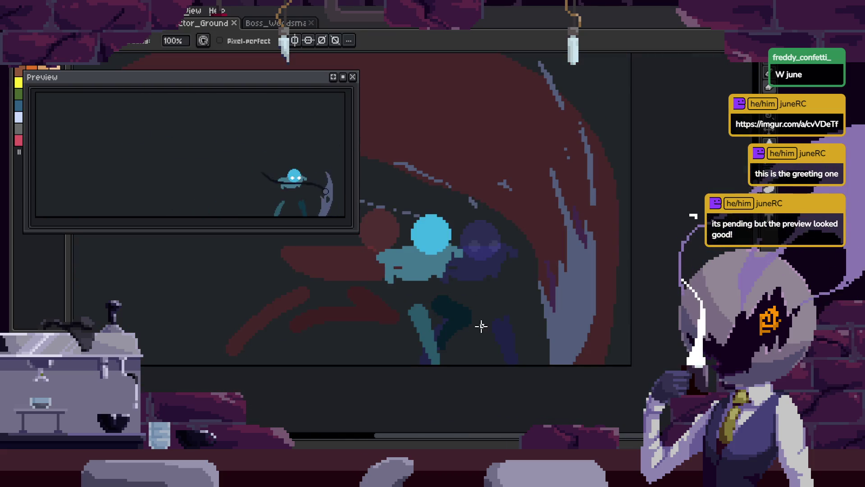
{"action": "scroll", "coordinate": [496, 332], "scroll_direction": "up", "scroll_amount": 2}
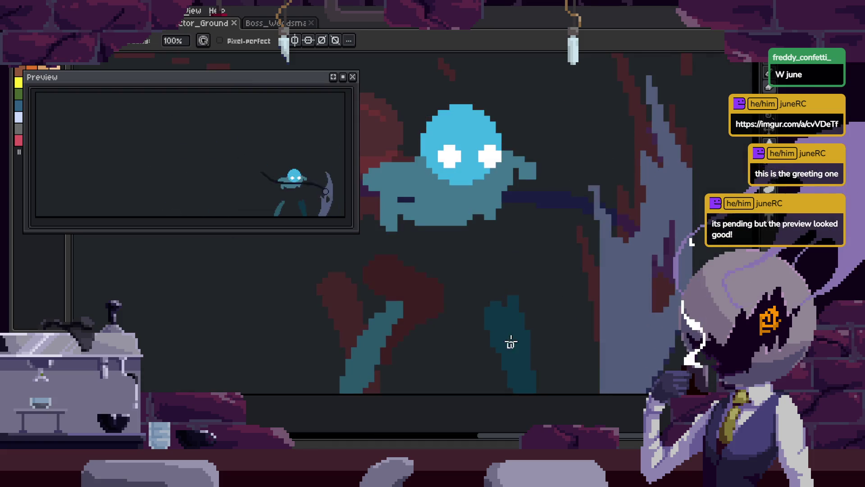
{"action": "key", "text": "ctrl+s"}
{"action": "scroll", "coordinate": [482, 313], "scroll_direction": "down", "scroll_amount": 1}
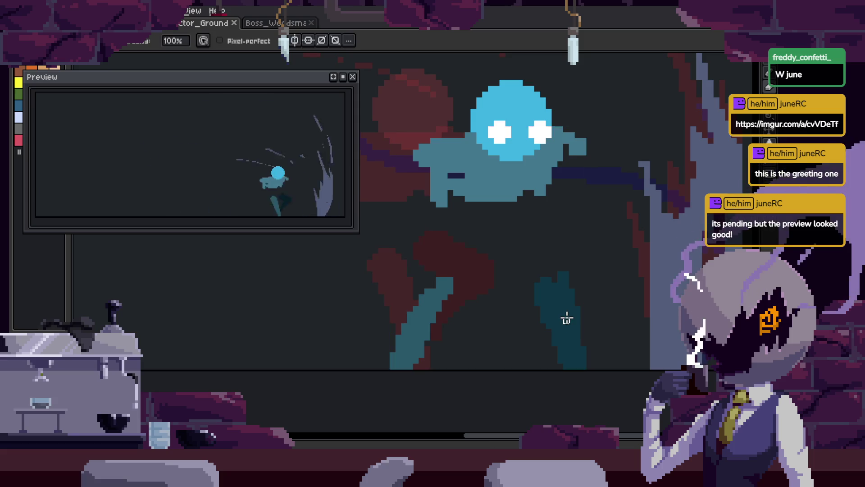
{"action": "key", "text": "ctrl+s"}
Step back and forward through the frames to review the torso
{"action": "key", "text": "Left"}
{"action": "key", "text": "w"}
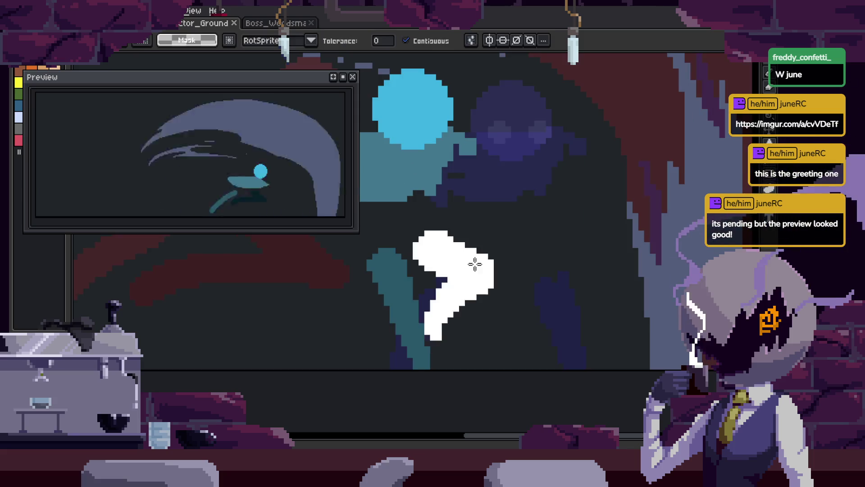
{"action": "key", "text": "Right"}
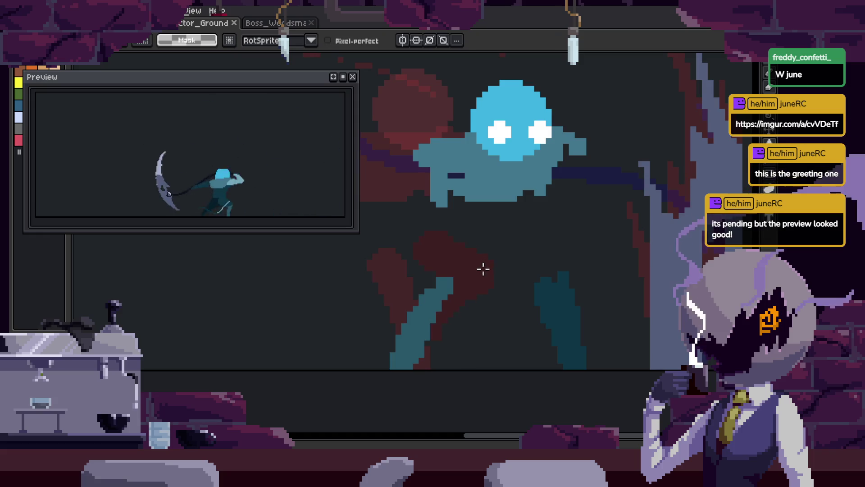
{"action": "key", "text": "Right"}
{"action": "scroll", "coordinate": [444, 321], "scroll_direction": "up", "scroll_amount": 4}
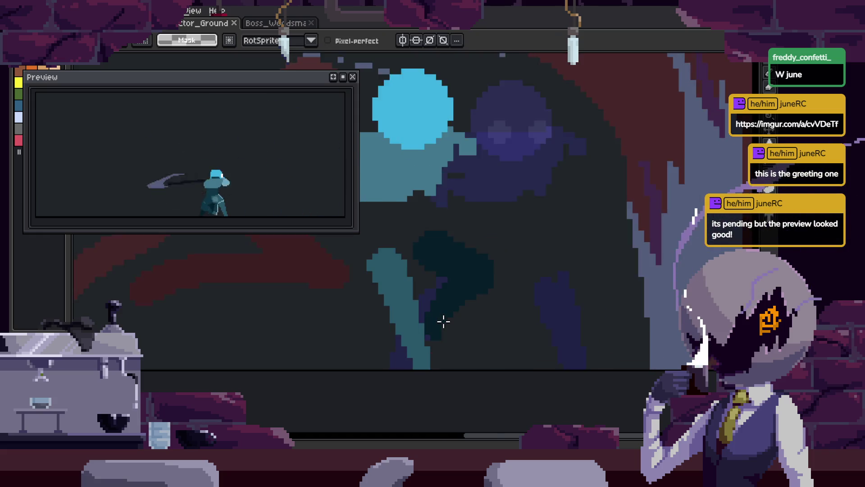
Paint teal pixels over a navy spot and on the leg, saving after each
{"action": "key", "text": "b"}
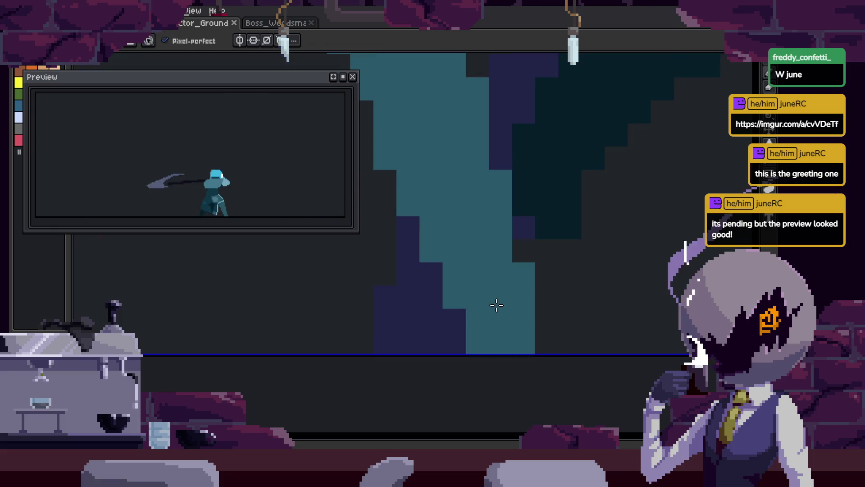
{"action": "left_click", "coordinate": [464, 345]}
{"action": "key", "text": "ctrl+s"}
{"action": "scroll", "coordinate": [464, 315], "scroll_direction": "down", "scroll_amount": 3}
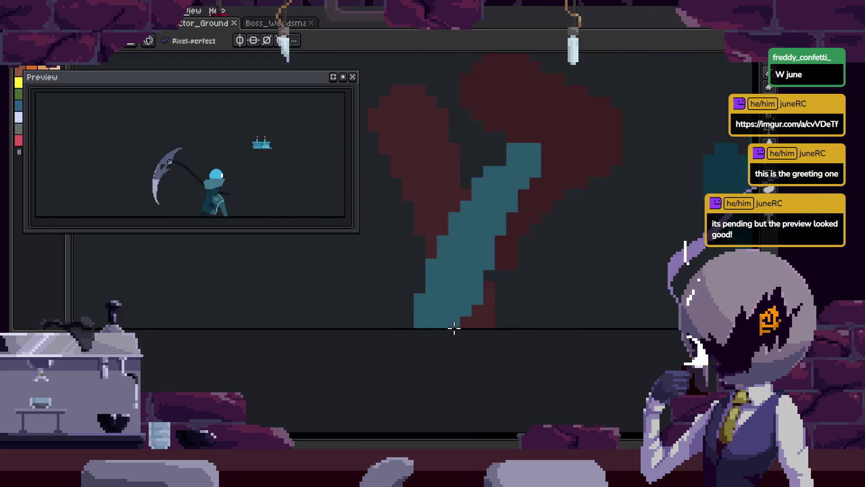
{"action": "scroll", "coordinate": [431, 294], "scroll_direction": "up", "scroll_amount": 3}
{"action": "scroll", "coordinate": [490, 261], "scroll_direction": "down", "scroll_amount": 4}
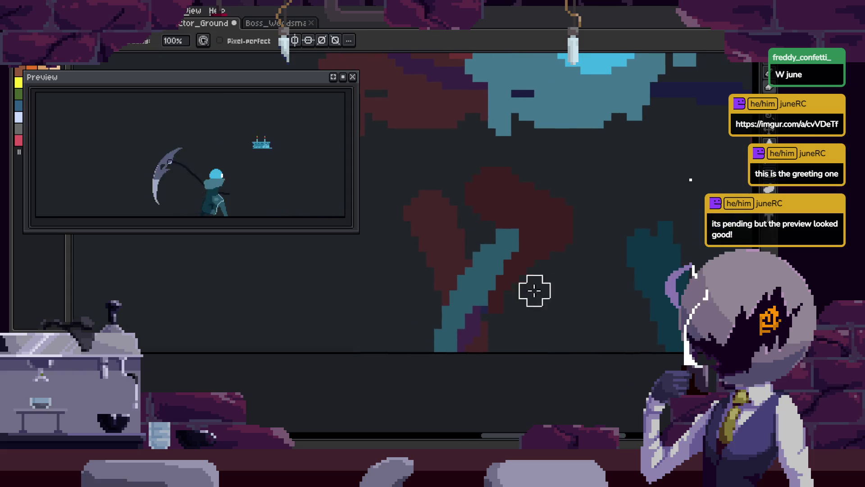
{"action": "scroll", "coordinate": [481, 337], "scroll_direction": "up", "scroll_amount": 2}
{"action": "scroll", "coordinate": [474, 367], "scroll_direction": "down", "scroll_amount": 3}
{"action": "key", "text": "b"}
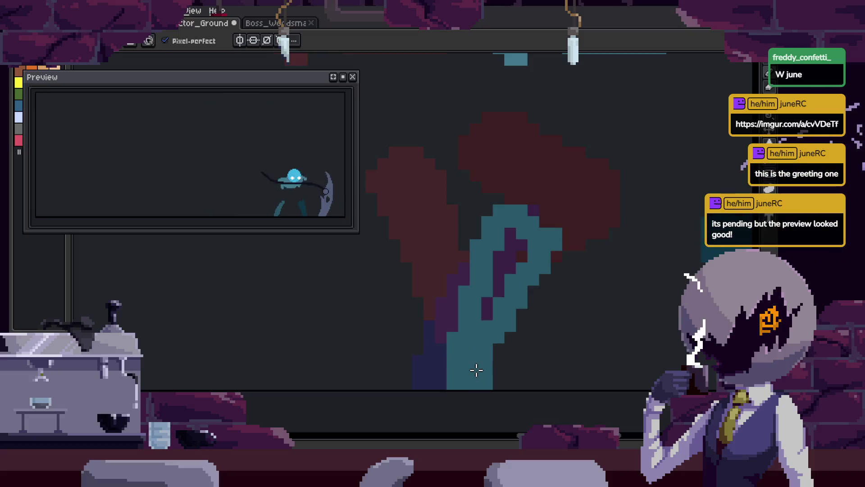
{"action": "left_click", "coordinate": [534, 349]}
{"action": "key", "text": "ctrl+s"}
Recolour the teal lower-left leg dark purple and show a different frame
{"action": "scroll", "coordinate": [525, 332], "scroll_direction": "down", "scroll_amount": 4}
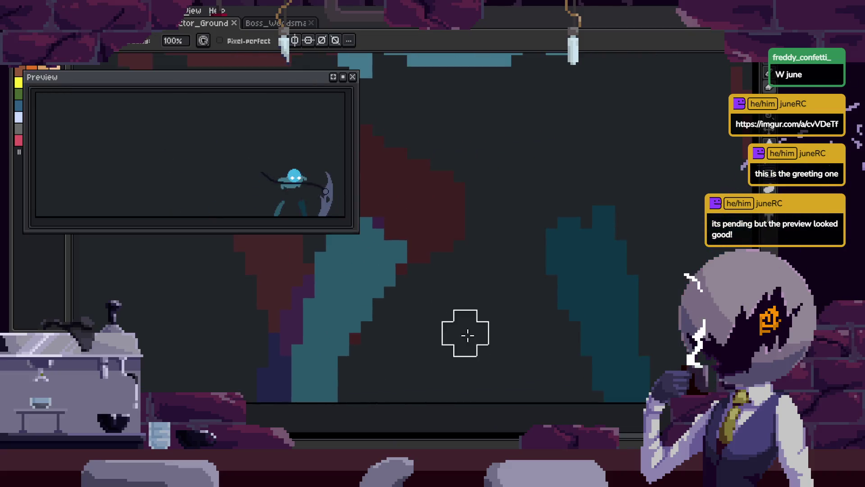
{"action": "scroll", "coordinate": [477, 324], "scroll_direction": "up", "scroll_amount": 1}
{"action": "scroll", "coordinate": [486, 335], "scroll_direction": "up", "scroll_amount": 1}
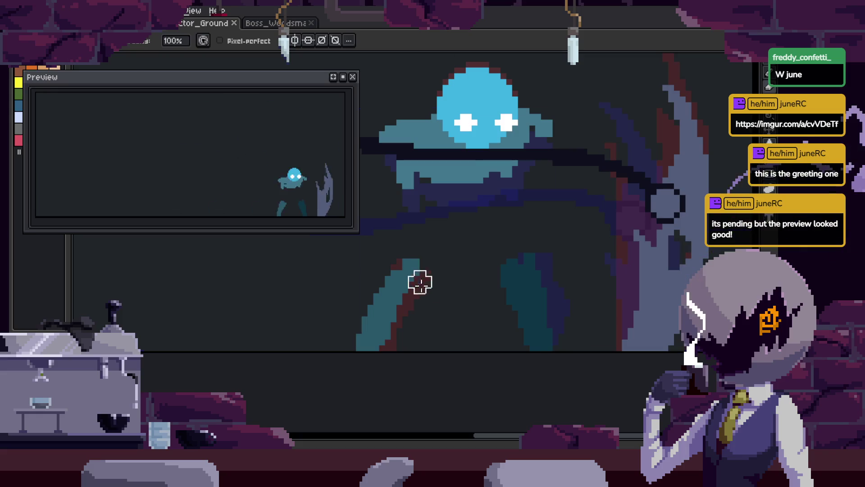
{"action": "left_click_drag", "start_coordinate": [420, 282], "coordinate": [360, 359]}
{"action": "key", "text": "Return"}
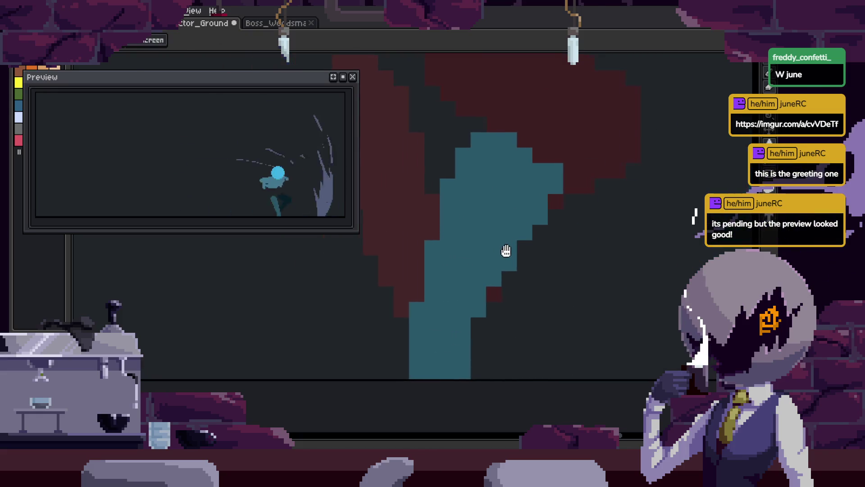
{"action": "key", "text": "m"}
{"action": "scroll", "coordinate": [637, 86], "scroll_direction": "down", "scroll_amount": 2}
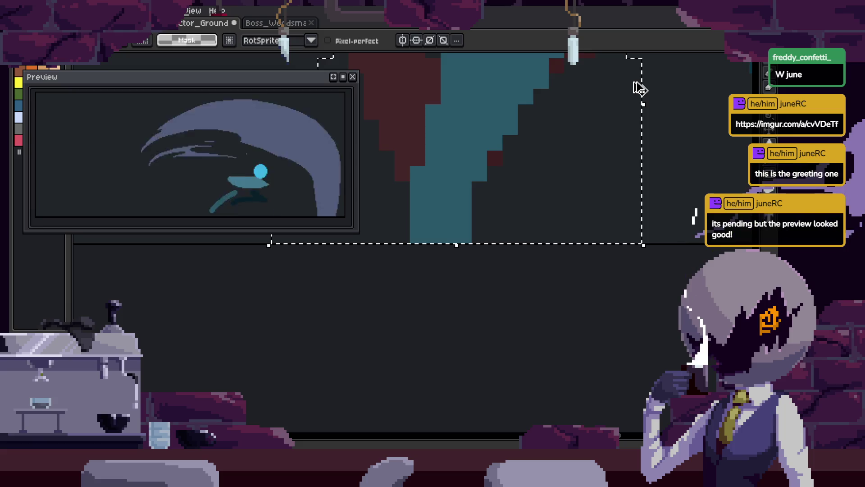
{"action": "scroll", "coordinate": [530, 233], "scroll_direction": "up", "scroll_amount": 2}
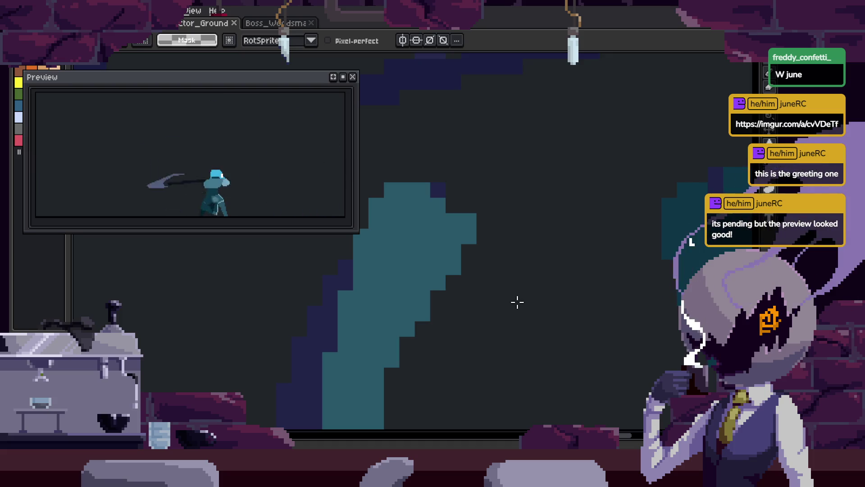
Pick a colour from the artwork and pan the view up to the figure's legs
{"action": "key", "text": "i"}
{"action": "key", "text": "b"}
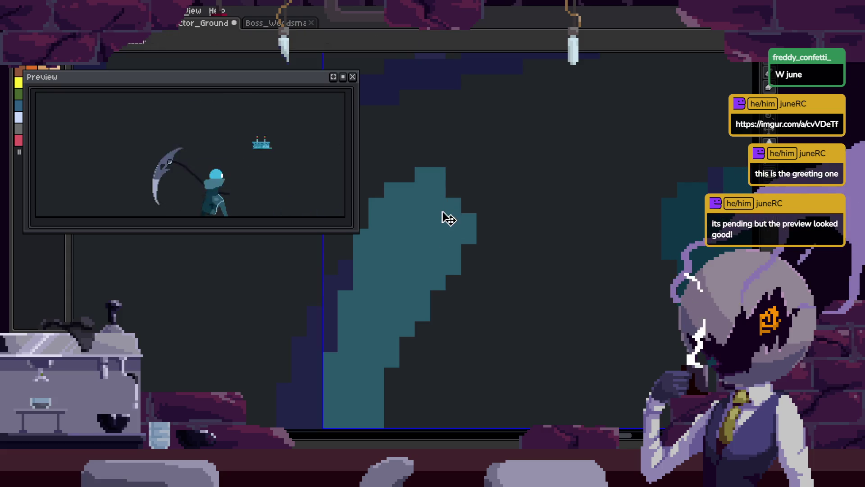
{"action": "scroll", "coordinate": [448, 204], "scroll_direction": "down", "scroll_amount": 3}
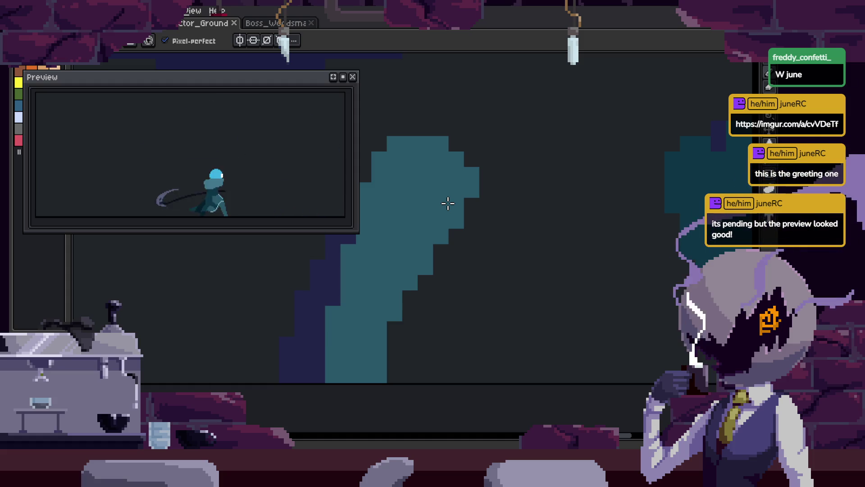
{"action": "key", "text": "Right"}
{"action": "key", "text": "Right"}
{"action": "mouse_move", "coordinate": [464, 309]}
{"action": "left_mouse_down"}
{"action": "mouse_move", "coordinate": [464, 254]}
{"action": "mouse_move", "coordinate": [507, 239]}
{"action": "mouse_move", "coordinate": [508, 260]}
{"action": "left_mouse_up"}
{"action": "key", "text": "Right"}
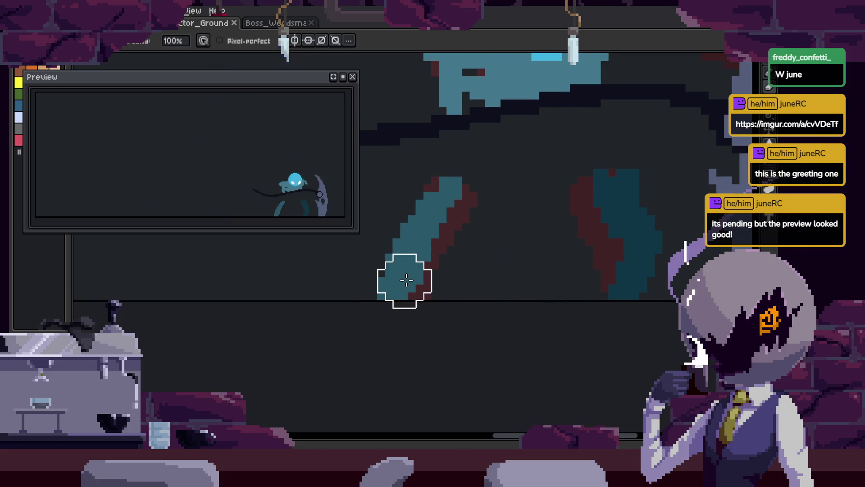
Review the animation frames and undo the stray stroke on the leg
{"action": "left_click", "coordinate": [433, 234]}
{"action": "key", "text": "Right"}
{"action": "key", "text": "m"}
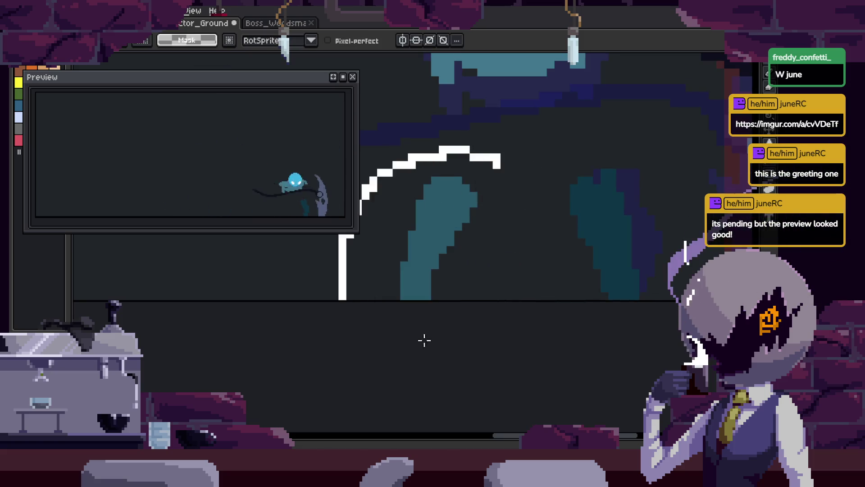
{"action": "key", "text": "Left"}
{"action": "key", "text": "Return"}
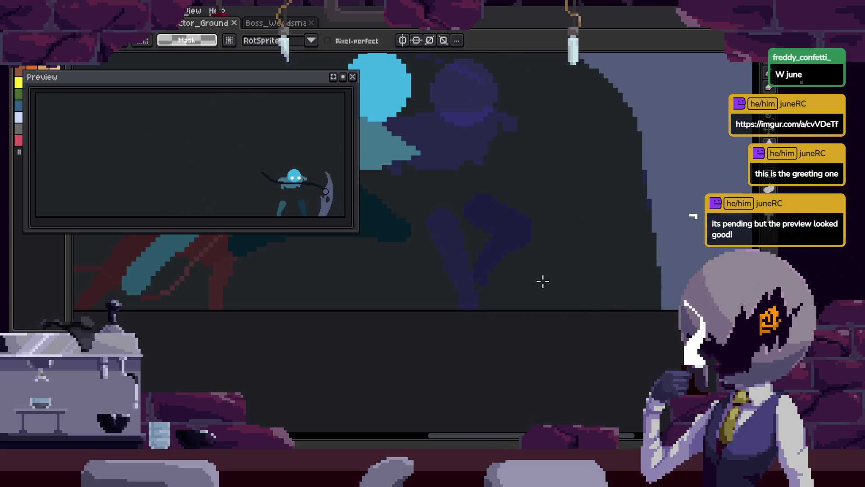
{"action": "key", "text": "ctrl+z"}
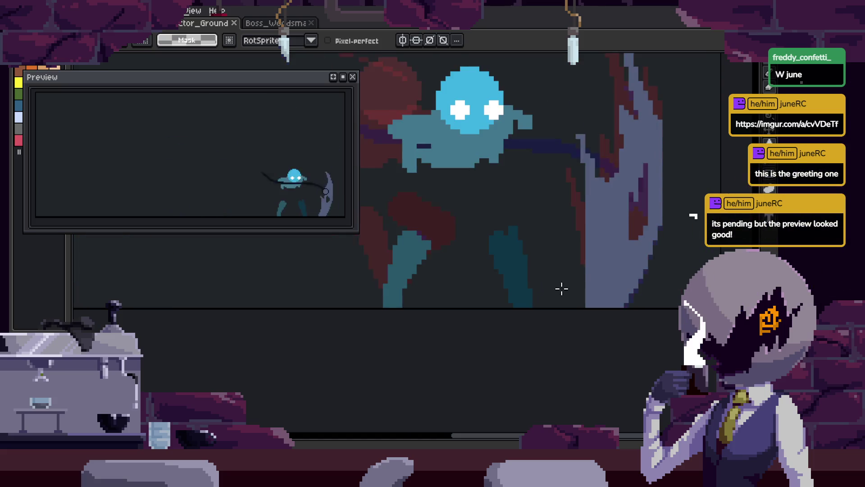
Magic-wand select the dark leg and move it about 130 px to the right
{"action": "key", "text": "w"}
{"action": "left_click", "coordinate": [467, 232]}
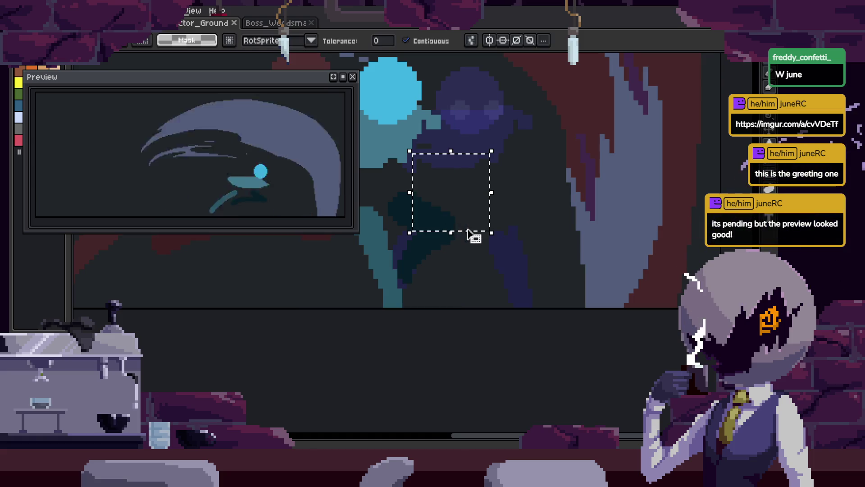
{"action": "left_click", "coordinate": [444, 237]}
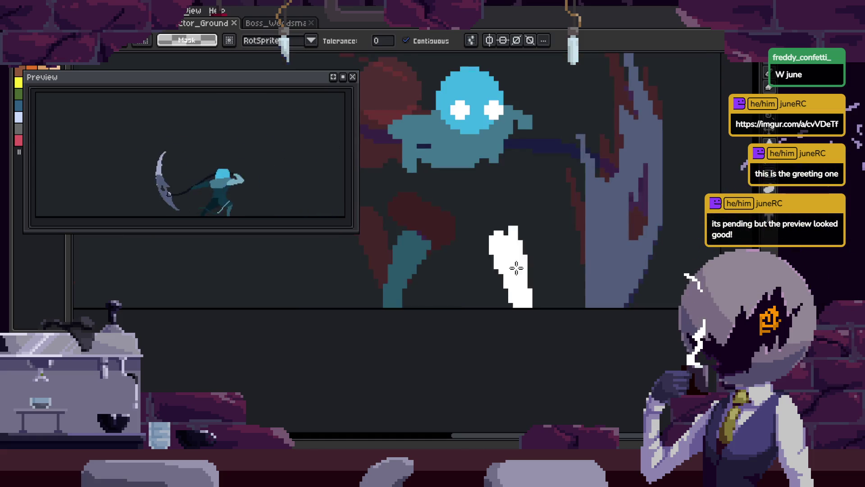
{"action": "key", "text": "ctrl+t"}
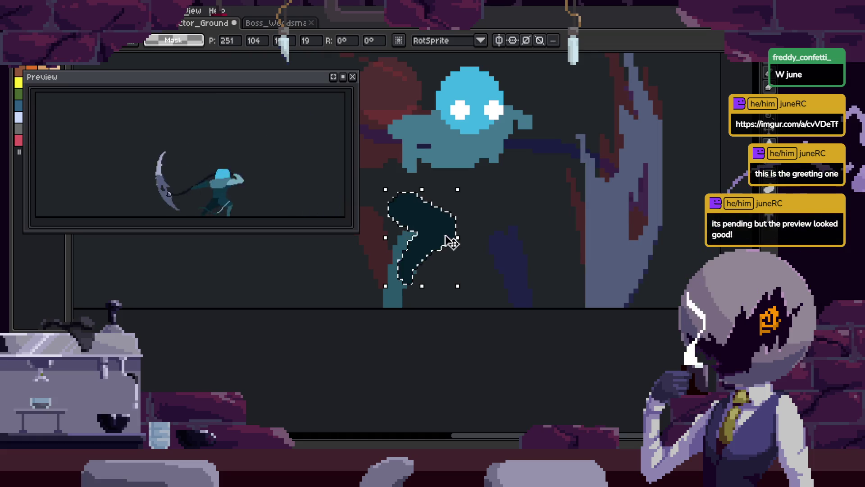
{"action": "left_click_drag", "start_coordinate": [451, 242], "coordinate": [499, 247]}
{"action": "key", "text": "Return"}
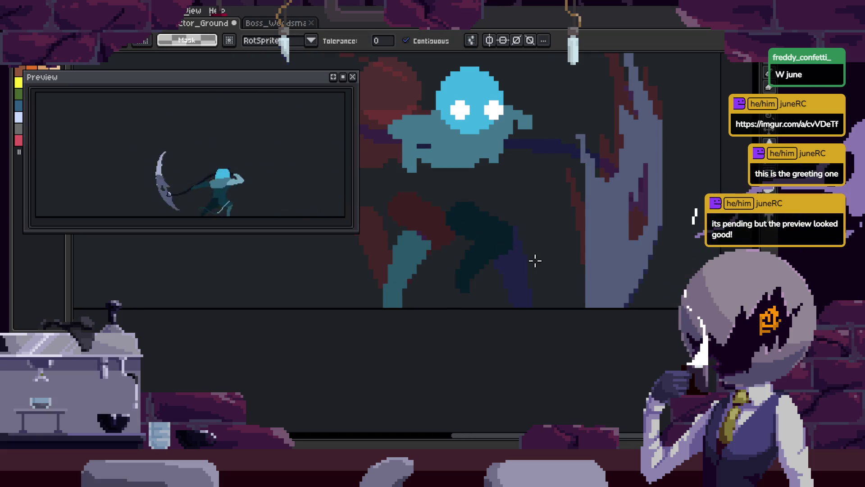
With a larger brush, paint a dark teal diagonal stroke down the leg
{"action": "scroll", "coordinate": [522, 264], "scroll_direction": "up", "scroll_amount": 2}
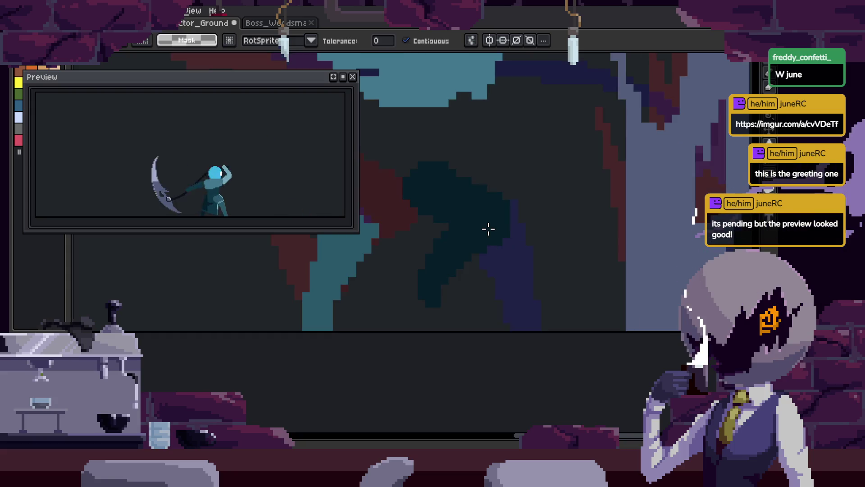
{"action": "left_click", "coordinate": [483, 225]}
{"action": "key", "text": "b"}
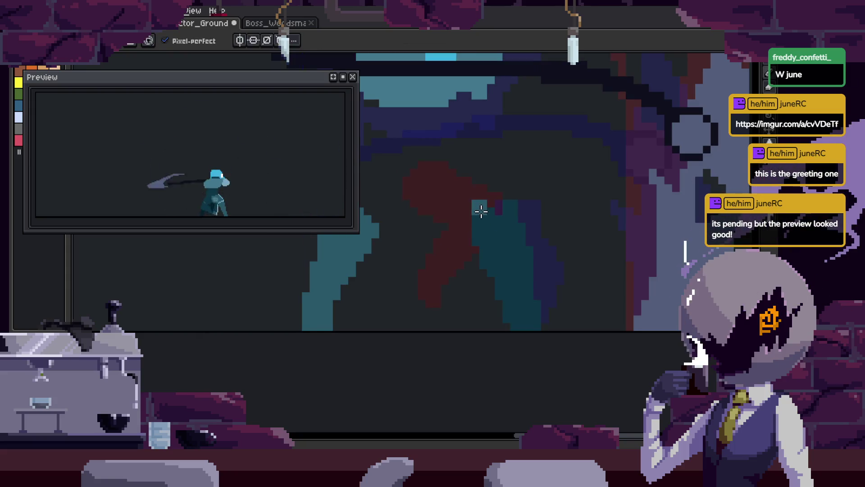
{"action": "key", "text": "x"}
{"action": "key", "text": "plus"}
{"action": "key", "text": "plus"}
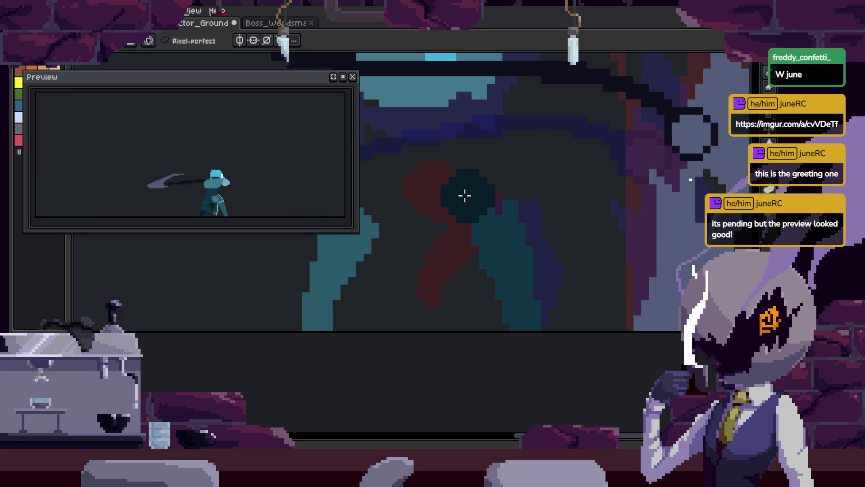
{"action": "left_click_drag", "start_coordinate": [457, 191], "coordinate": [511, 243]}
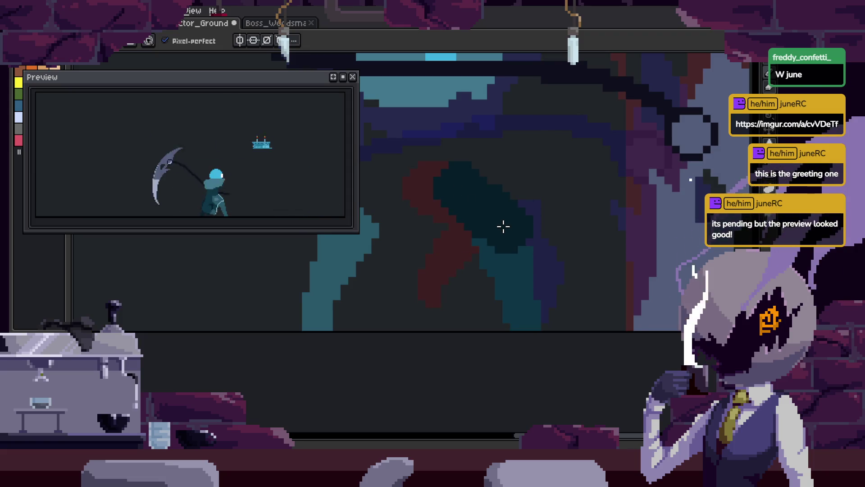
{"action": "left_click_drag", "start_coordinate": [504, 226], "coordinate": [521, 265]}
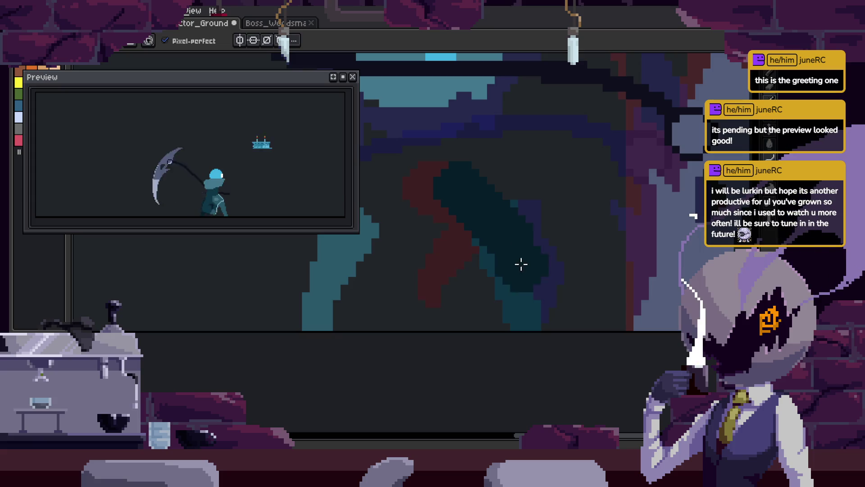
Repaint the upper part of the leg in lighter teal
{"action": "scroll", "coordinate": [487, 252], "scroll_direction": "up", "scroll_amount": 2}
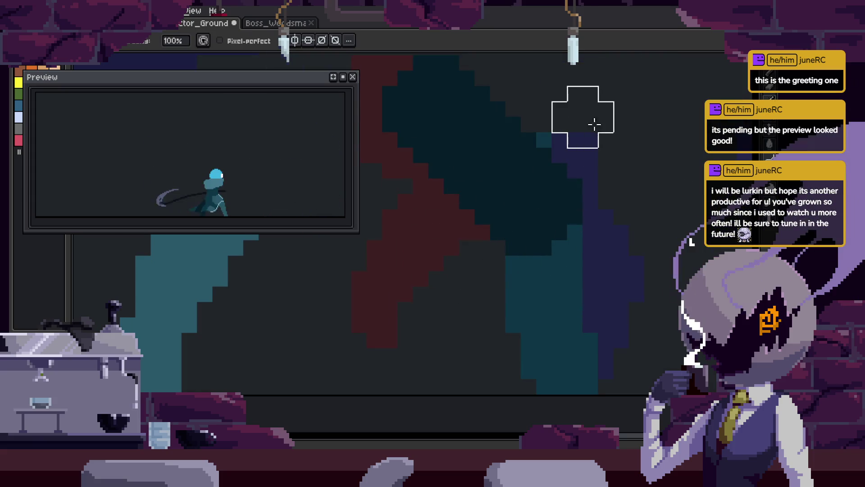
{"action": "left_click_drag", "start_coordinate": [614, 216], "coordinate": [560, 185]}
{"action": "key", "text": "b"}
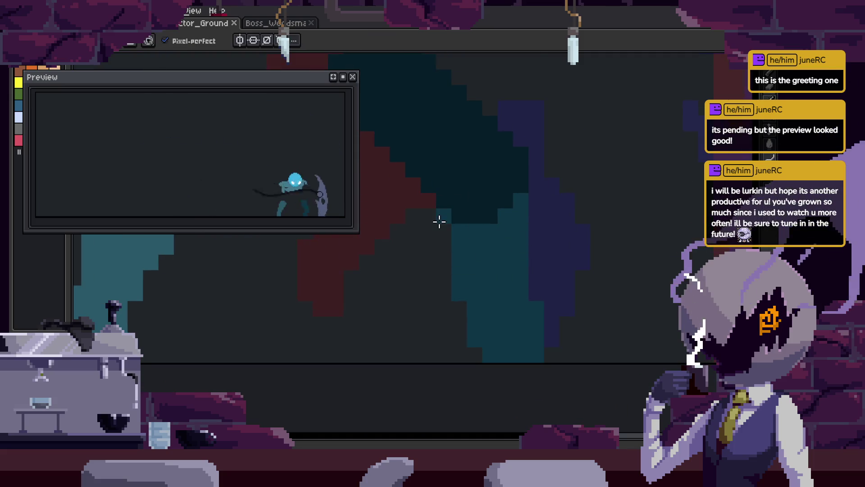
{"action": "key", "text": "e"}
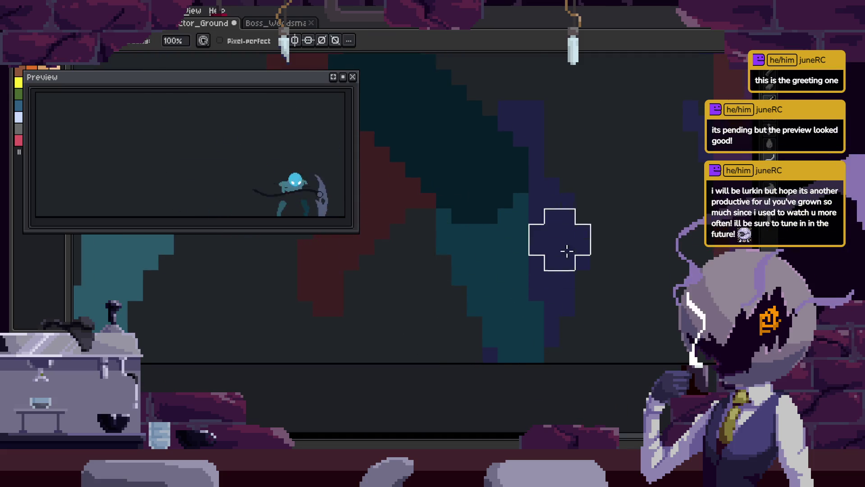
{"action": "key", "text": "b"}
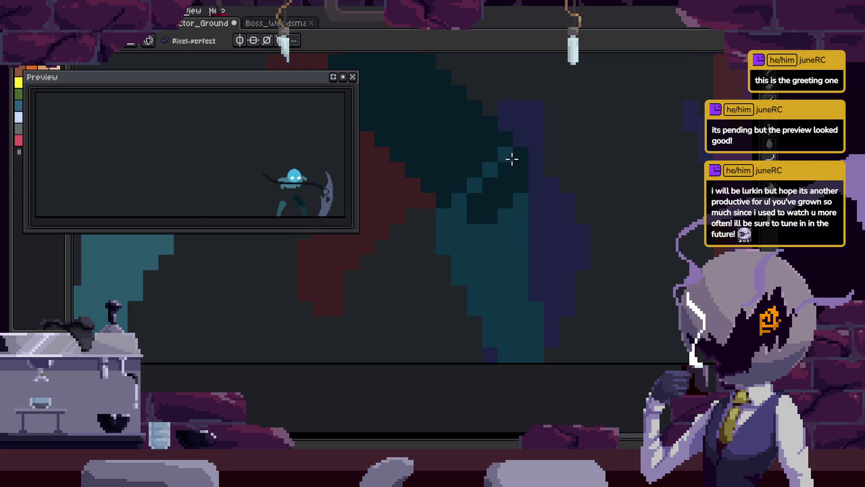
{"action": "left_click_drag", "start_coordinate": [508, 183], "coordinate": [494, 145]}
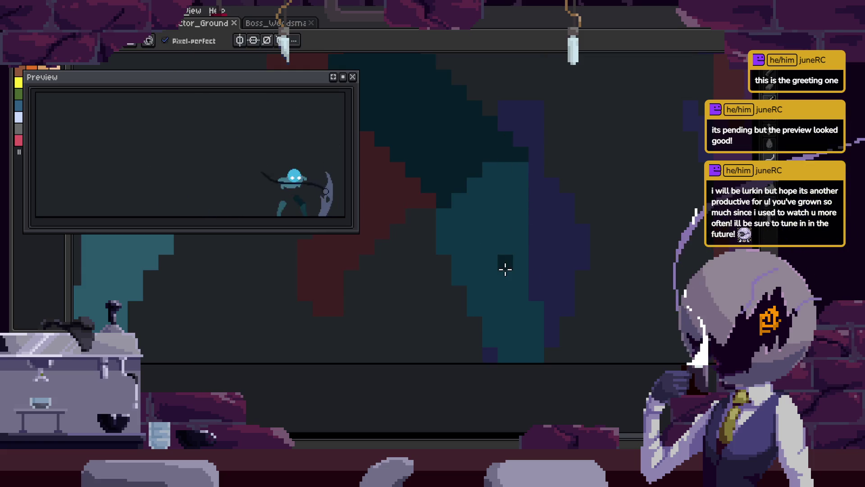
{"action": "key", "text": "e"}
{"action": "key", "text": "i"}
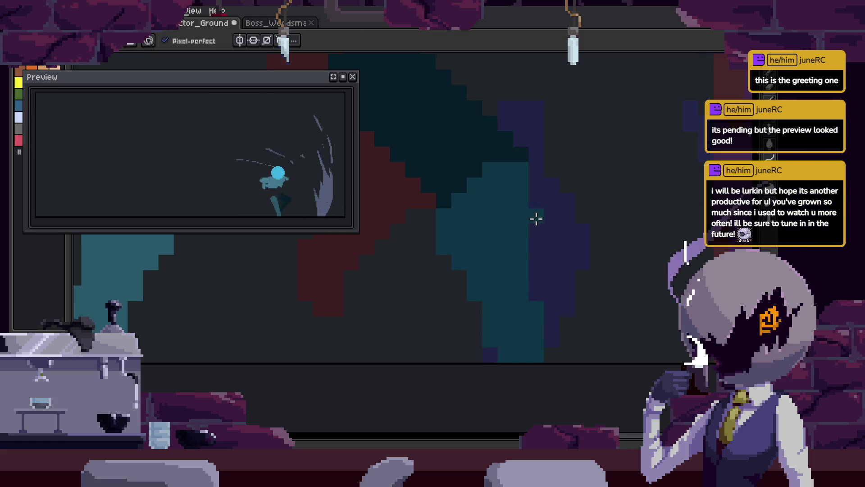
{"action": "key", "text": "e"}
Repaint the remaining dark red leg pixels in teal
{"action": "scroll", "coordinate": [571, 346], "scroll_direction": "right", "scroll_amount": 3}
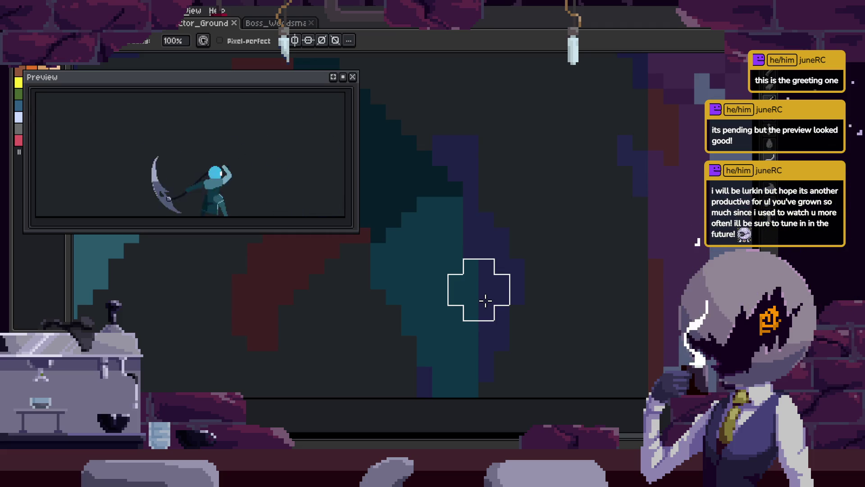
{"action": "scroll", "coordinate": [485, 300], "scroll_direction": "down", "scroll_amount": 2}
{"action": "scroll", "coordinate": [488, 270], "scroll_direction": "up", "scroll_amount": 3}
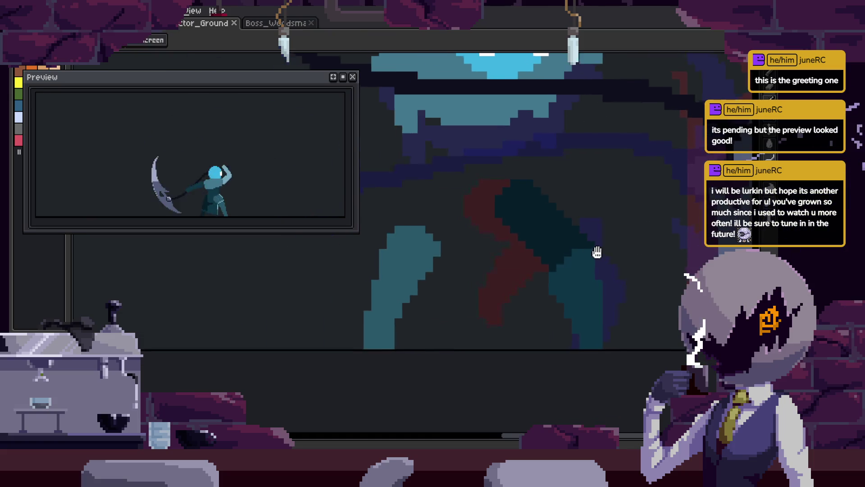
{"action": "scroll", "coordinate": [565, 256], "scroll_direction": "down", "scroll_amount": 2}
{"action": "scroll", "coordinate": [523, 303], "scroll_direction": "up", "scroll_amount": 3}
{"action": "scroll", "coordinate": [586, 198], "scroll_direction": "up", "scroll_amount": 1}
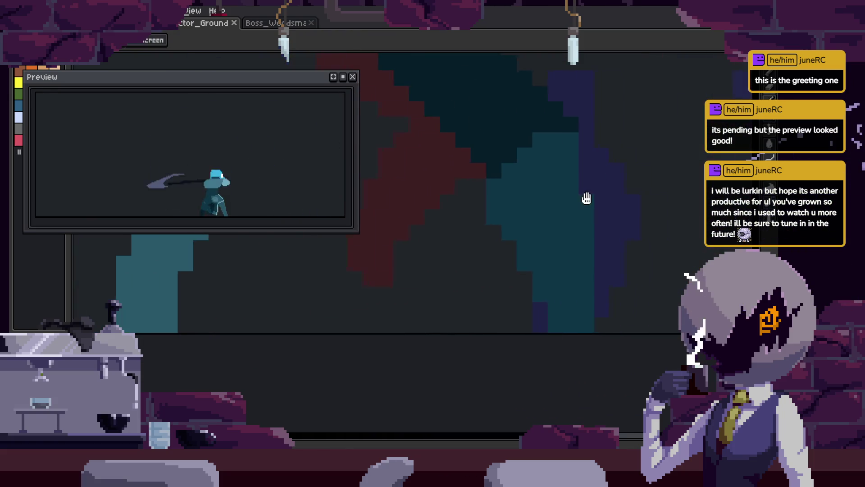
{"action": "scroll", "coordinate": [478, 227], "scroll_direction": "up", "scroll_amount": 1}
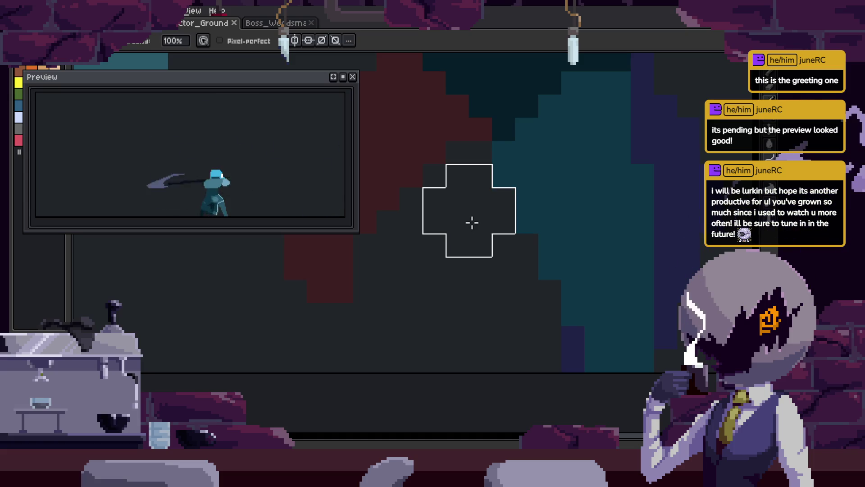
{"action": "scroll", "coordinate": [472, 222], "scroll_direction": "down", "scroll_amount": 2}
{"action": "scroll", "coordinate": [476, 245], "scroll_direction": "up", "scroll_amount": 2}
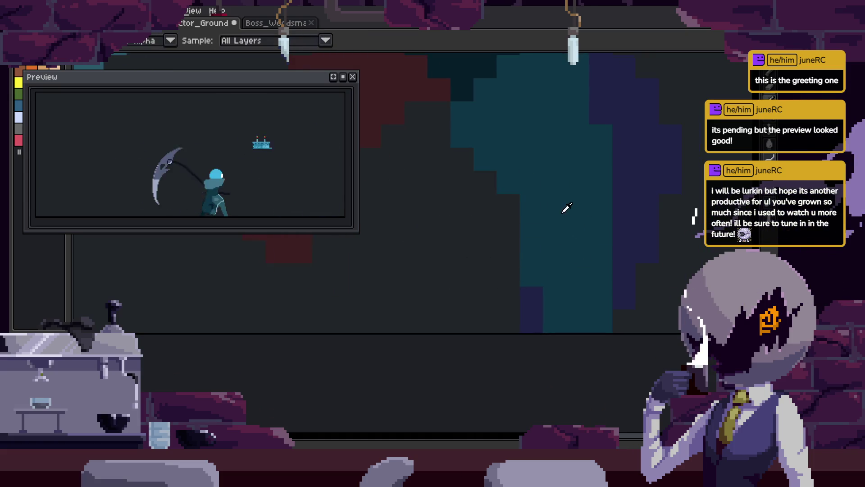
{"action": "key", "text": "space"}
{"action": "scroll", "coordinate": [539, 276], "scroll_direction": "down", "scroll_amount": 2}
{"action": "scroll", "coordinate": [497, 186], "scroll_direction": "up", "scroll_amount": 2}
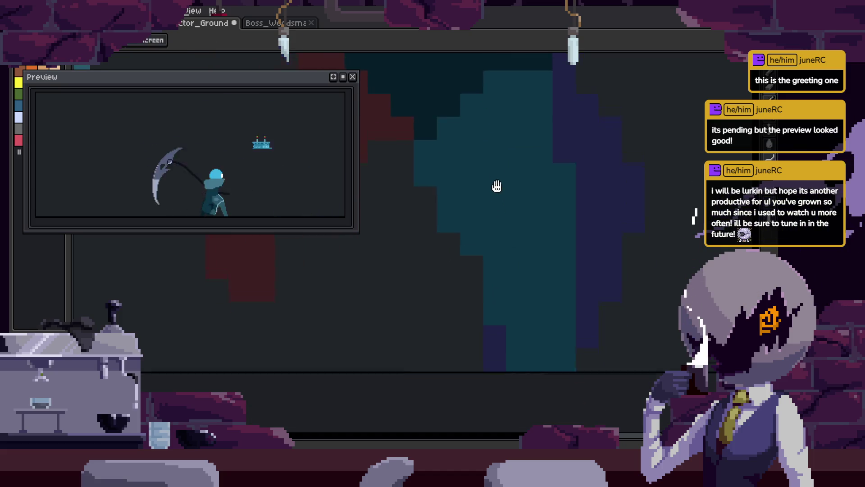
{"action": "scroll", "coordinate": [500, 262], "scroll_direction": "down", "scroll_amount": 2}
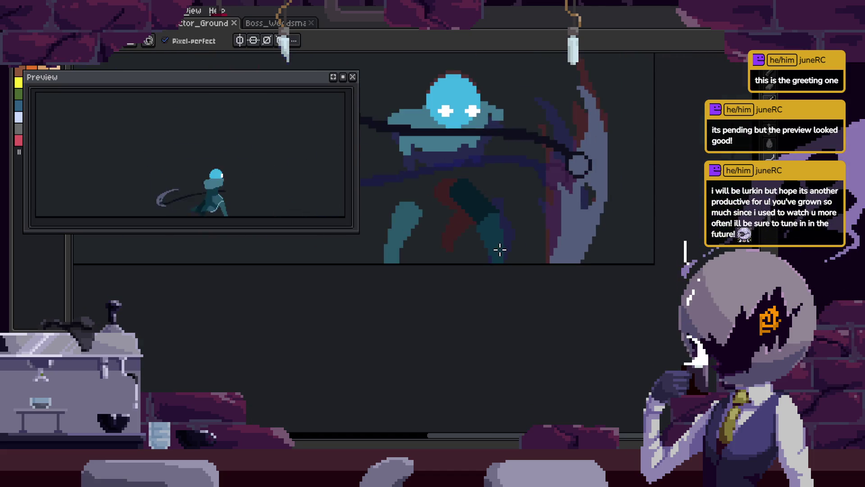
{"action": "scroll", "coordinate": [423, 233], "scroll_direction": "up", "scroll_amount": 1}
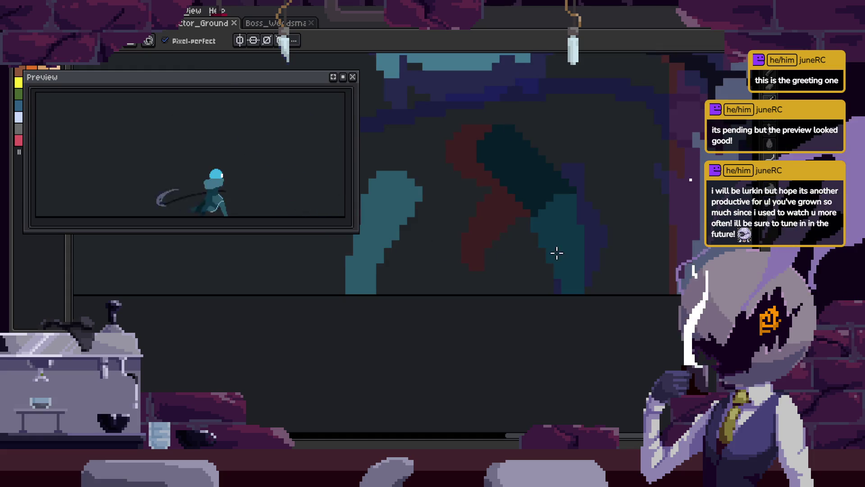
{"action": "scroll", "coordinate": [568, 264], "scroll_direction": "up", "scroll_amount": 1}
{"action": "scroll", "coordinate": [512, 257], "scroll_direction": "down", "scroll_amount": 1}
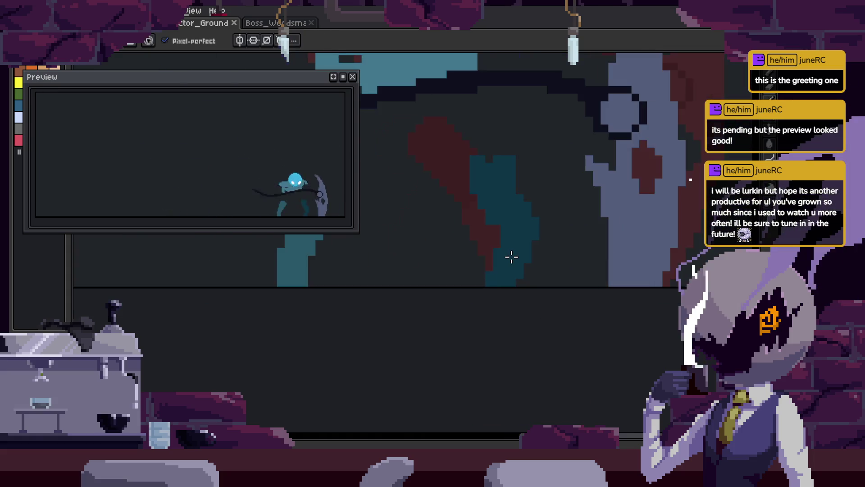
{"action": "scroll", "coordinate": [512, 253], "scroll_direction": "up", "scroll_amount": 1}
{"action": "scroll", "coordinate": [506, 256], "scroll_direction": "down", "scroll_amount": 1}
{"action": "scroll", "coordinate": [498, 251], "scroll_direction": "down", "scroll_amount": 1}
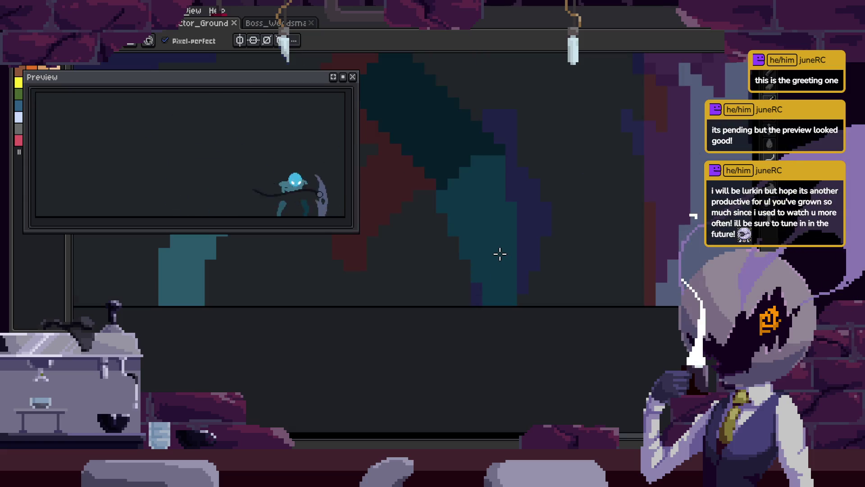
{"action": "scroll", "coordinate": [501, 270], "scroll_direction": "up", "scroll_amount": 2}
{"action": "scroll", "coordinate": [506, 310], "scroll_direction": "up", "scroll_amount": 1}
{"action": "left_click_drag", "start_coordinate": [470, 355], "coordinate": [466, 238]}
{"action": "scroll", "coordinate": [577, 385], "scroll_direction": "down", "scroll_amount": 2}
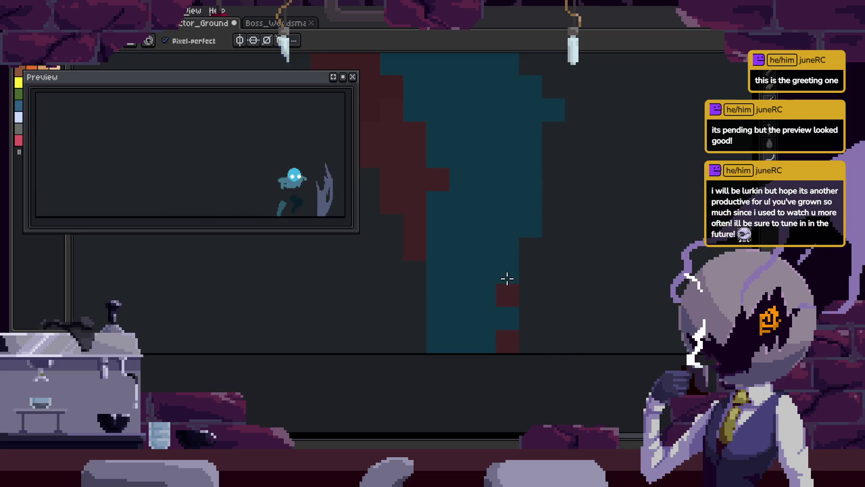
{"action": "scroll", "coordinate": [545, 234], "scroll_direction": "down", "scroll_amount": 2}
{"action": "key", "text": "h"}
{"action": "scroll", "coordinate": [493, 186], "scroll_direction": "up", "scroll_amount": 3}
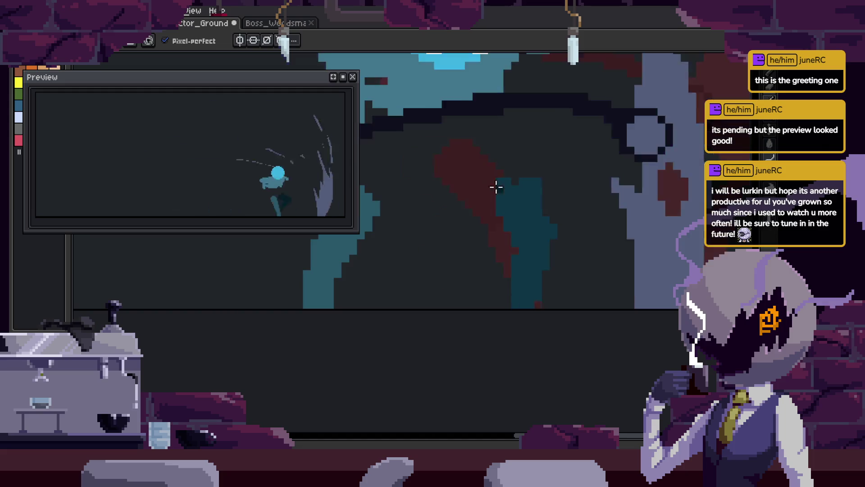
{"action": "key", "text": "m"}
{"action": "key", "text": "Right"}
Add two dark pixels on top of the figure's dark shape
{"action": "key", "text": "w"}
{"action": "left_click", "coordinate": [546, 226]}
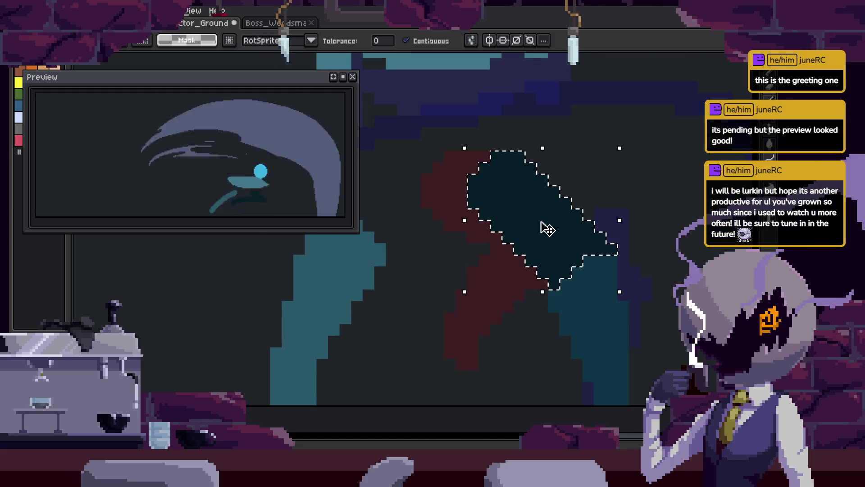
{"action": "key", "text": "ctrl+d"}
{"action": "key", "text": "b"}
{"action": "left_click", "coordinate": [512, 145]}
On the next frame, move the dark round head shape to the right
{"action": "key", "text": "Right"}
{"action": "key", "text": "Right"}
{"action": "key", "text": "Right"}
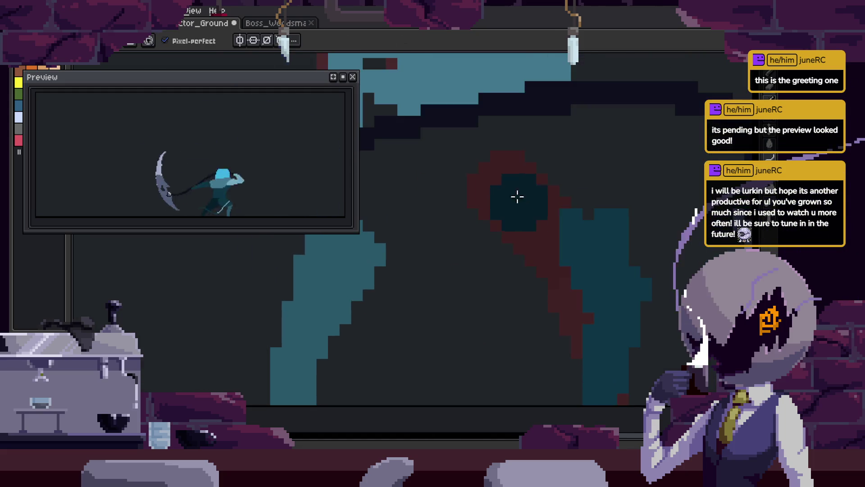
{"action": "mouse_move", "coordinate": [522, 189]}
{"action": "left_mouse_down"}
{"action": "mouse_move", "coordinate": [609, 257]}
{"action": "mouse_move", "coordinate": [541, 191]}
{"action": "mouse_move", "coordinate": [606, 255]}
{"action": "left_mouse_up"}
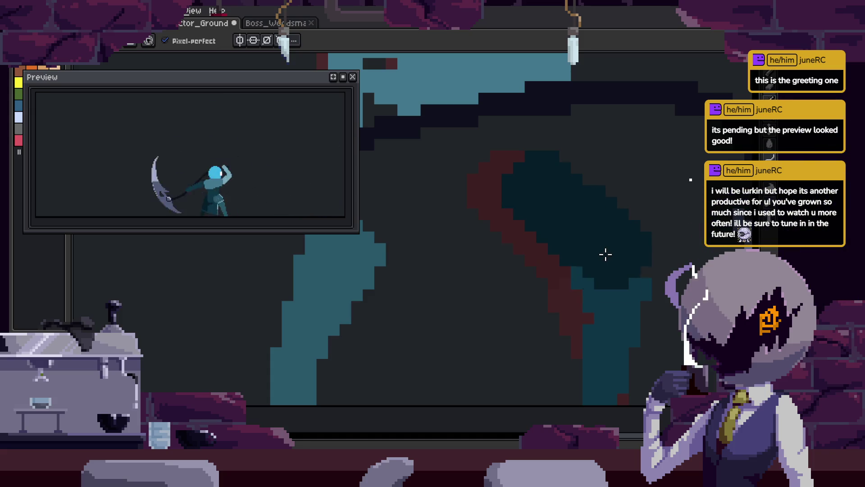
{"action": "scroll", "coordinate": [606, 255], "scroll_direction": "down", "scroll_amount": 2}
{"action": "scroll", "coordinate": [602, 276], "scroll_direction": "up", "scroll_amount": 3}
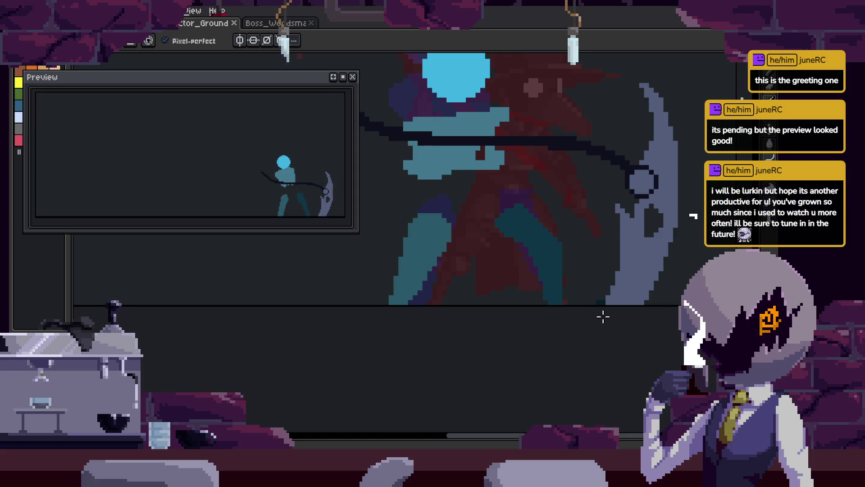
On the following frame, move the lower teal blob up-right and nudge the light-teal block
{"action": "key", "text": "Right"}
{"action": "scroll", "coordinate": [568, 284], "scroll_direction": "up", "scroll_amount": 3}
{"action": "key", "text": "w"}
{"action": "left_click", "coordinate": [507, 278]}
{"action": "left_click_drag", "start_coordinate": [506, 261], "coordinate": [568, 279]}
{"action": "key", "text": "ctrl+d"}
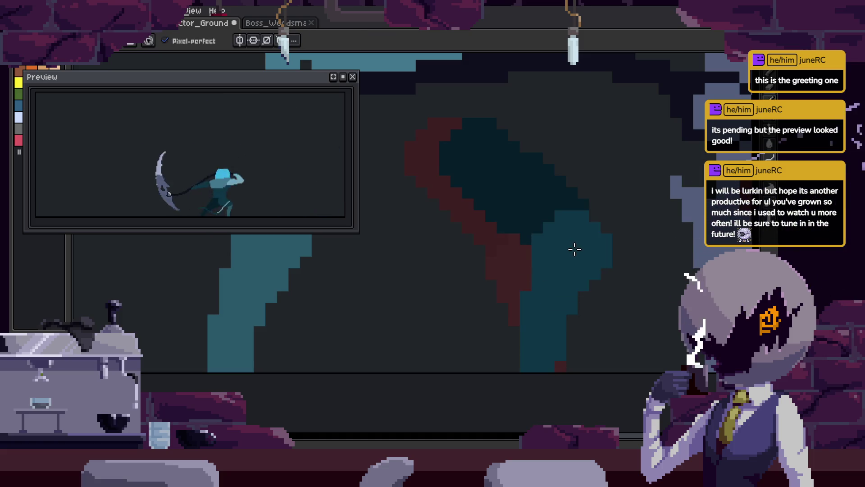
{"action": "left_click_drag", "start_coordinate": [569, 238], "coordinate": [563, 245]}
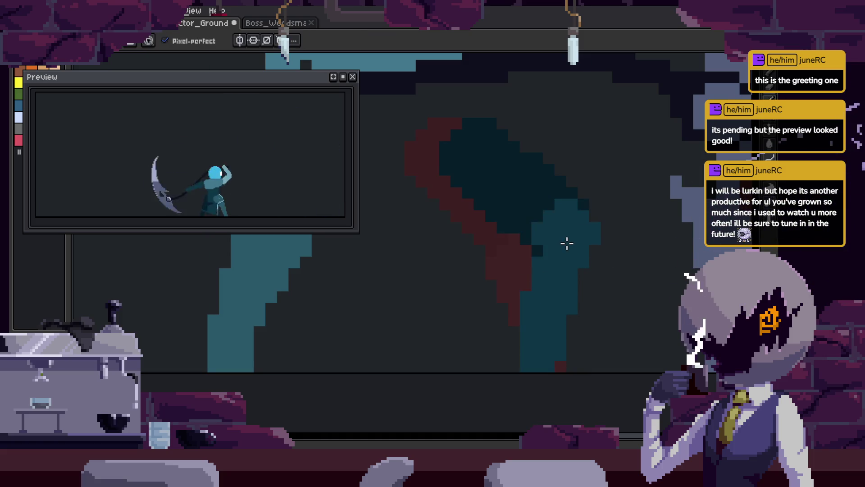
{"action": "key", "text": "e"}
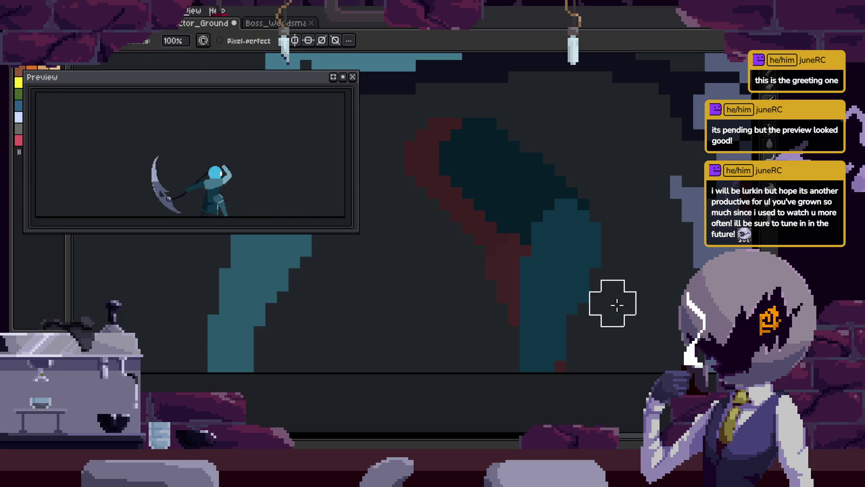
{"action": "scroll", "coordinate": [622, 289], "scroll_direction": "down", "scroll_amount": 4}
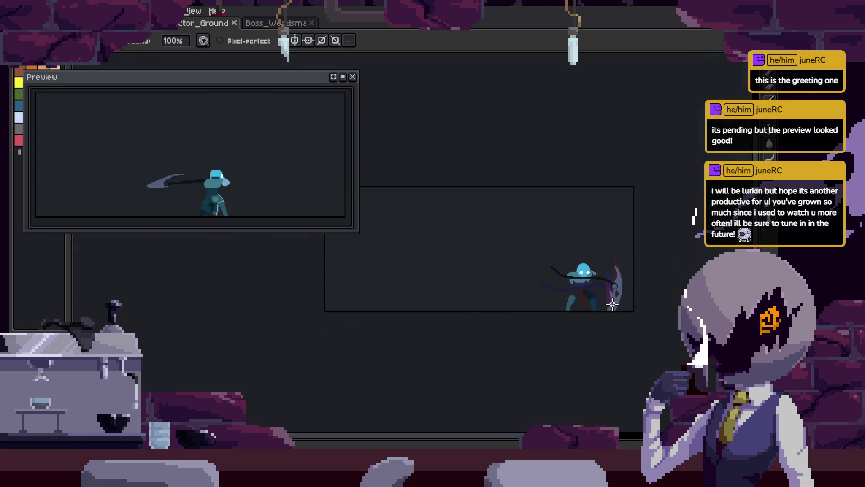
Paint red over part of the long diagonal blue stroke and save
{"action": "scroll", "coordinate": [611, 300], "scroll_direction": "up", "scroll_amount": 2}
{"action": "key", "text": "ctrl+z"}
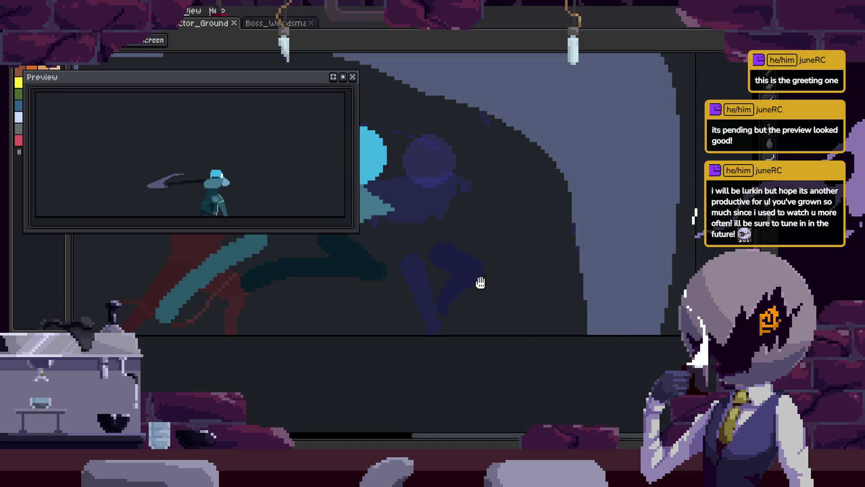
{"action": "scroll", "coordinate": [521, 288], "scroll_direction": "up", "scroll_amount": 3}
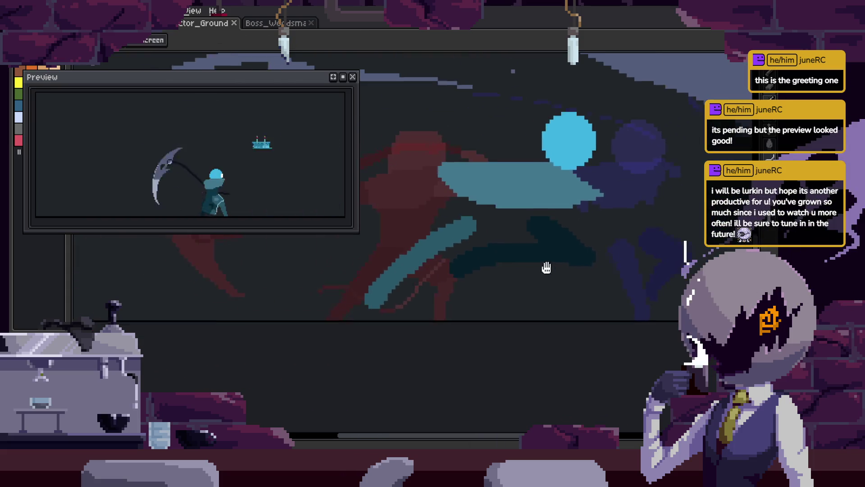
{"action": "mouse_move", "coordinate": [358, 289]}
{"action": "left_mouse_down"}
{"action": "mouse_move", "coordinate": [450, 266]}
{"action": "mouse_move", "coordinate": [491, 228]}
{"action": "left_mouse_up"}
{"action": "scroll", "coordinate": [450, 280], "scroll_direction": "down", "scroll_amount": 2}
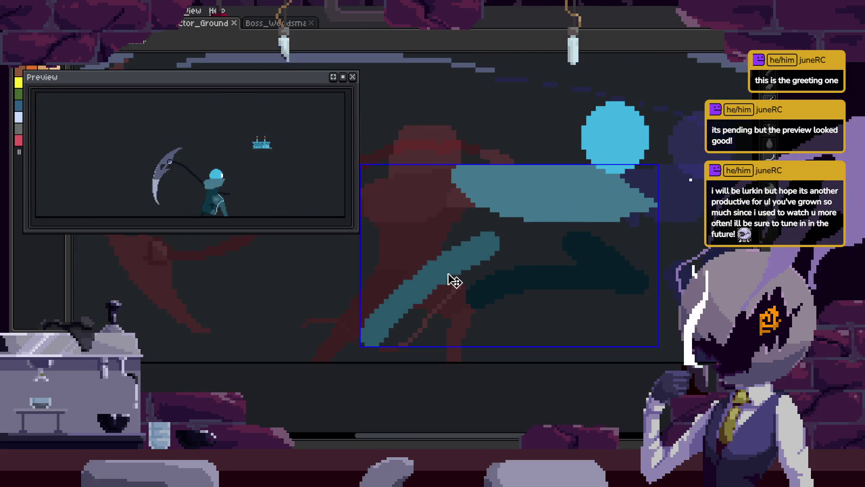
{"action": "scroll", "coordinate": [486, 207], "scroll_direction": "up", "scroll_amount": 1}
{"action": "key", "text": "b"}
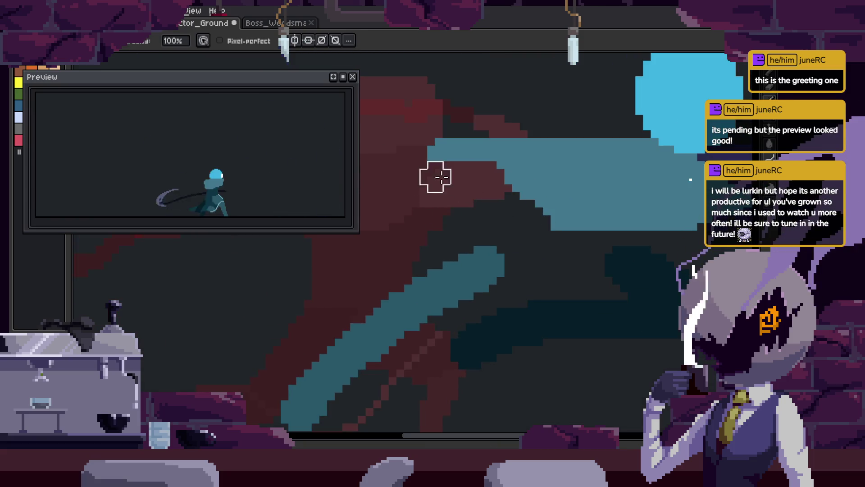
{"action": "left_click_drag", "start_coordinate": [441, 177], "coordinate": [467, 158]}
{"action": "scroll", "coordinate": [605, 232], "scroll_direction": "down", "scroll_amount": 2}
{"action": "key", "text": "ctrl+s"}
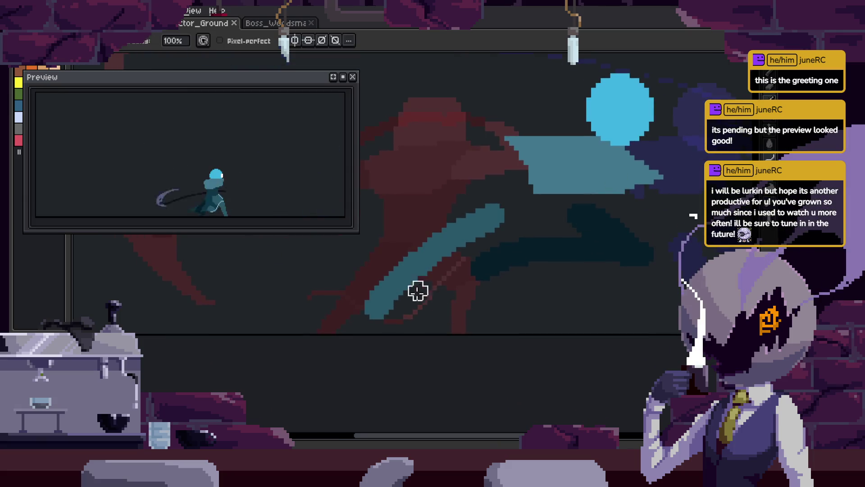
{"action": "scroll", "coordinate": [418, 290], "scroll_direction": "up", "scroll_amount": 3}
Darken the stroke's lower end, extend it downward, erase near the tip, and save
{"action": "mouse_move", "coordinate": [410, 305]}
{"action": "left_mouse_down"}
{"action": "mouse_move", "coordinate": [445, 261]}
{"action": "mouse_move", "coordinate": [457, 286]}
{"action": "mouse_move", "coordinate": [469, 256]}
{"action": "left_mouse_up"}
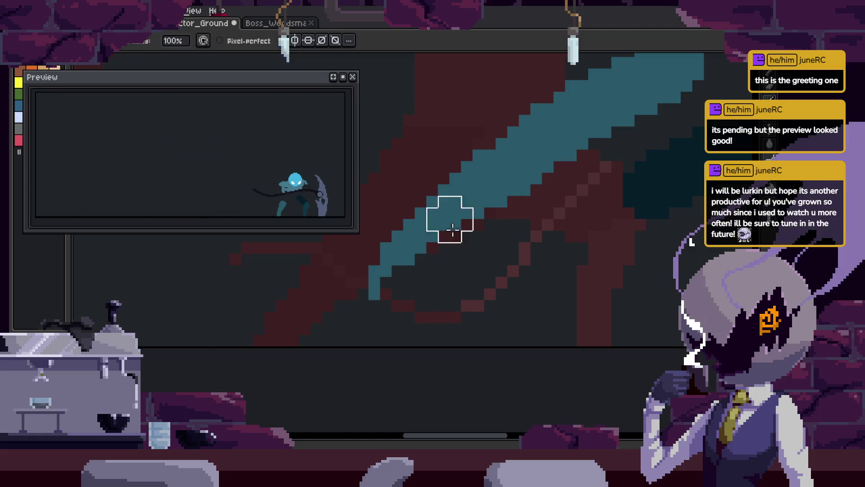
{"action": "key", "text": "b"}
{"action": "scroll", "coordinate": [382, 271], "scroll_direction": "up", "scroll_amount": 2}
{"action": "mouse_move", "coordinate": [385, 261]}
{"action": "left_mouse_down"}
{"action": "mouse_move", "coordinate": [437, 348]}
{"action": "mouse_move", "coordinate": [418, 332]}
{"action": "mouse_move", "coordinate": [351, 348]}
{"action": "mouse_move", "coordinate": [467, 329]}
{"action": "mouse_move", "coordinate": [382, 374]}
{"action": "mouse_move", "coordinate": [450, 336]}
{"action": "mouse_move", "coordinate": [359, 340]}
{"action": "left_mouse_up"}
{"action": "key", "text": "e"}
{"action": "key", "text": "v"}
{"action": "key", "text": "e"}
{"action": "scroll", "coordinate": [535, 316], "scroll_direction": "down", "scroll_amount": 2}
{"action": "mouse_move", "coordinate": [535, 317]}
{"action": "left_mouse_down"}
{"action": "mouse_move", "coordinate": [545, 314]}
{"action": "mouse_move", "coordinate": [344, 342]}
{"action": "left_mouse_up"}
{"action": "key", "text": "ctrl+s"}
Add teal pixels beside the blob and a dark-teal block, then save the sprite
{"action": "key", "text": "i"}
{"action": "scroll", "coordinate": [506, 315], "scroll_direction": "up", "scroll_amount": 3}
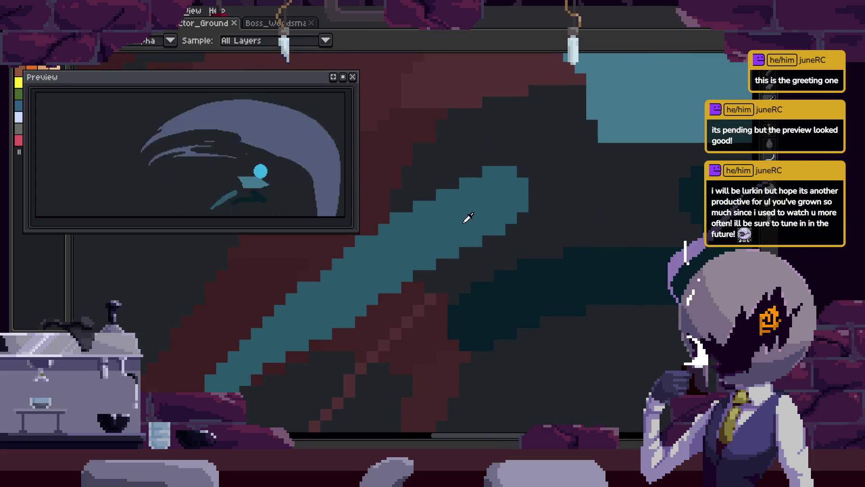
{"action": "key", "text": "b"}
{"action": "left_click", "coordinate": [619, 230]}
{"action": "mouse_move", "coordinate": [508, 192]}
{"action": "left_mouse_down"}
{"action": "mouse_move", "coordinate": [545, 224]}
{"action": "mouse_move", "coordinate": [551, 209]}
{"action": "mouse_move", "coordinate": [518, 164]}
{"action": "left_mouse_up"}
{"action": "key", "text": "e"}
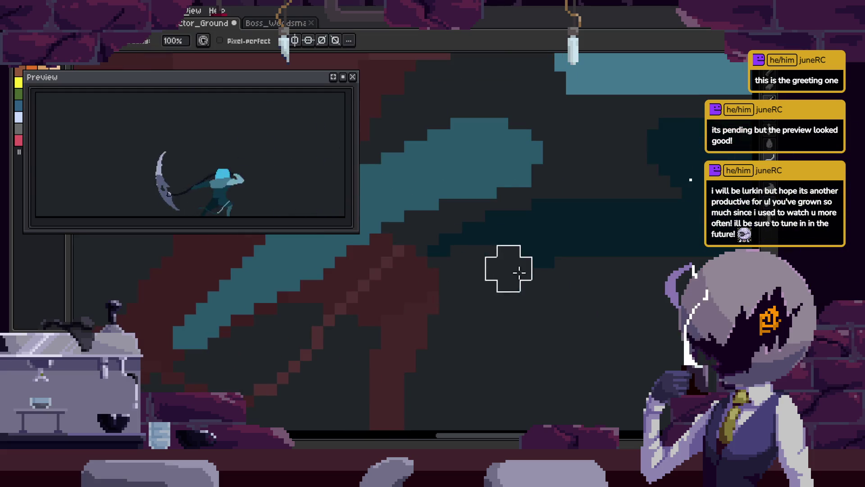
{"action": "left_click_drag", "start_coordinate": [512, 291], "coordinate": [386, 293]}
{"action": "scroll", "coordinate": [620, 267], "scroll_direction": "right", "scroll_amount": 2}
{"action": "scroll", "coordinate": [620, 267], "scroll_direction": "up", "scroll_amount": 1}
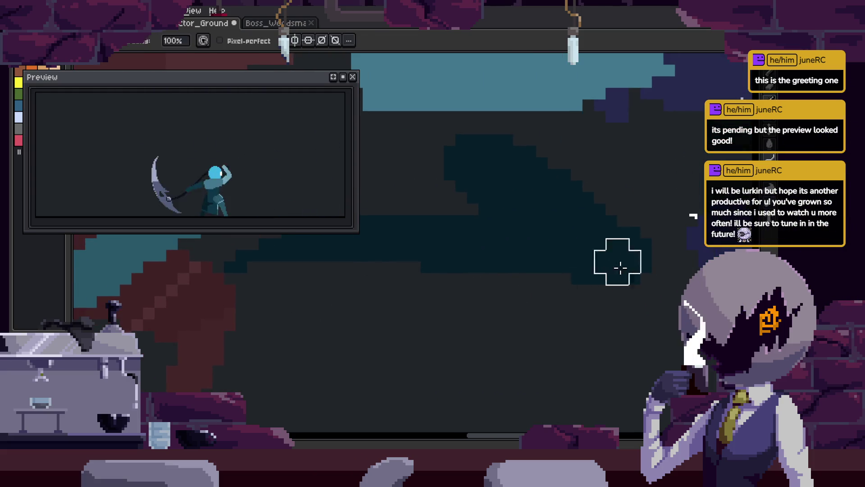
{"action": "left_click", "coordinate": [550, 271]}
{"action": "key", "text": "e"}
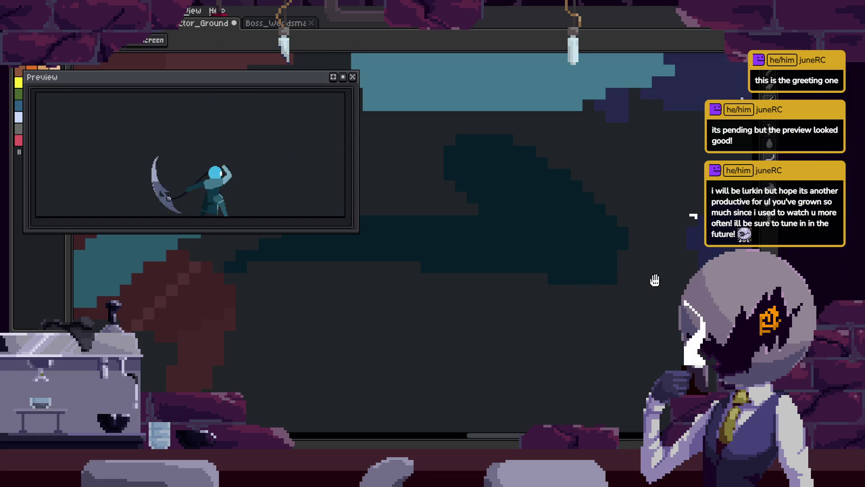
{"action": "key", "text": "ctrl+s"}
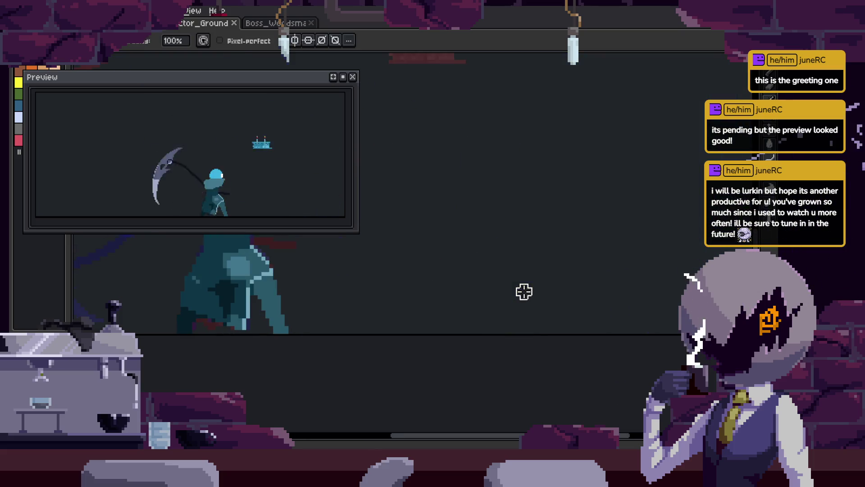
{"action": "key", "text": "Tab"}
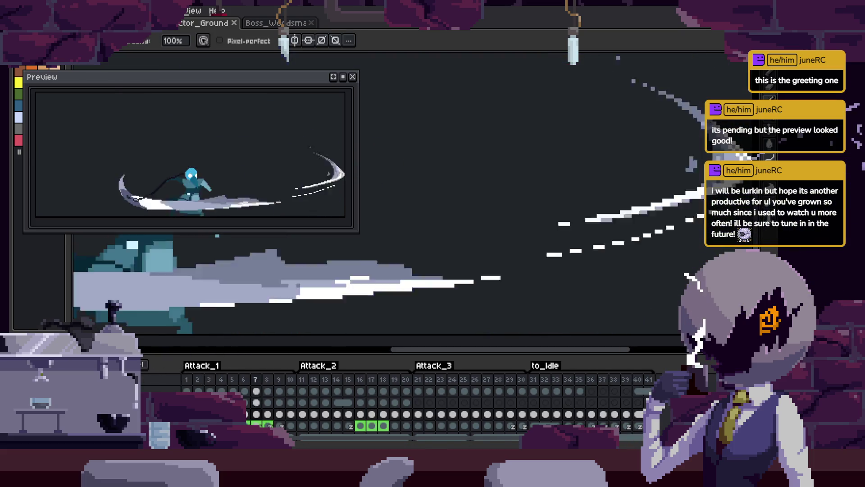
Hide the timeline and Magic Wand the dark teal region of the torso
{"action": "key", "text": "Tab"}
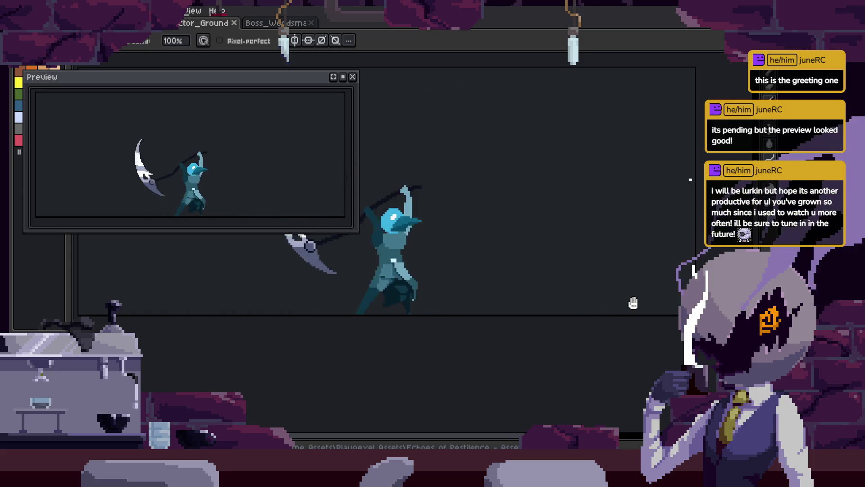
{"action": "scroll", "coordinate": [622, 289], "scroll_direction": "up", "scroll_amount": 5}
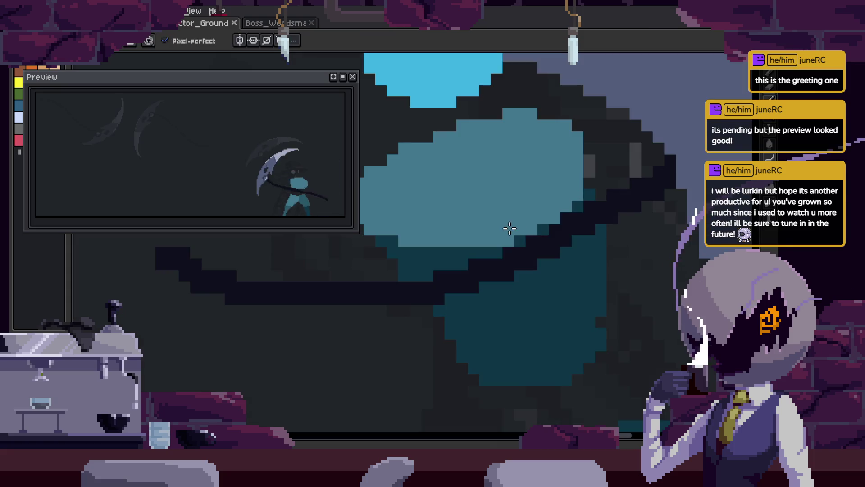
{"action": "key", "text": "w"}
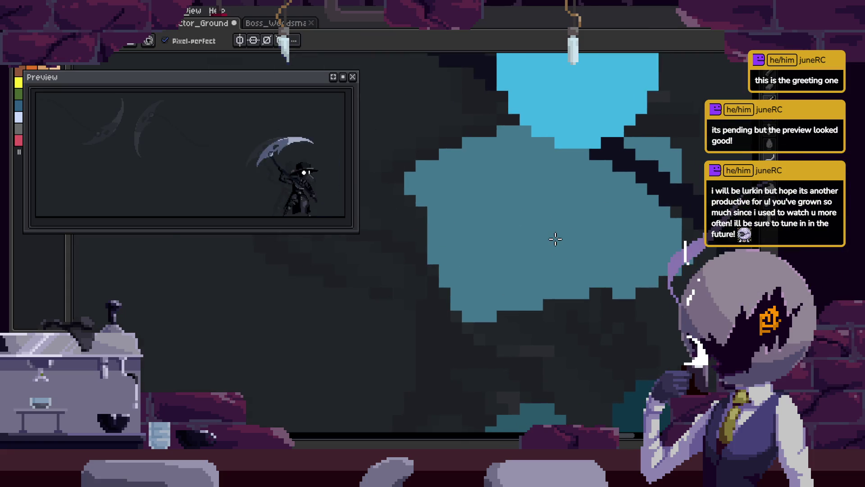
{"action": "left_click", "coordinate": [541, 301]}
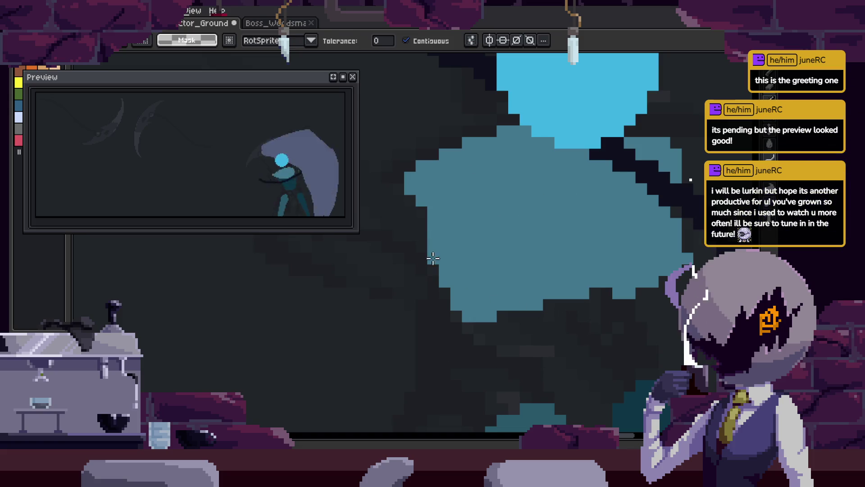
{"action": "key", "text": "b"}
{"action": "key", "text": "e"}
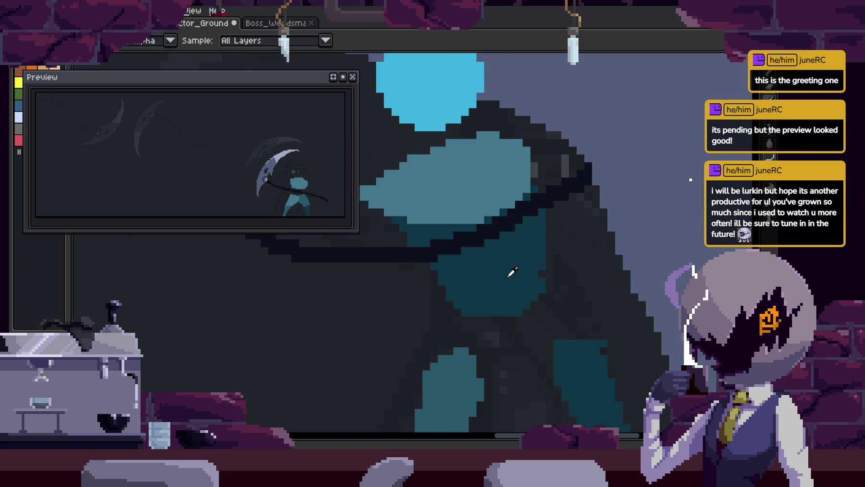
{"action": "key", "text": "g"}
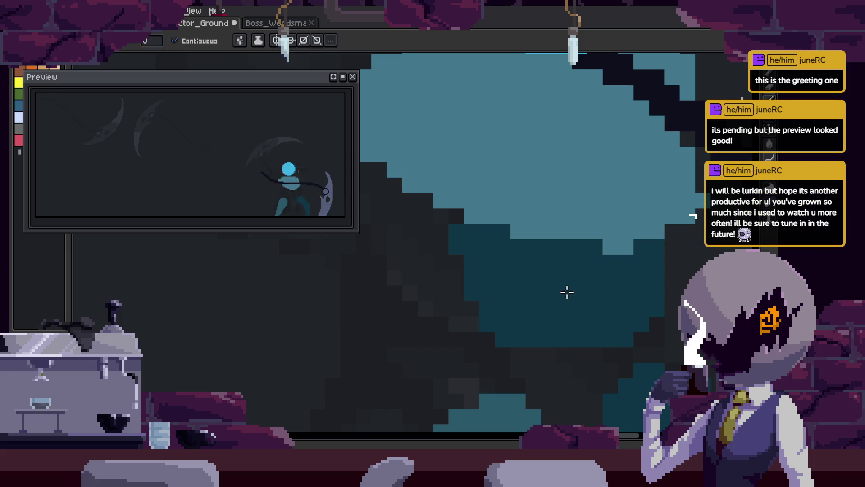
{"action": "scroll", "coordinate": [567, 292], "scroll_direction": "down", "scroll_amount": 4}
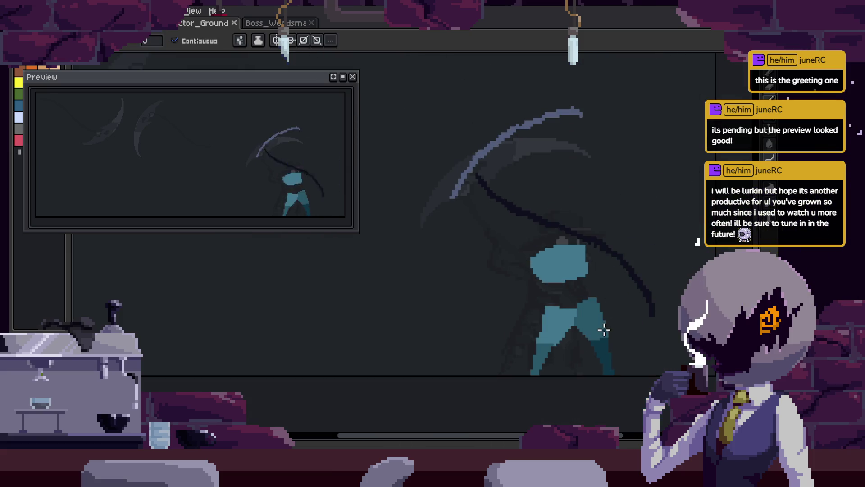
{"action": "scroll", "coordinate": [539, 334], "scroll_direction": "up", "scroll_amount": 5}
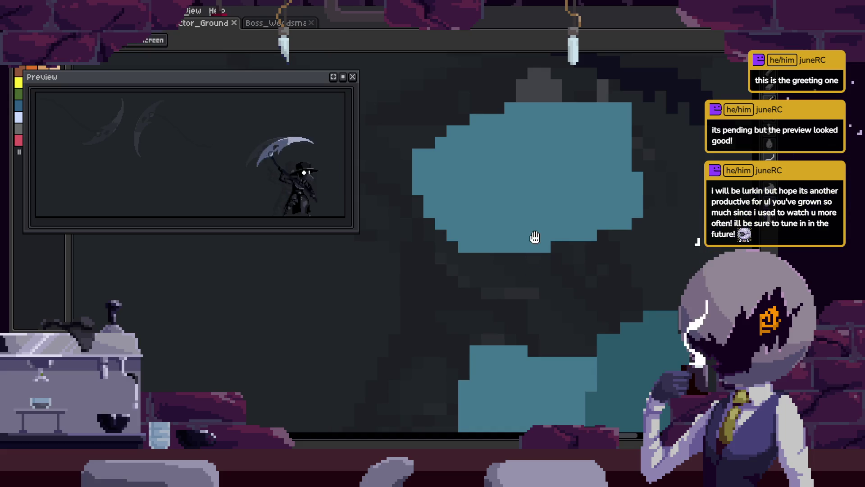
Select the teal body region too, then save the sprite
{"action": "left_click_drag", "start_coordinate": [535, 238], "coordinate": [521, 247]}
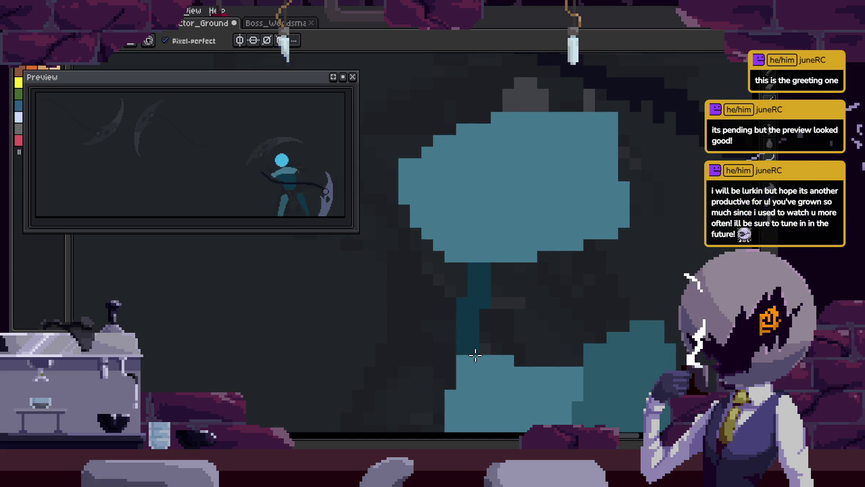
{"action": "left_click", "coordinate": [641, 333]}
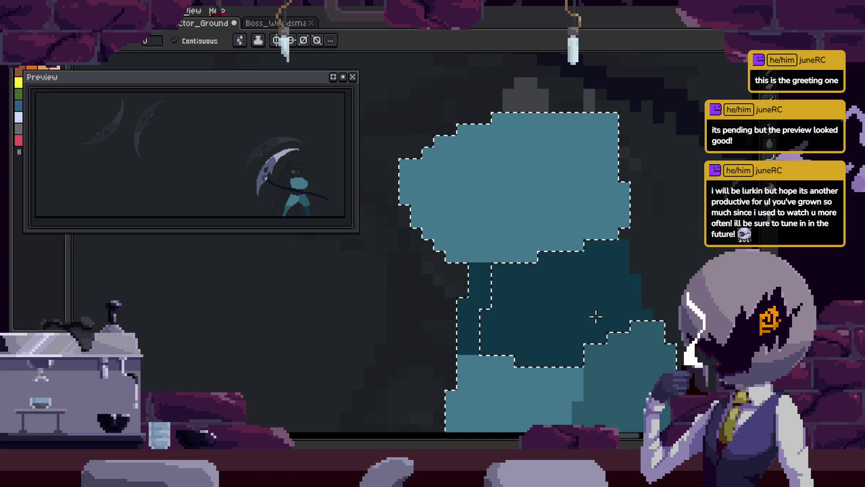
{"action": "scroll", "coordinate": [595, 317], "scroll_direction": "down", "scroll_amount": 3}
{"action": "scroll", "coordinate": [521, 270], "scroll_direction": "up", "scroll_amount": 3}
{"action": "key", "text": "b"}
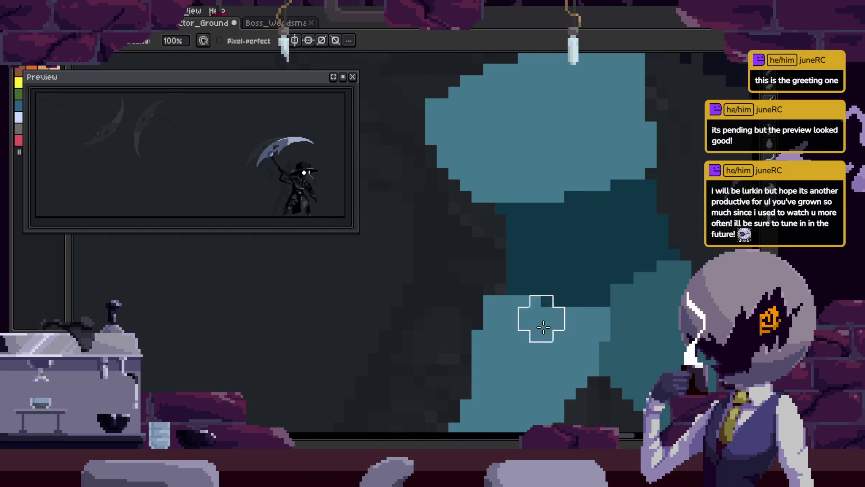
{"action": "scroll", "coordinate": [543, 327], "scroll_direction": "down", "scroll_amount": 2}
{"action": "key", "text": "ctrl+s"}
{"action": "scroll", "coordinate": [555, 271], "scroll_direction": "up", "scroll_amount": 2}
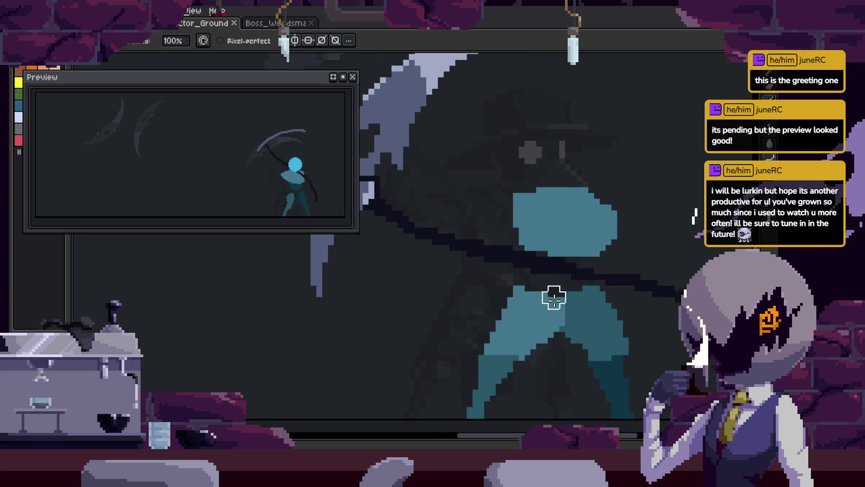
Pencil a dark teal stroke between the selected torso regions and clear the selection
{"action": "key", "text": "w"}
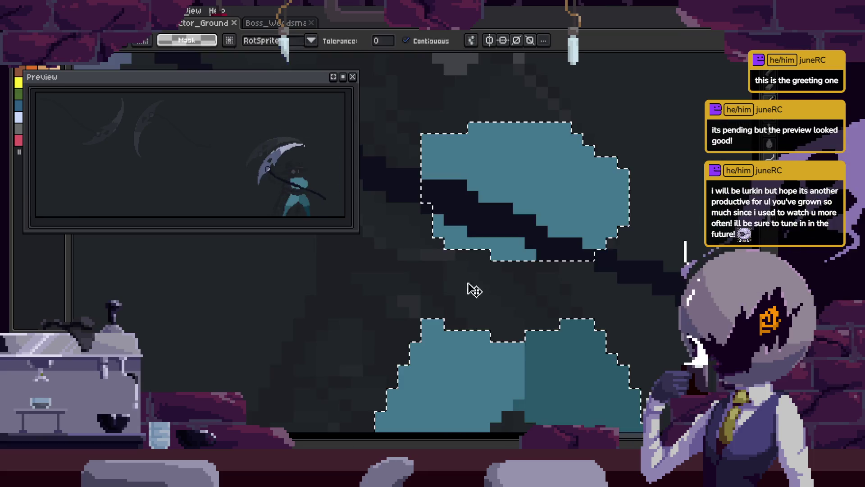
{"action": "key", "text": "b"}
{"action": "left_click_drag", "start_coordinate": [455, 261], "coordinate": [454, 326]}
{"action": "key", "text": "w"}
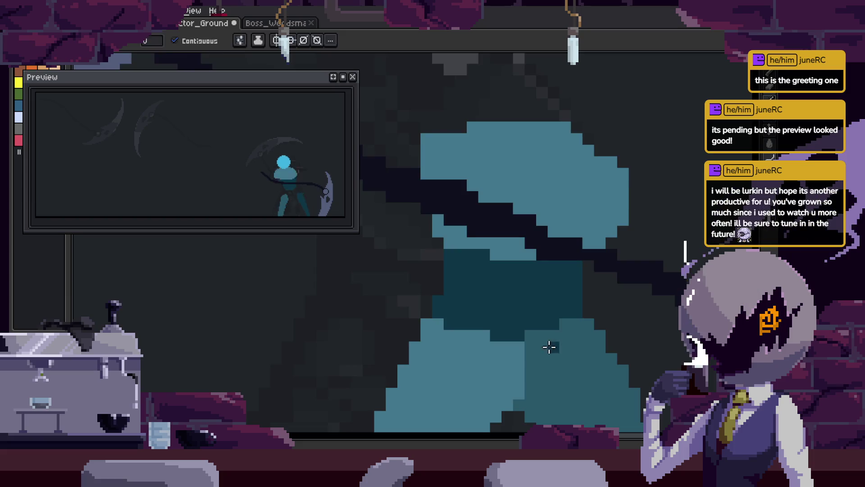
{"action": "scroll", "coordinate": [550, 348], "scroll_direction": "down", "scroll_amount": 2}
{"action": "scroll", "coordinate": [573, 298], "scroll_direction": "up", "scroll_amount": 3}
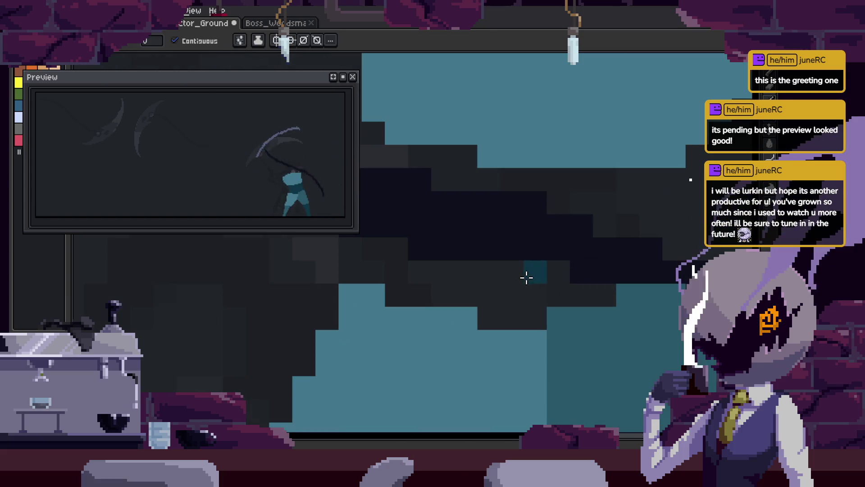
Paint a dark teal block between the two teal torso regions, then deselect
{"action": "key", "text": "ctrl+shift+d"}
{"action": "key", "text": "b"}
{"action": "mouse_move", "coordinate": [396, 135]}
{"action": "left_mouse_down"}
{"action": "mouse_move", "coordinate": [404, 143]}
{"action": "mouse_move", "coordinate": [640, 148]}
{"action": "mouse_move", "coordinate": [556, 273]}
{"action": "mouse_move", "coordinate": [656, 135]}
{"action": "mouse_move", "coordinate": [694, 216]}
{"action": "left_mouse_up"}
{"action": "key", "text": "ctrl+d"}
{"action": "scroll", "coordinate": [589, 318], "scroll_direction": "down", "scroll_amount": 2}
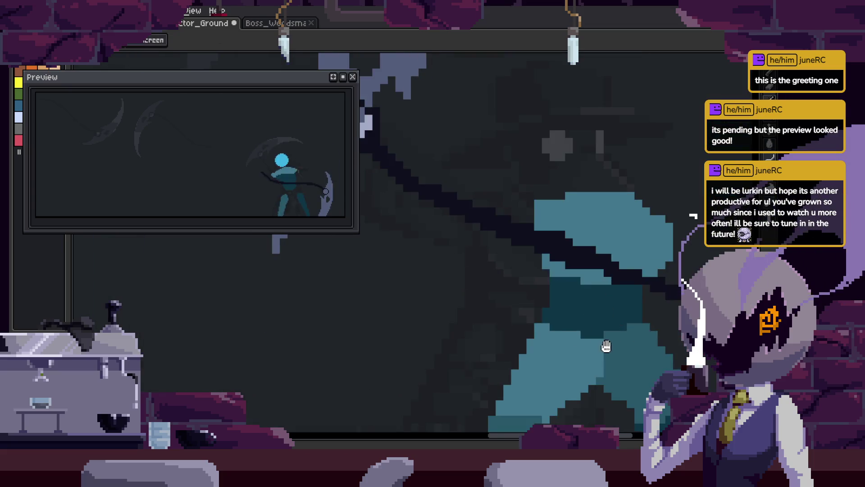
{"action": "key", "text": "Left"}
{"action": "key", "text": "Right"}
{"action": "key", "text": "Right"}
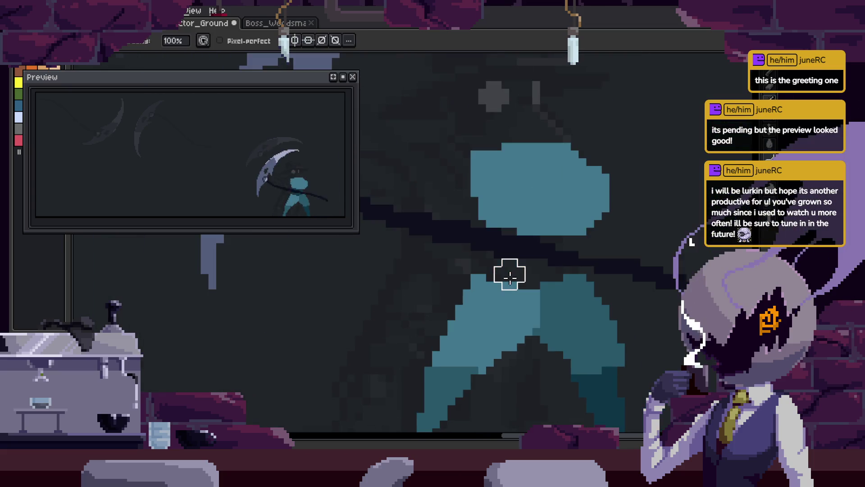
{"action": "scroll", "coordinate": [500, 247], "scroll_direction": "up", "scroll_amount": 3}
Step through the attack frames to check the repainted torso, then bring back the timeline
{"action": "key", "text": "ctrl+shift+d"}
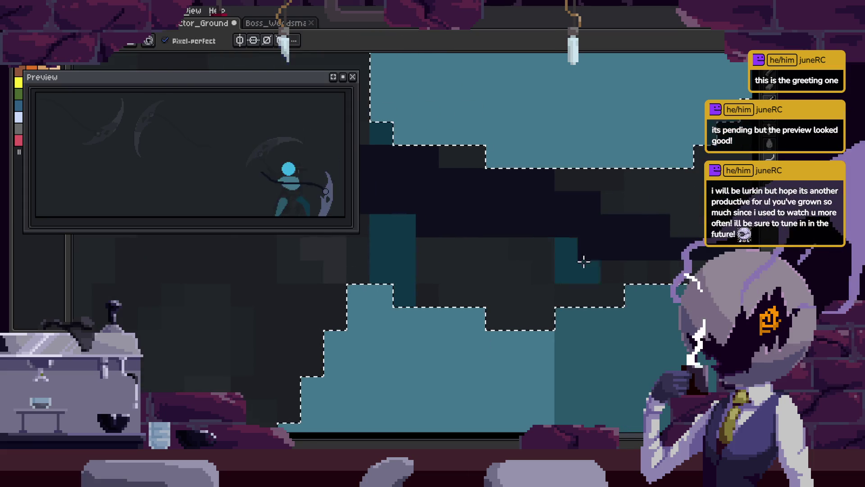
{"action": "key", "text": "ctrl+d"}
{"action": "scroll", "coordinate": [595, 310], "scroll_direction": "down", "scroll_amount": 2}
{"action": "key", "text": "w"}
{"action": "key", "text": "Right"}
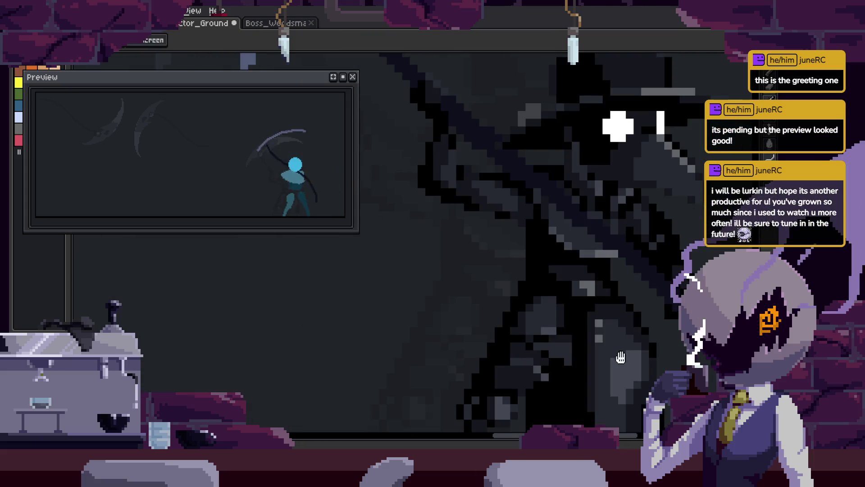
{"action": "key", "text": "Left"}
{"action": "scroll", "coordinate": [548, 319], "scroll_direction": "up", "scroll_amount": 2}
{"action": "scroll", "coordinate": [547, 319], "scroll_direction": "down", "scroll_amount": 2}
{"action": "key", "text": "Right"}
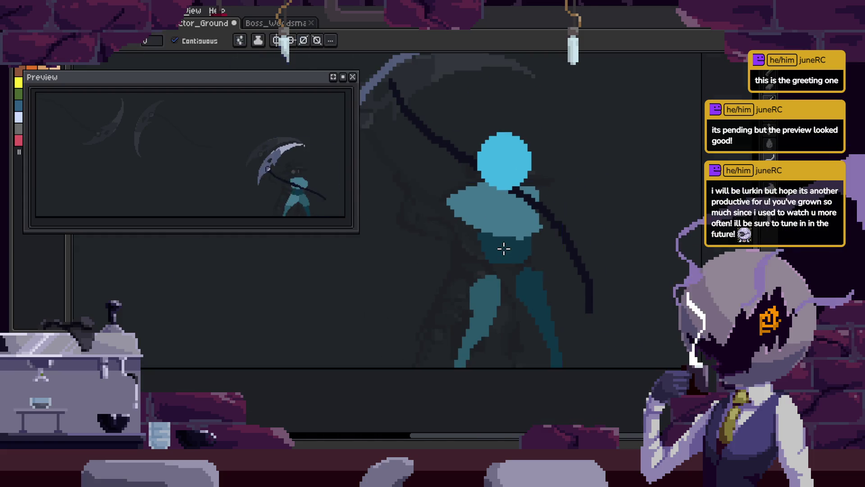
{"action": "scroll", "coordinate": [534, 266], "scroll_direction": "up", "scroll_amount": 2}
{"action": "key", "text": "Right"}
{"action": "key", "text": "Right"}
{"action": "key", "text": "Right"}
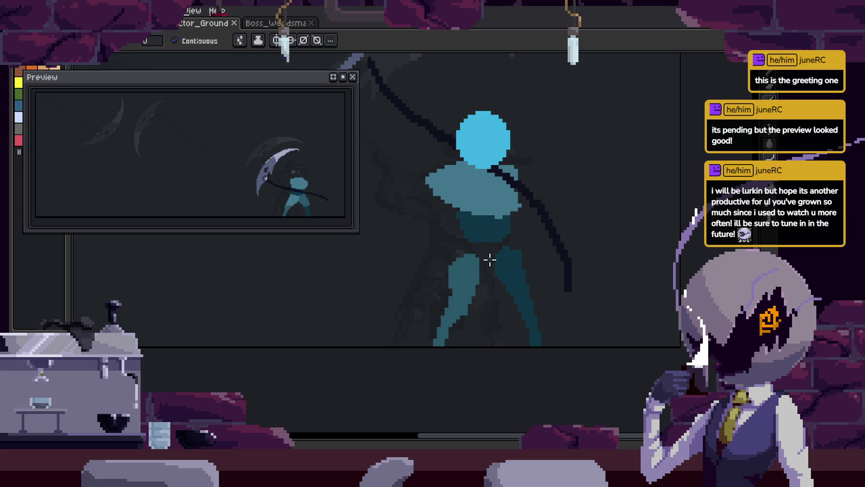
{"action": "key", "text": "Right"}
{"action": "key", "text": "Left"}
{"action": "key", "text": "Right"}
{"action": "key", "text": "Right"}
{"action": "key", "text": "Right"}
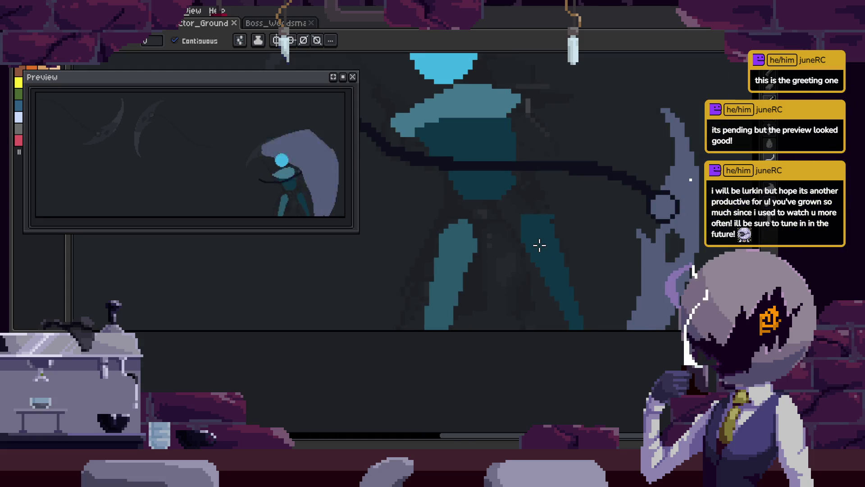
{"action": "key", "text": "Tab"}
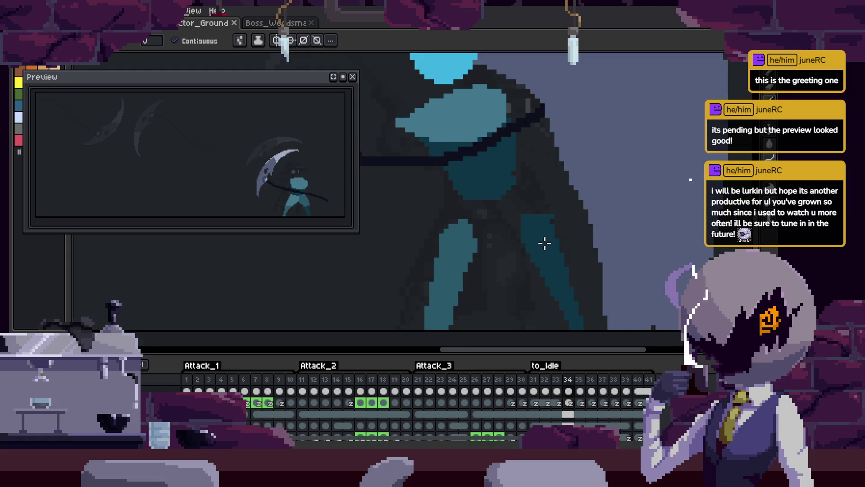
On the next frame, pick the lighter teal and paint a stroke up the leg
{"action": "key", "text": "Right"}
{"action": "key", "text": "Right"}
{"action": "key", "text": "Right"}
{"action": "key", "text": "Right"}
{"action": "key", "text": "Right"}
{"action": "key", "text": "Tab"}
{"action": "key", "text": "Tab"}
{"action": "key", "text": "Right"}
{"action": "key", "text": "Tab"}
{"action": "key", "text": "Right"}
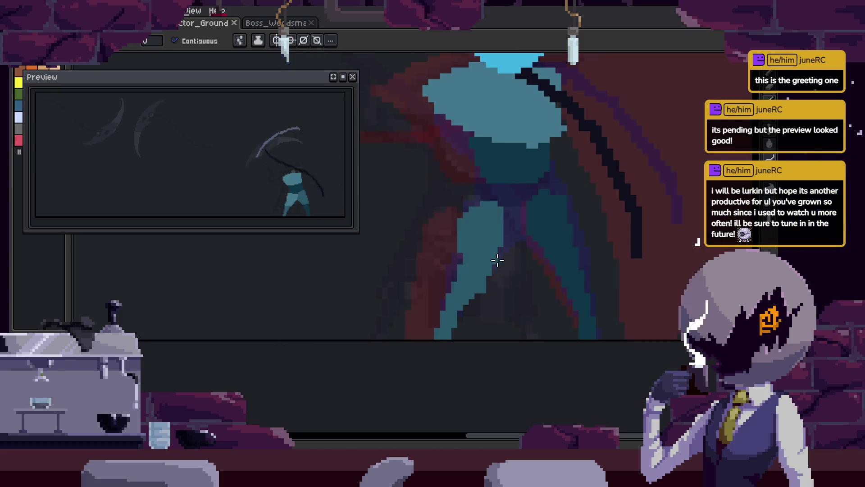
{"action": "scroll", "coordinate": [496, 257], "scroll_direction": "up", "scroll_amount": 2}
{"action": "key", "text": "i"}
{"action": "key", "text": "b"}
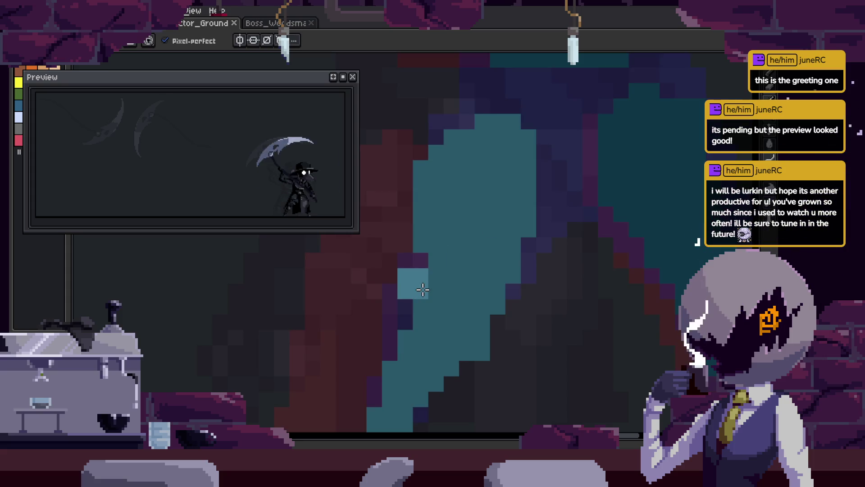
{"action": "left_click_drag", "start_coordinate": [423, 290], "coordinate": [468, 138]}
Undo that stroke and paint a lighter teal outline along the leg instead
{"action": "key", "text": "Tab"}
{"action": "key", "text": "Right"}
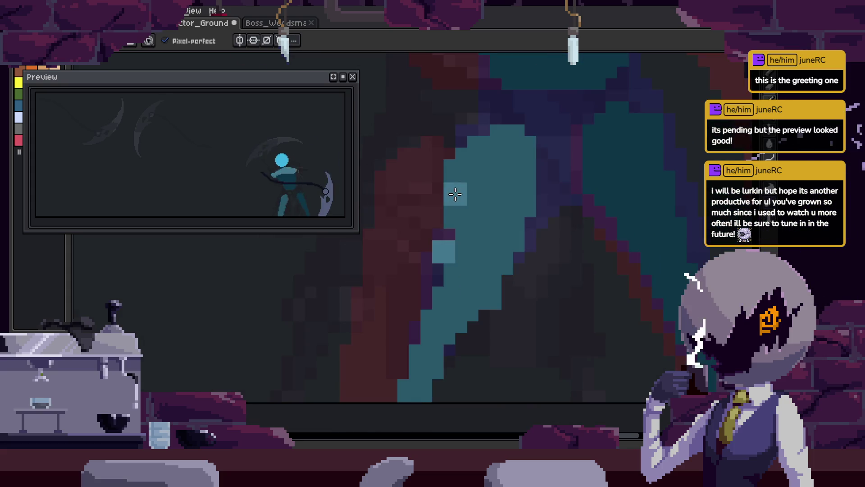
{"action": "mouse_move", "coordinate": [419, 252]}
{"action": "left_mouse_down"}
{"action": "mouse_move", "coordinate": [482, 140]}
{"action": "mouse_move", "coordinate": [471, 131]}
{"action": "mouse_move", "coordinate": [571, 135]}
{"action": "left_mouse_up"}
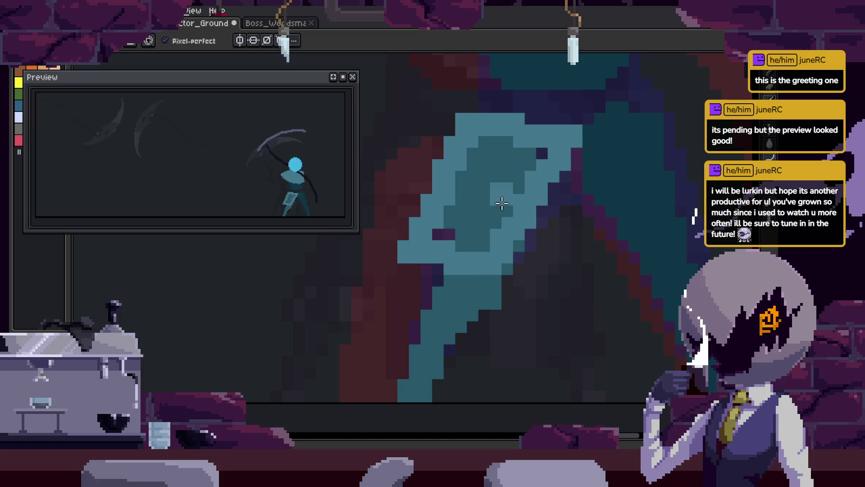
{"action": "key", "text": "Right"}
{"action": "key", "text": "Right"}
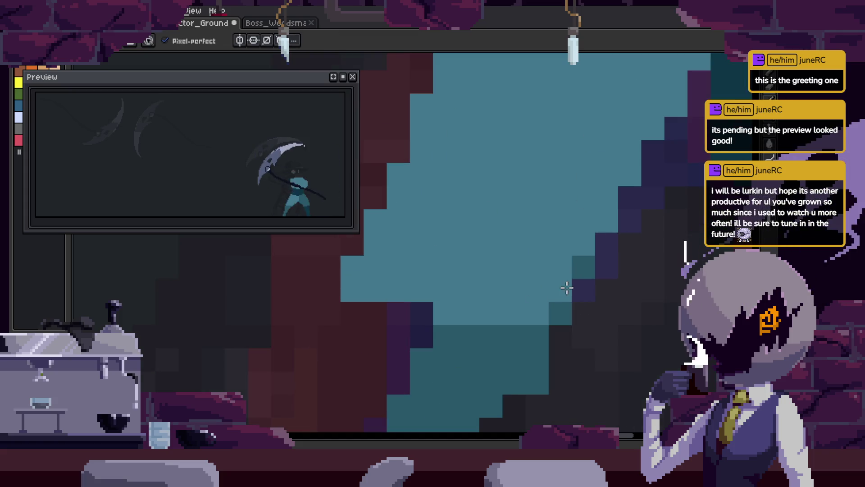
{"action": "key", "text": "Right"}
{"action": "key", "text": "Right"}
{"action": "key", "text": "Right"}
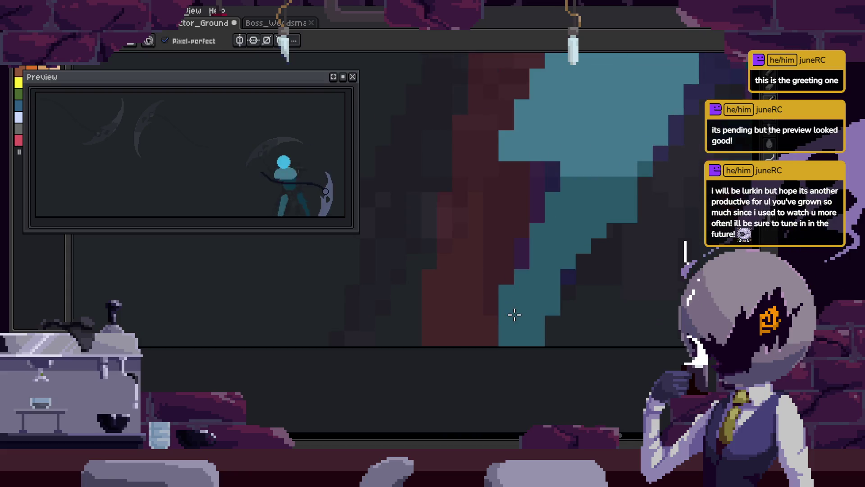
Fill the dark gaps in the leg with teal using the Paint Bucket, then save
{"action": "key", "text": "g"}
{"action": "left_click", "coordinate": [535, 188]}
{"action": "left_click", "coordinate": [541, 200]}
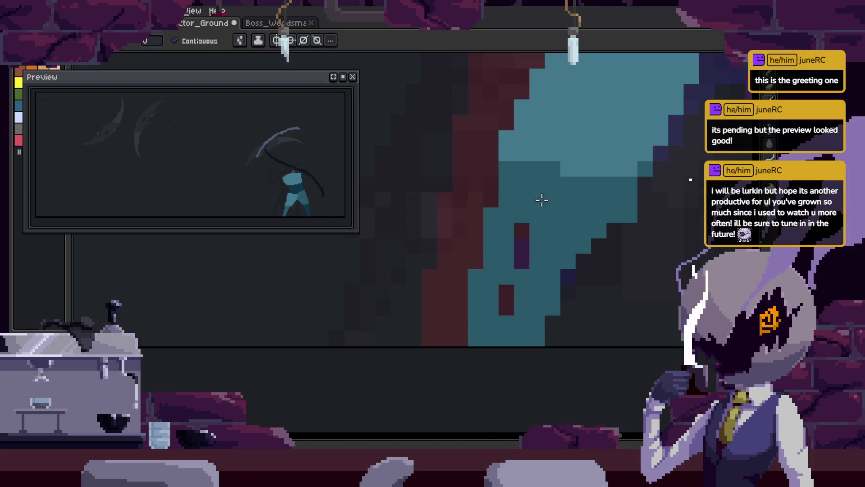
{"action": "left_click_drag", "start_coordinate": [528, 231], "coordinate": [509, 314]}
{"action": "key", "text": "ctrl+s"}
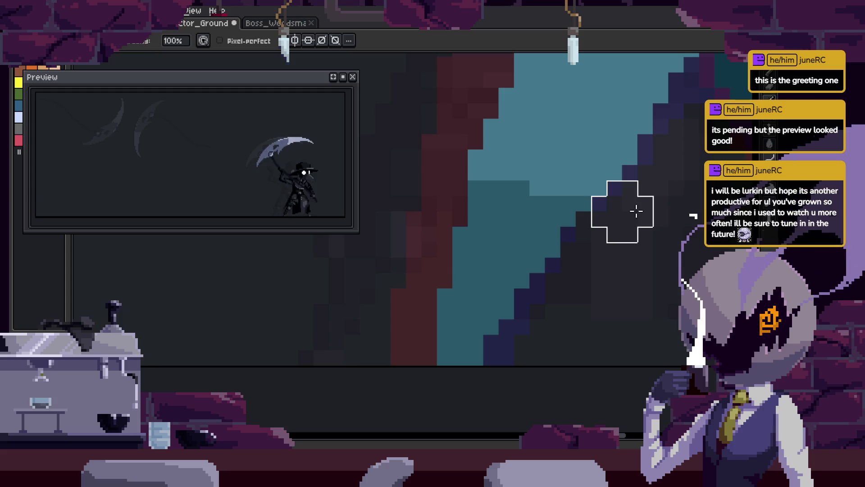
Magic Wand the leg's dark teal region, fill it with lighter teal, deselect, and save
{"action": "key", "text": "Right"}
{"action": "key", "text": "Right"}
{"action": "key", "text": "Right"}
{"action": "key", "text": "Right"}
{"action": "key", "text": "Right"}
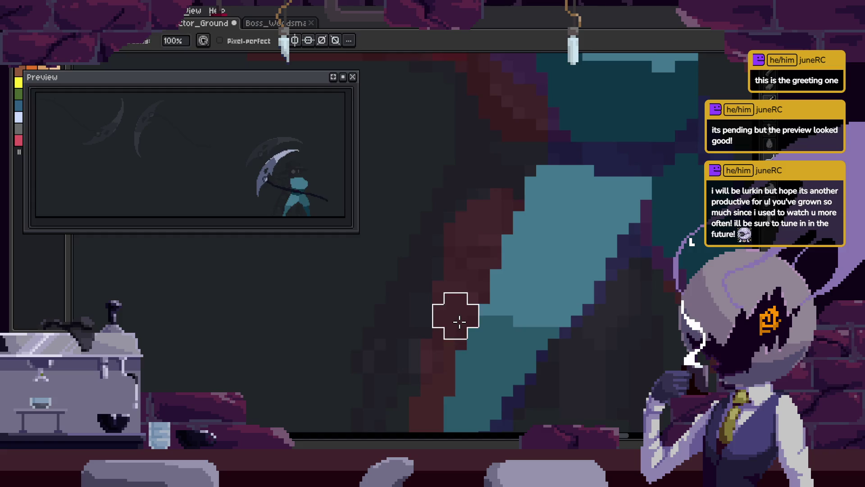
{"action": "scroll", "coordinate": [454, 311], "scroll_direction": "down", "scroll_amount": 2}
{"action": "key", "text": "Right"}
{"action": "key", "text": "Right"}
{"action": "key", "text": "Right"}
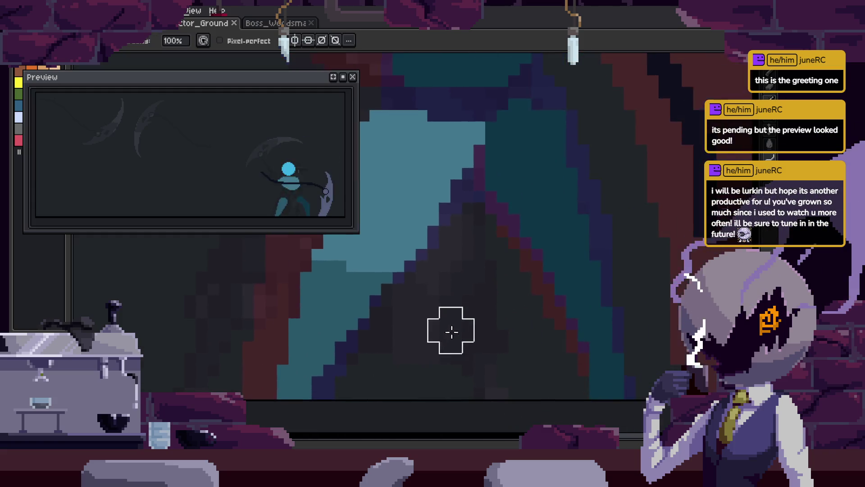
{"action": "scroll", "coordinate": [534, 298], "scroll_direction": "up", "scroll_amount": 5}
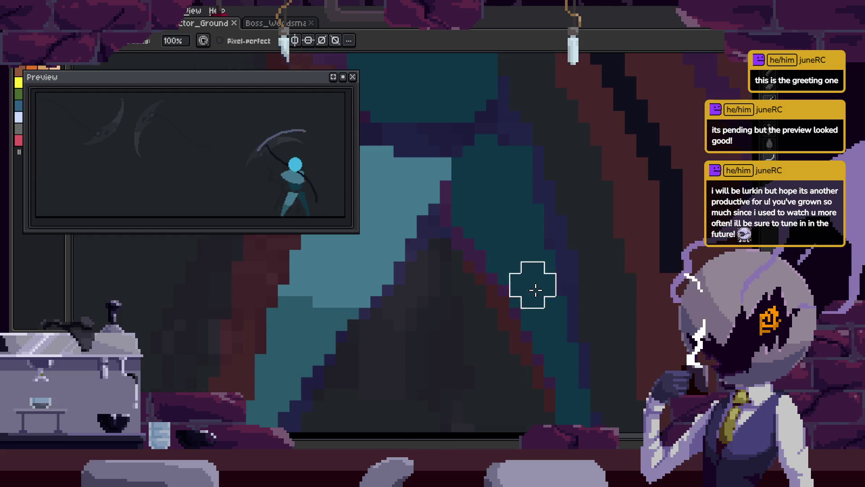
{"action": "scroll", "coordinate": [419, 206], "scroll_direction": "down", "scroll_amount": 2}
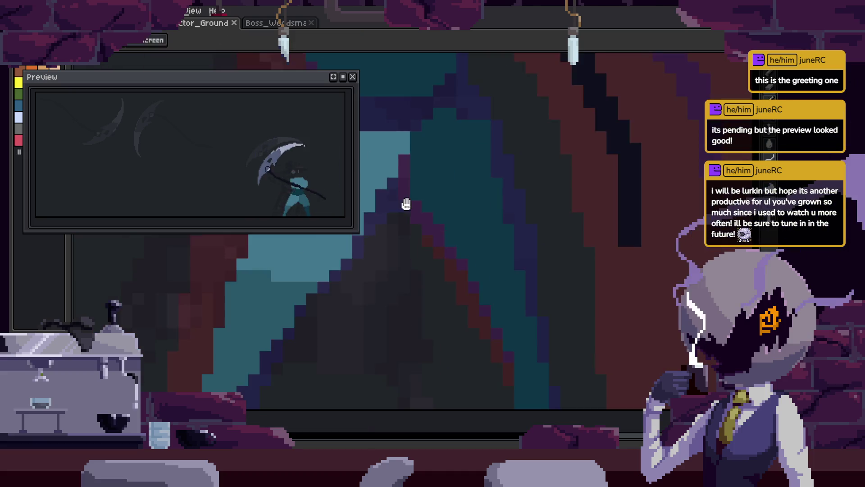
{"action": "key", "text": "Right"}
{"action": "key", "text": "w"}
{"action": "left_click", "coordinate": [600, 298]}
{"action": "key", "text": "f"}
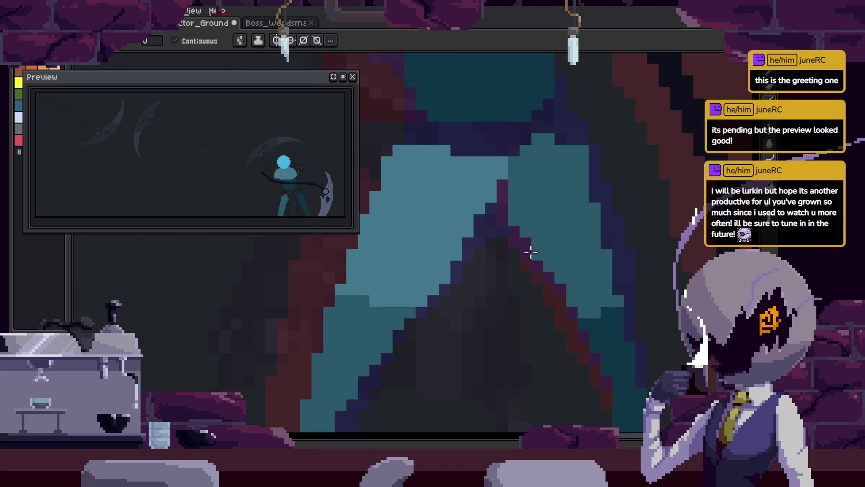
{"action": "left_click", "coordinate": [500, 238]}
{"action": "key", "text": "b"}
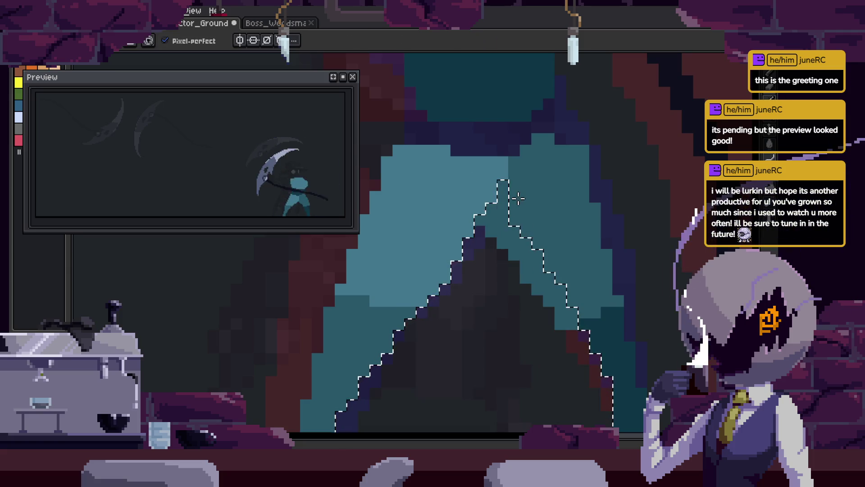
{"action": "key", "text": "ctrl+d"}
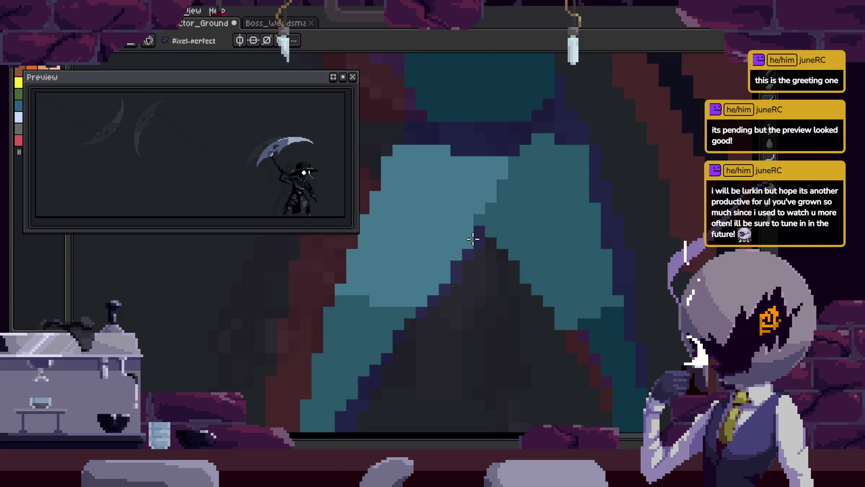
{"action": "key", "text": "ctrl+s"}
Play through the attack animation and show the frame timeline
{"action": "scroll", "coordinate": [585, 255], "scroll_direction": "down", "scroll_amount": 2}
{"action": "key", "text": "Left"}
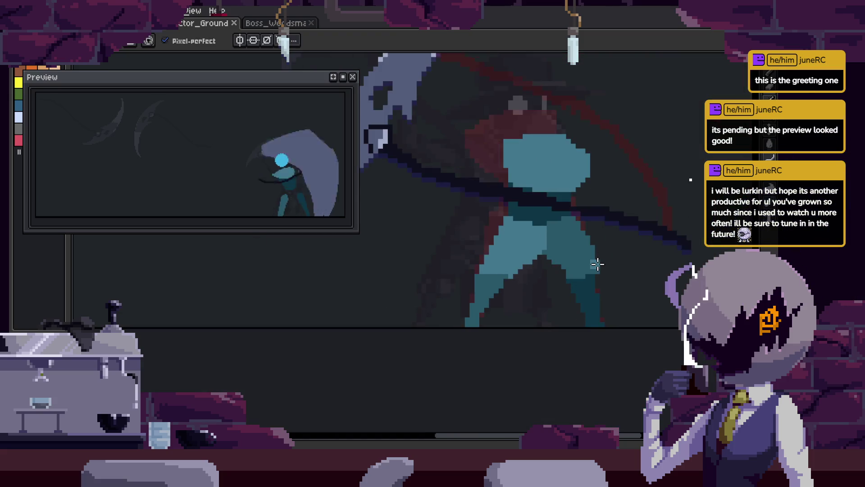
{"action": "key", "text": "Return"}
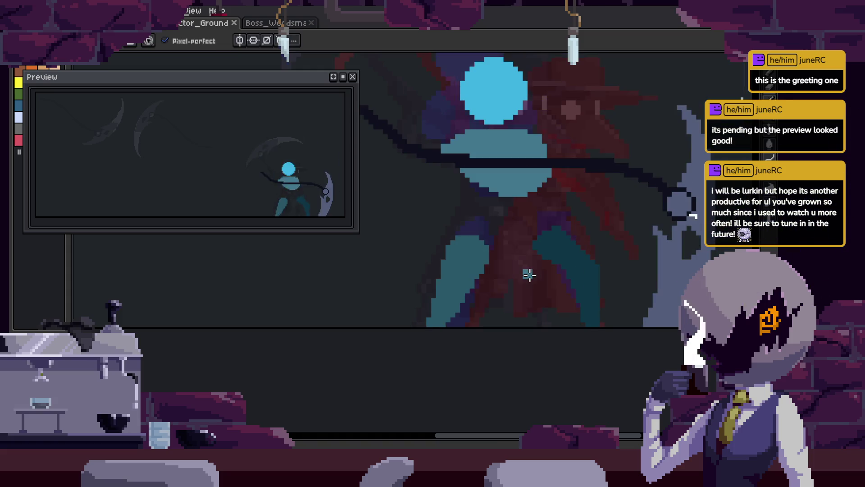
{"action": "scroll", "coordinate": [529, 275], "scroll_direction": "down", "scroll_amount": 2}
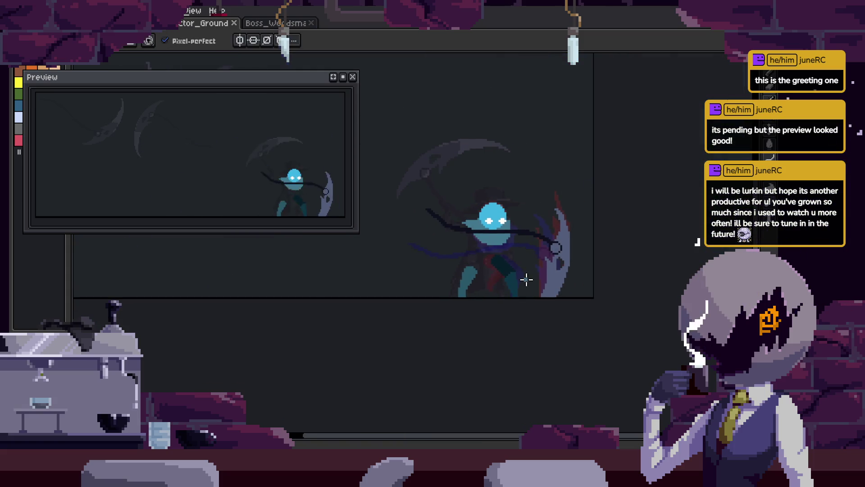
{"action": "key", "text": "Tab"}
{"action": "scroll", "coordinate": [526, 279], "scroll_direction": "up", "scroll_amount": 2}
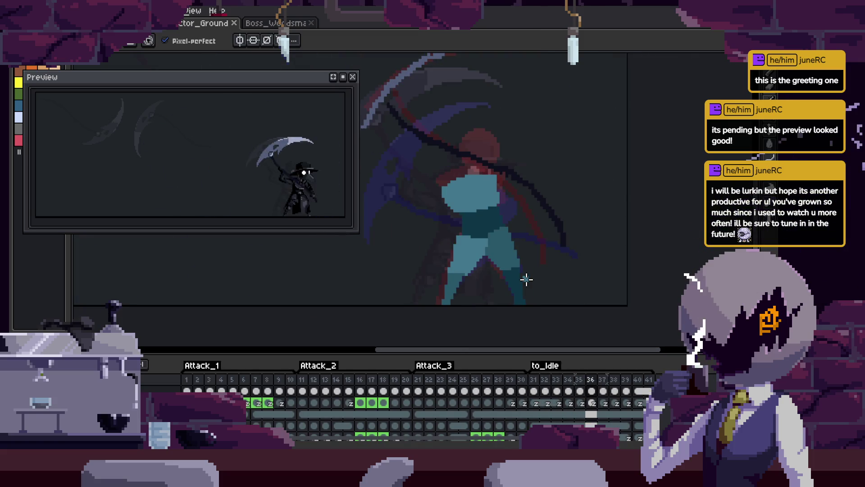
Select the dark teal torso region, move it upward, and save
{"action": "scroll", "coordinate": [477, 239], "scroll_direction": "up", "scroll_amount": 3}
{"action": "key", "text": "w"}
{"action": "left_click", "coordinate": [458, 218]}
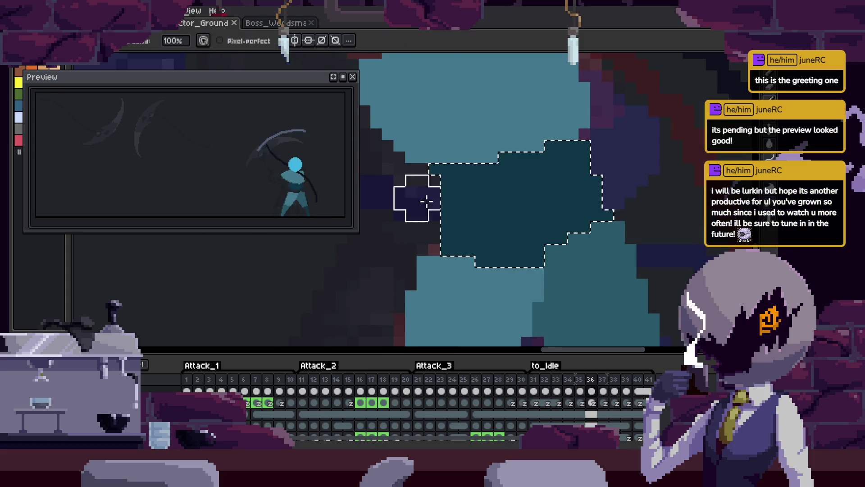
{"action": "left_click_drag", "start_coordinate": [443, 282], "coordinate": [452, 194]}
{"action": "key", "text": "b"}
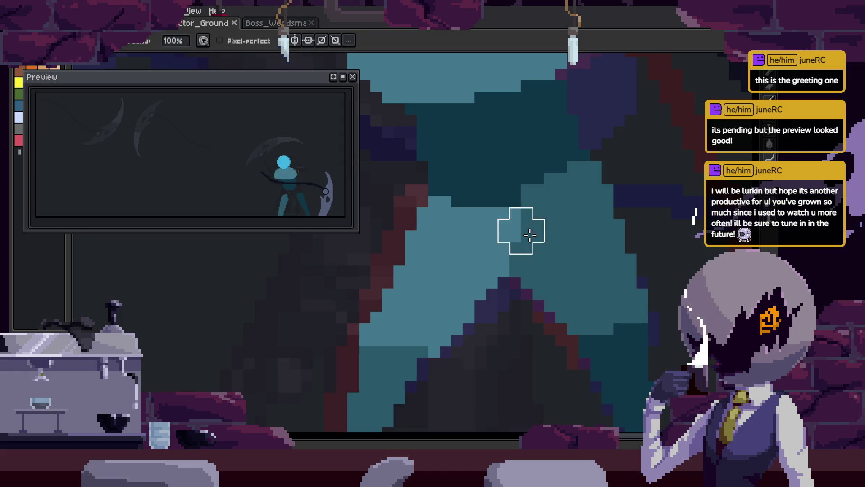
{"action": "key", "text": "Tab"}
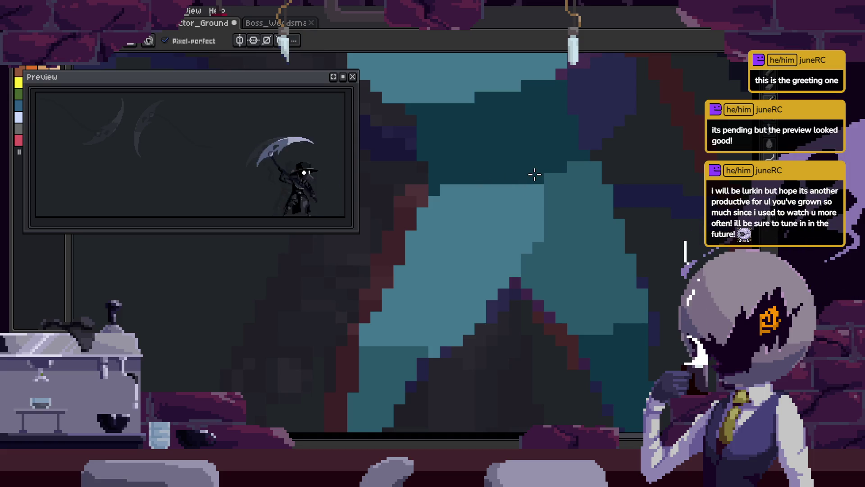
{"action": "key", "text": "ctrl+s"}
Zoom and pan to bring the figure's legs into close view, then save
{"action": "key", "text": "Tab"}
{"action": "scroll", "coordinate": [493, 251], "scroll_direction": "down", "scroll_amount": 2}
{"action": "key", "text": "Tab"}
{"action": "scroll", "coordinate": [522, 267], "scroll_direction": "up", "scroll_amount": 3}
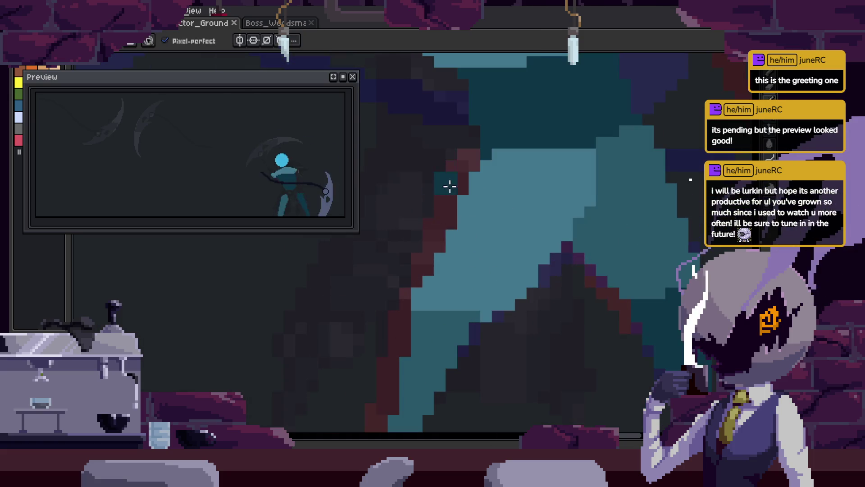
{"action": "left_click_drag", "start_coordinate": [458, 158], "coordinate": [432, 243]}
{"action": "key", "text": "Tab"}
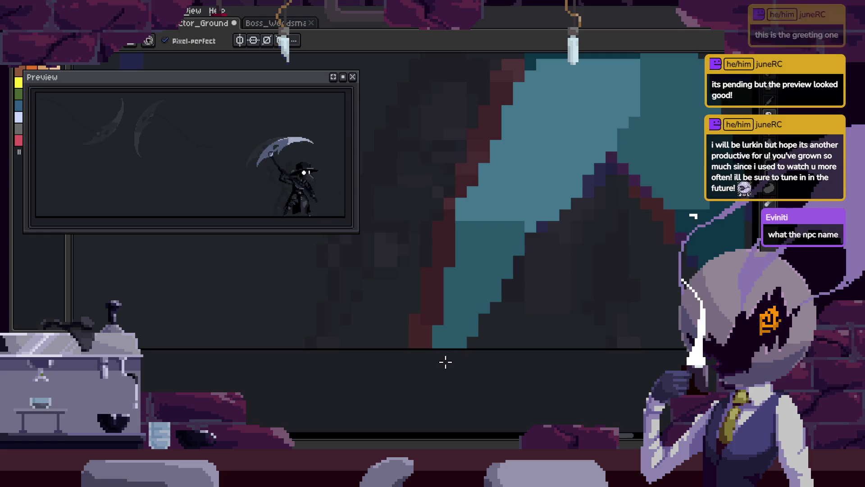
{"action": "key", "text": "ctrl+s"}
{"action": "key", "text": "Tab"}
With the Eraser ready, pan to the dark area below the torso and the cloak edge, then save
{"action": "key", "text": "Tab"}
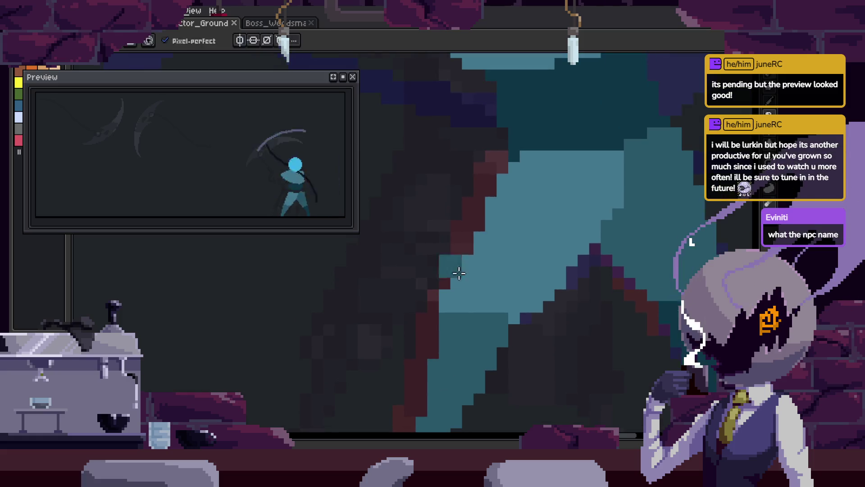
{"action": "key", "text": "e"}
{"action": "key", "text": "Tab"}
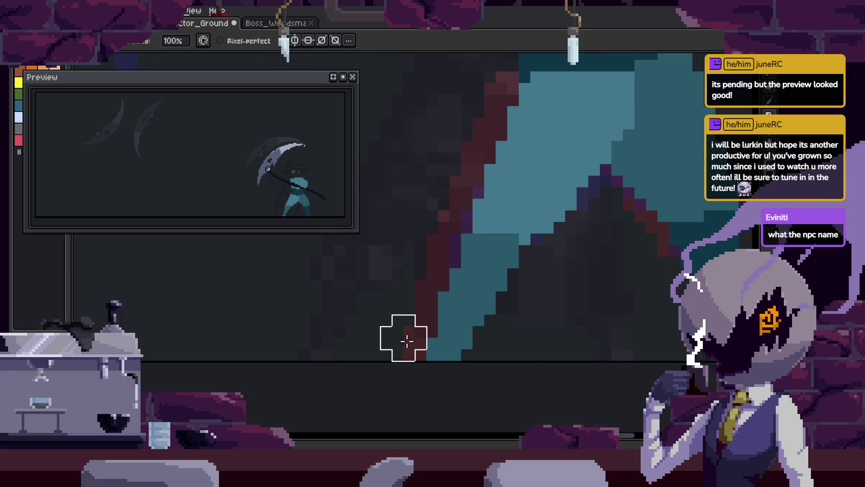
{"action": "key", "text": "Tab"}
{"action": "key", "text": "Tab"}
{"action": "key", "text": "Tab"}
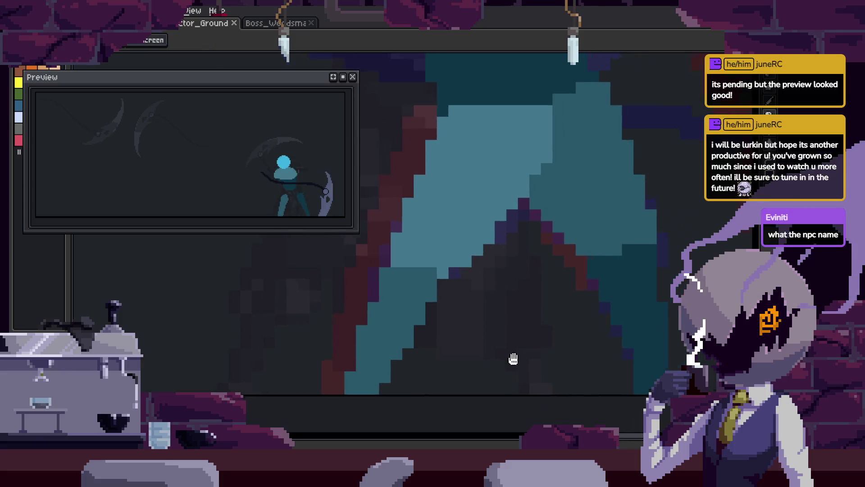
{"action": "key", "text": "Tab"}
{"action": "scroll", "coordinate": [478, 378], "scroll_direction": "up", "scroll_amount": 3}
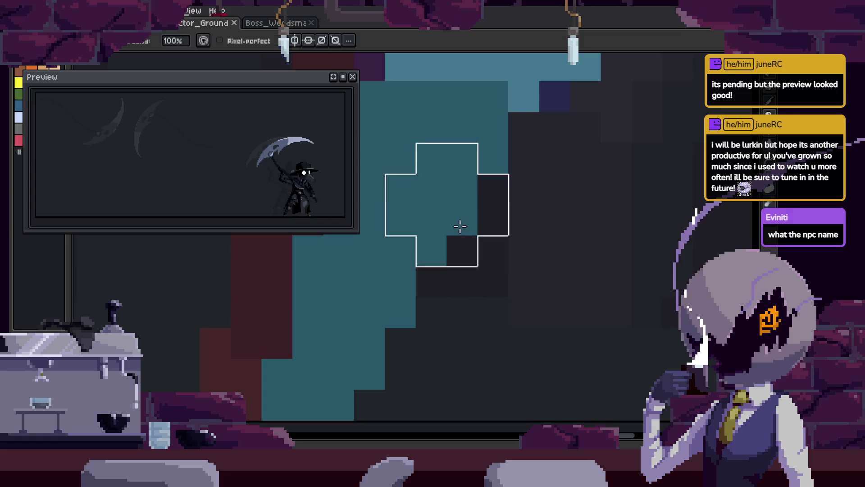
{"action": "key", "text": "h"}
{"action": "mouse_move", "coordinate": [428, 265]}
{"action": "left_mouse_down"}
{"action": "mouse_move", "coordinate": [412, 243]}
{"action": "mouse_move", "coordinate": [512, 280]}
{"action": "left_mouse_up"}
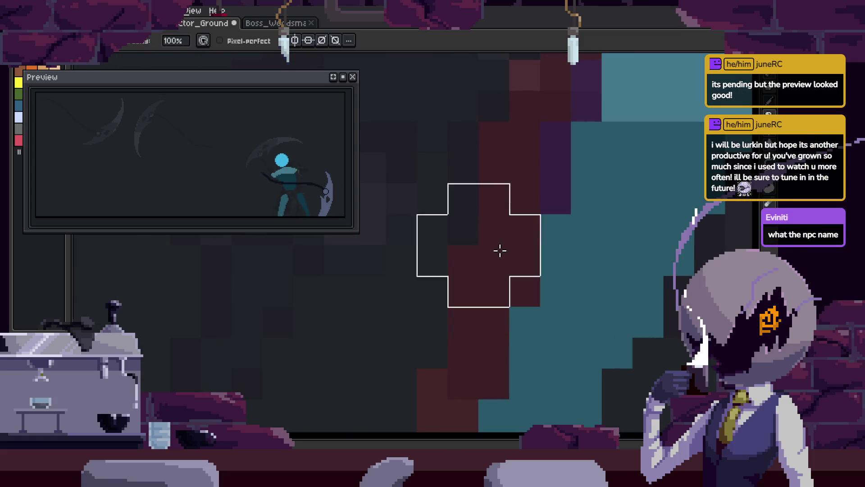
{"action": "mouse_move", "coordinate": [595, 234]}
{"action": "left_mouse_down"}
{"action": "mouse_move", "coordinate": [572, 253]}
{"action": "mouse_move", "coordinate": [520, 213]}
{"action": "left_mouse_up"}
{"action": "scroll", "coordinate": [543, 327], "scroll_direction": "down", "scroll_amount": 3}
{"action": "key", "text": "ctrl+s"}
{"action": "scroll", "coordinate": [509, 338], "scroll_direction": "up", "scroll_amount": 1}
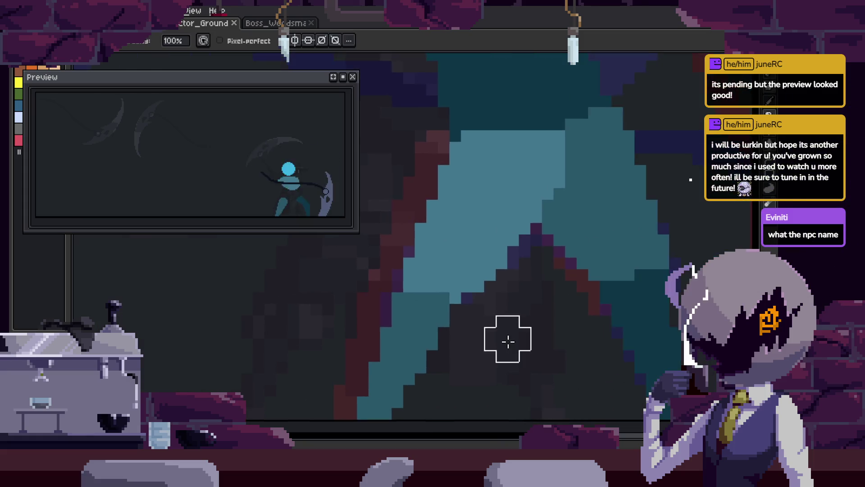
{"action": "key", "text": "Tab"}
Play the animation to review, select the dark region between the legs, save, and show the timeline
{"action": "key", "text": "Return"}
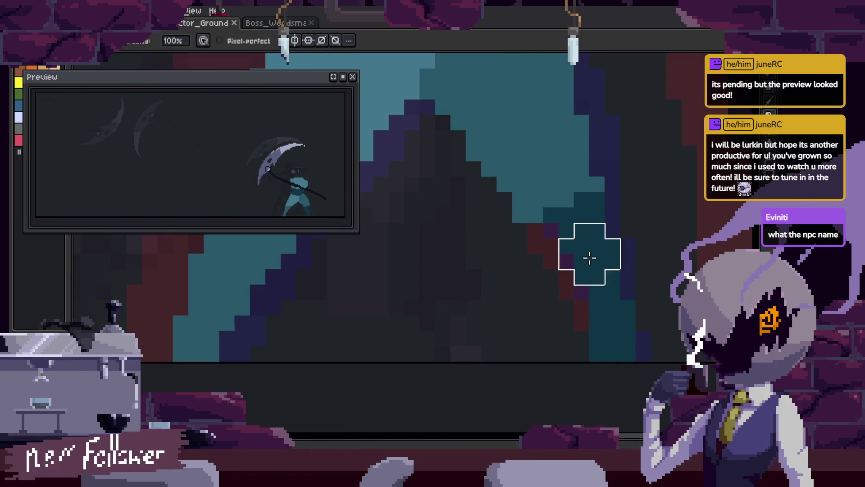
{"action": "key", "text": "w"}
{"action": "left_click", "coordinate": [577, 252]}
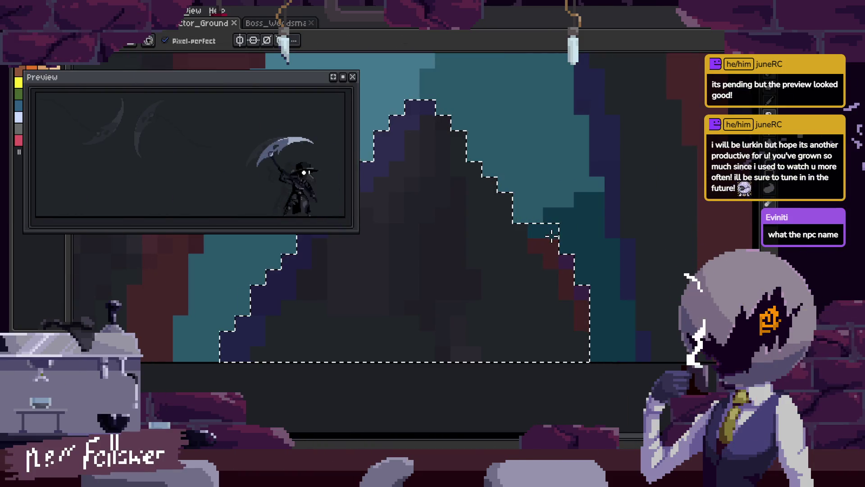
{"action": "key", "text": "ctrl+s"}
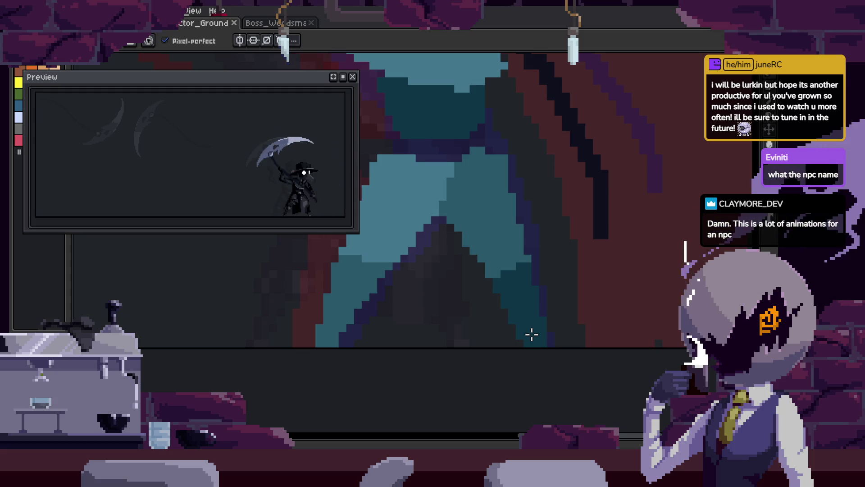
{"action": "scroll", "coordinate": [522, 306], "scroll_direction": "down", "scroll_amount": 4}
{"action": "key", "text": "Tab"}
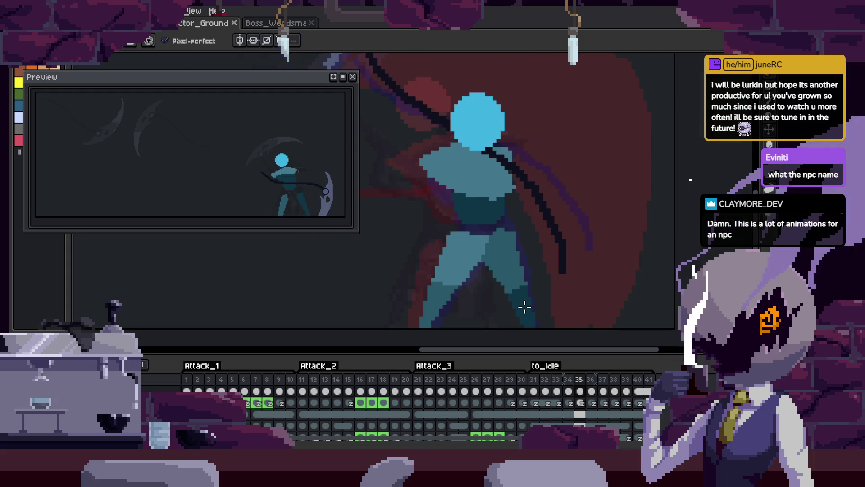
{"action": "key", "text": "Return"}
{"action": "scroll", "coordinate": [525, 306], "scroll_direction": "down", "scroll_amount": 3}
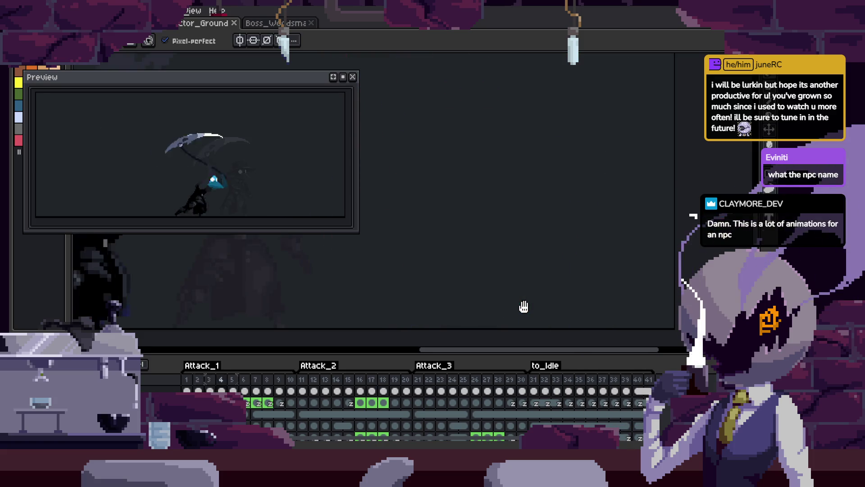
{"action": "scroll", "coordinate": [489, 290], "scroll_direction": "up", "scroll_amount": 2}
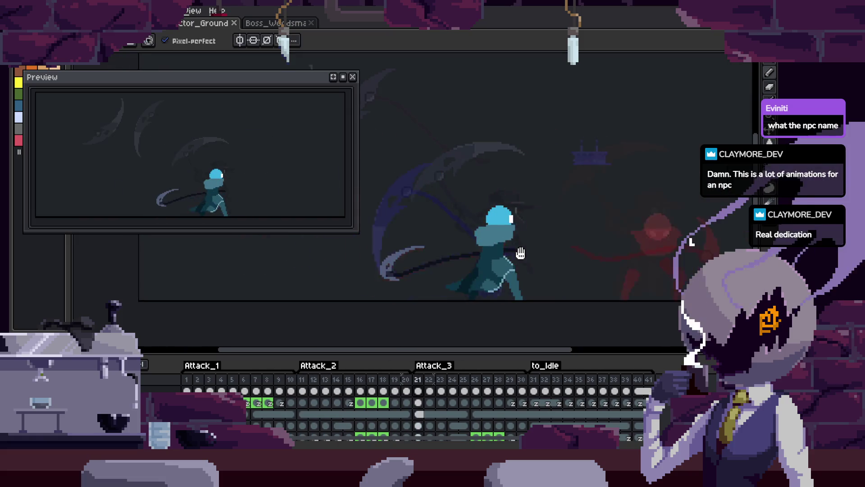
{"action": "left_click", "coordinate": [354, 78]}
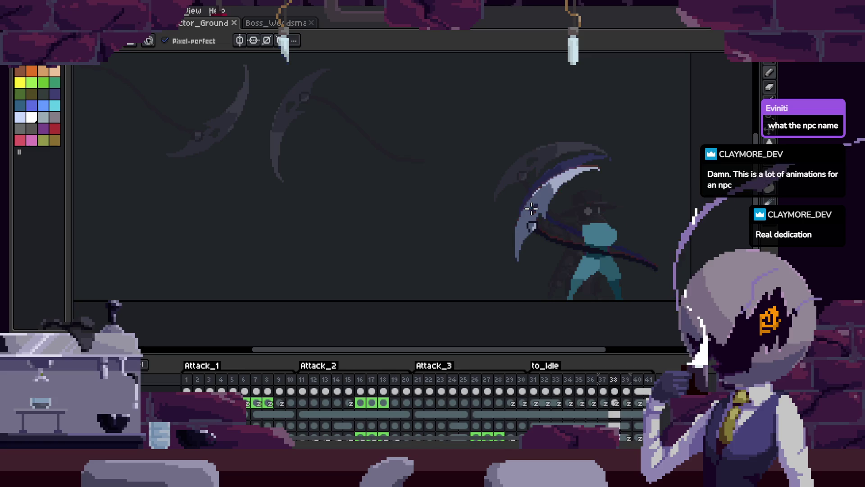
{"action": "left_click_drag", "start_coordinate": [532, 208], "coordinate": [459, 196]}
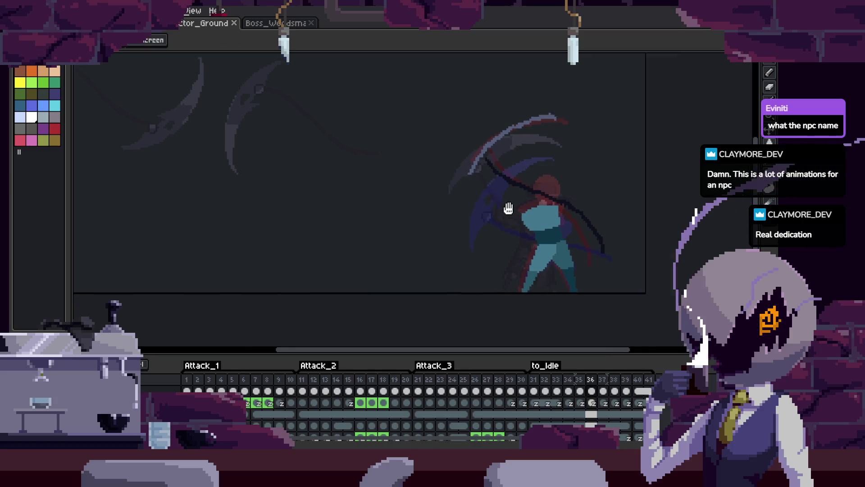
{"action": "key", "text": "F7"}
{"action": "scroll", "coordinate": [565, 246], "scroll_direction": "up", "scroll_amount": 1}
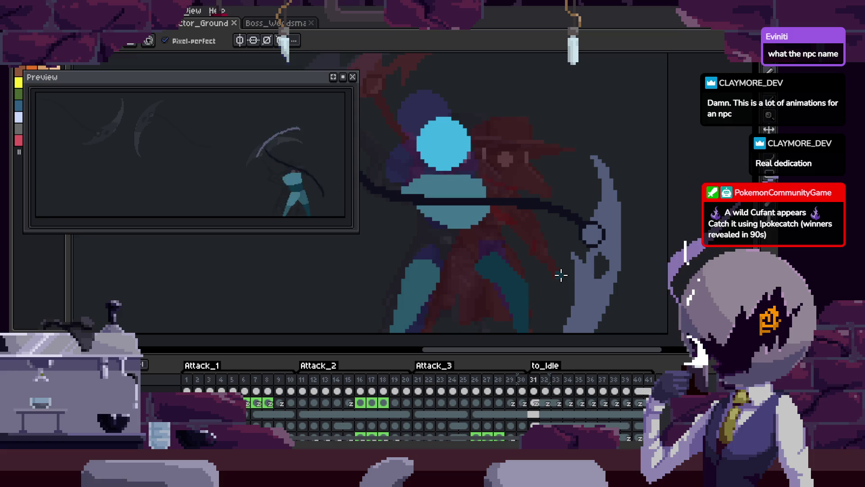
Step ahead to frame 38, hide the timeline, and play the animation
{"action": "scroll", "coordinate": [551, 250], "scroll_direction": "down", "scroll_amount": 1}
{"action": "key", "text": "Right"}
{"action": "key", "text": "Right"}
{"action": "key", "text": "Right"}
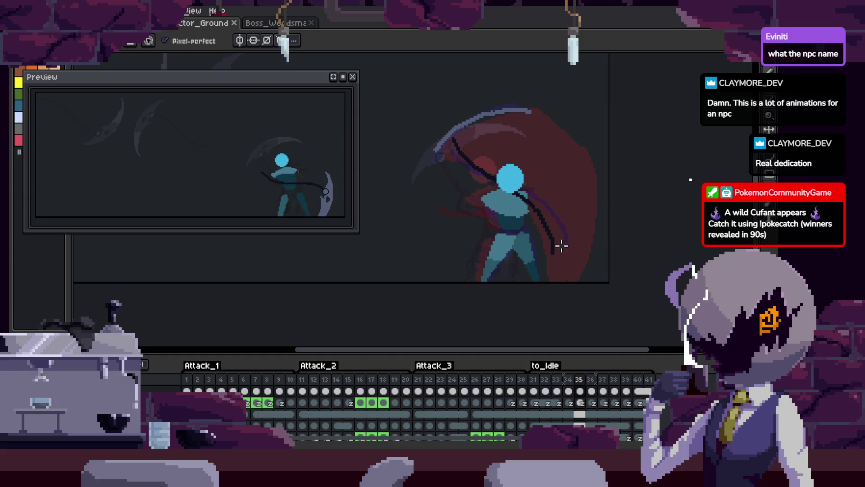
{"action": "key", "text": "Right"}
{"action": "key", "text": "Right"}
{"action": "key", "text": "Right"}
{"action": "scroll", "coordinate": [541, 255], "scroll_direction": "up", "scroll_amount": 2}
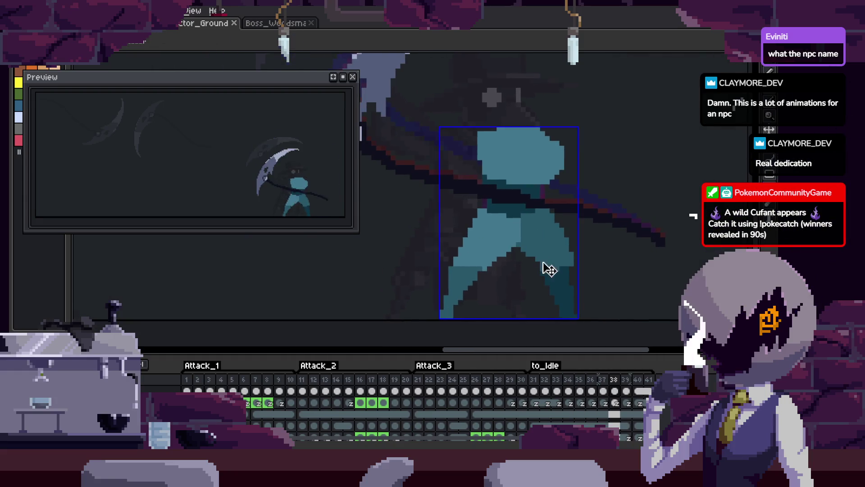
{"action": "key", "text": "b"}
{"action": "key", "text": "Tab"}
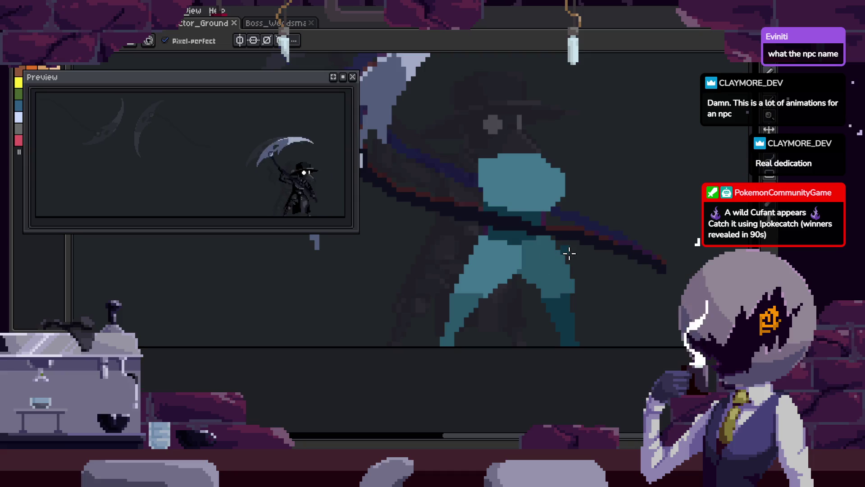
{"action": "key", "text": "Return"}
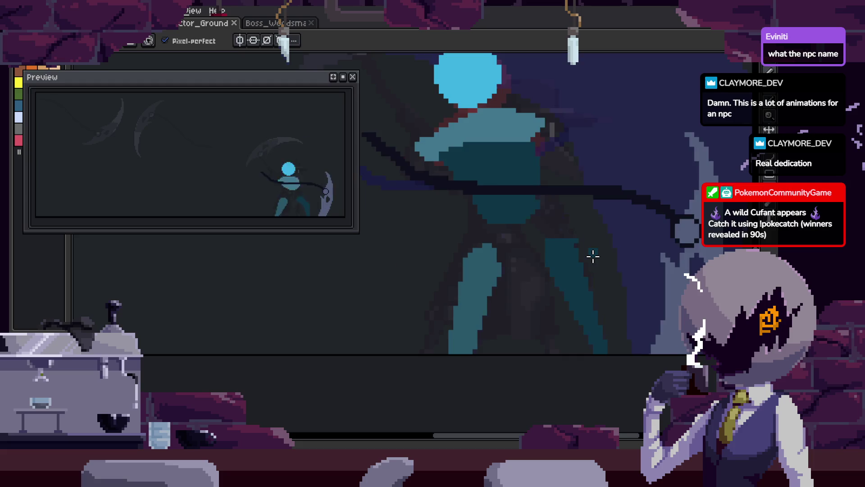
{"action": "scroll", "coordinate": [563, 253], "scroll_direction": "up", "scroll_amount": 2}
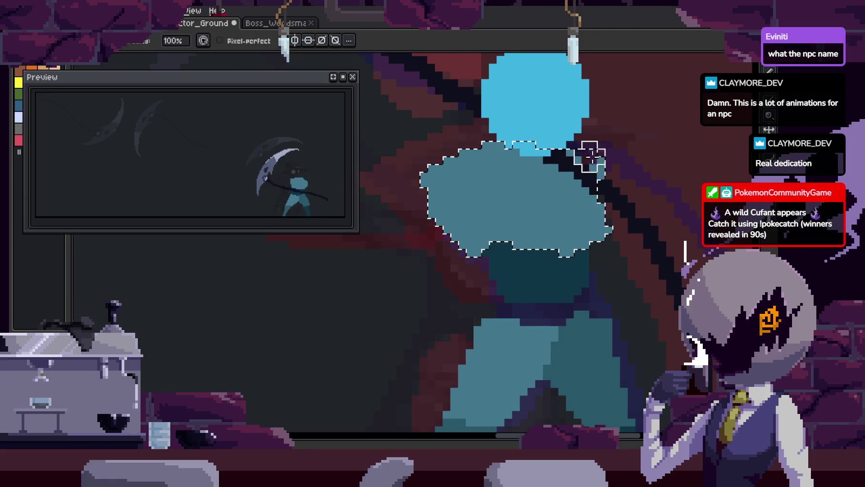
Sample the figure's dark teal and paint single dark teal pixels onto the torso with a 1 px Pencil
{"action": "key", "text": "i"}
{"action": "key", "text": "b"}
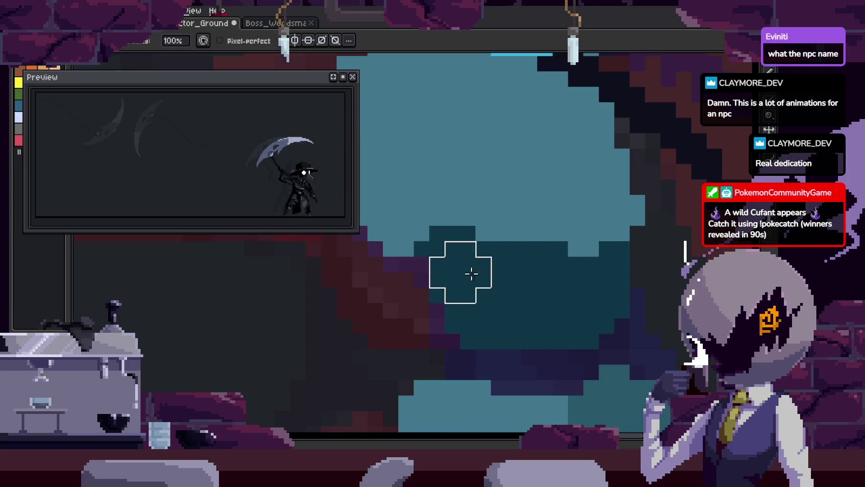
{"action": "key", "text": "i"}
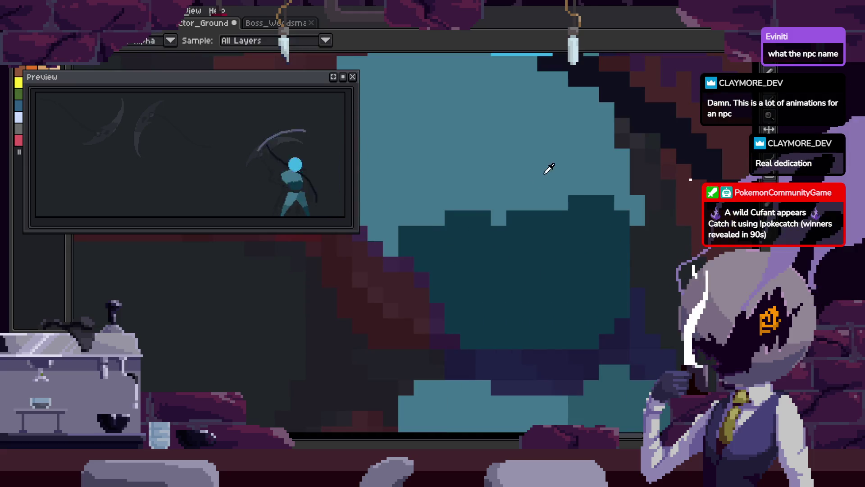
{"action": "key", "text": "b"}
{"action": "mouse_move", "coordinate": [566, 265]}
{"action": "left_mouse_down"}
{"action": "mouse_move", "coordinate": [543, 292]}
{"action": "mouse_move", "coordinate": [501, 296]}
{"action": "left_mouse_up"}
{"action": "key", "text": "b"}
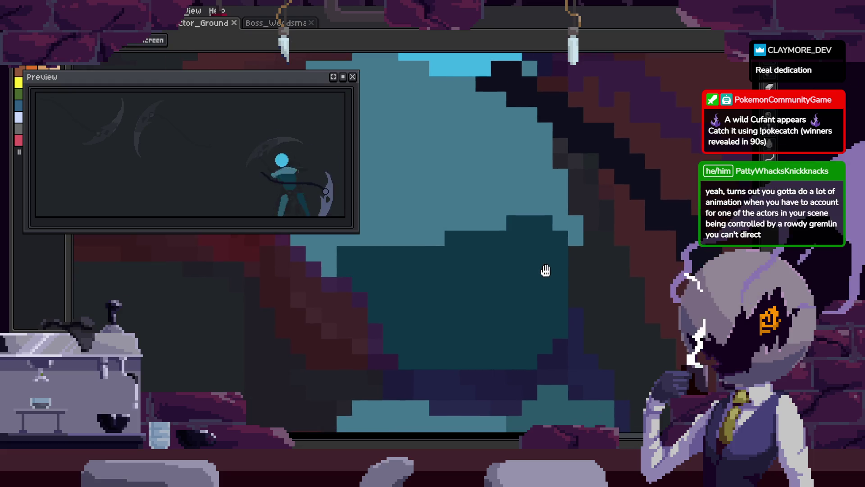
{"action": "key", "text": "b"}
{"action": "key", "text": "minus"}
{"action": "key", "text": "minus"}
{"action": "key", "text": "minus"}
{"action": "left_click", "coordinate": [468, 284]}
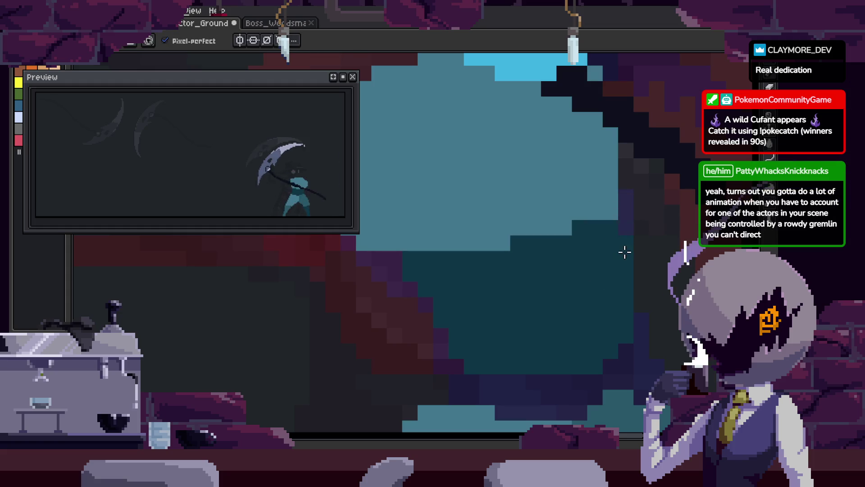
Shift the scythe arc about 27 px left and save the animation
{"action": "key", "text": "ctrl+s"}
{"action": "left_click_drag", "start_coordinate": [610, 281], "coordinate": [582, 253]}
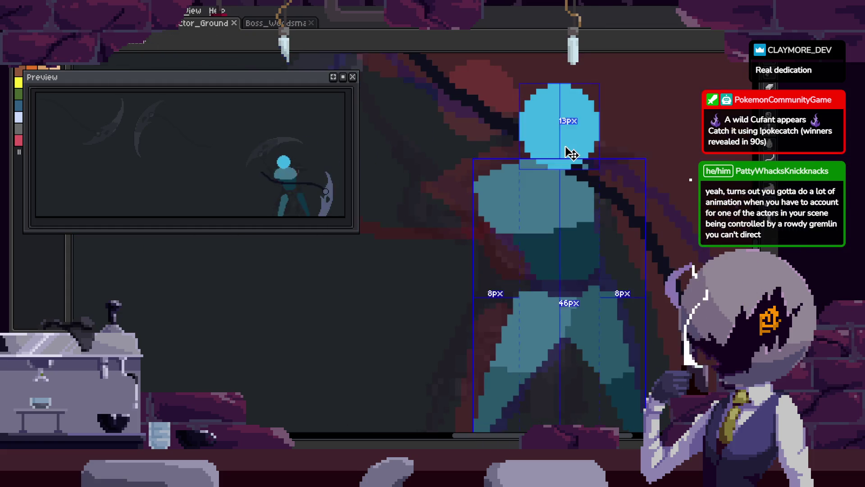
{"action": "scroll", "coordinate": [628, 251], "scroll_direction": "down", "scroll_amount": 2}
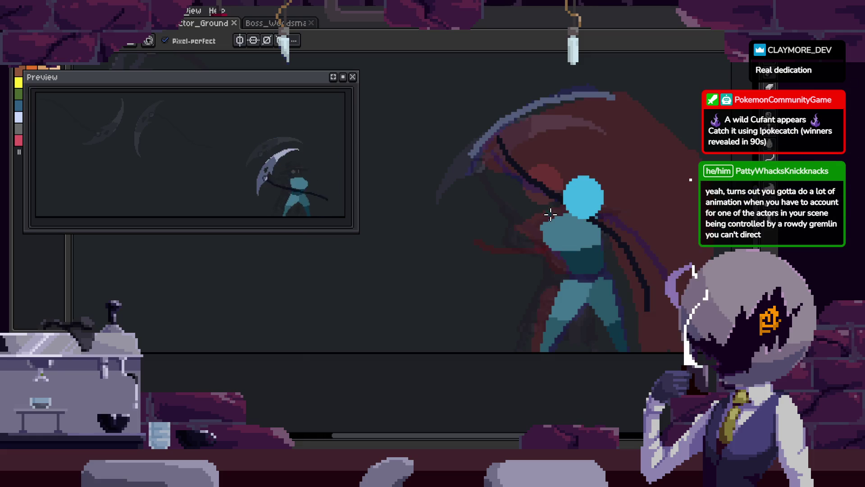
{"action": "scroll", "coordinate": [587, 206], "scroll_direction": "up", "scroll_amount": 2}
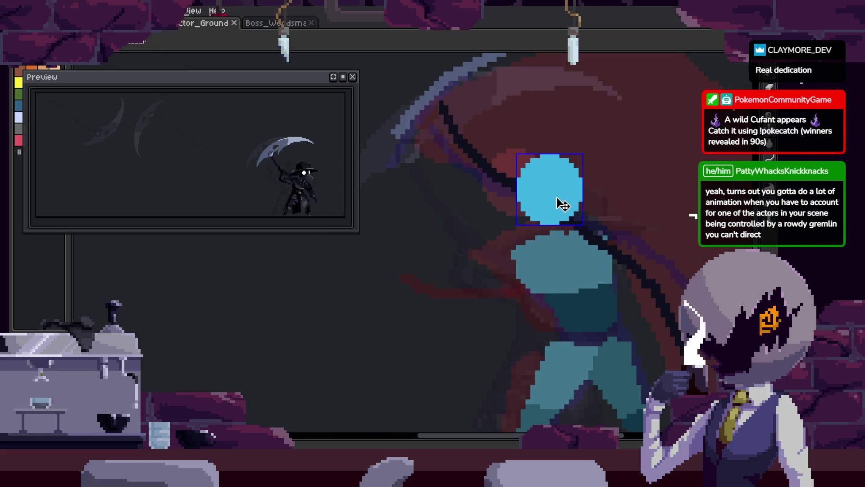
{"action": "scroll", "coordinate": [540, 210], "scroll_direction": "down", "scroll_amount": 2}
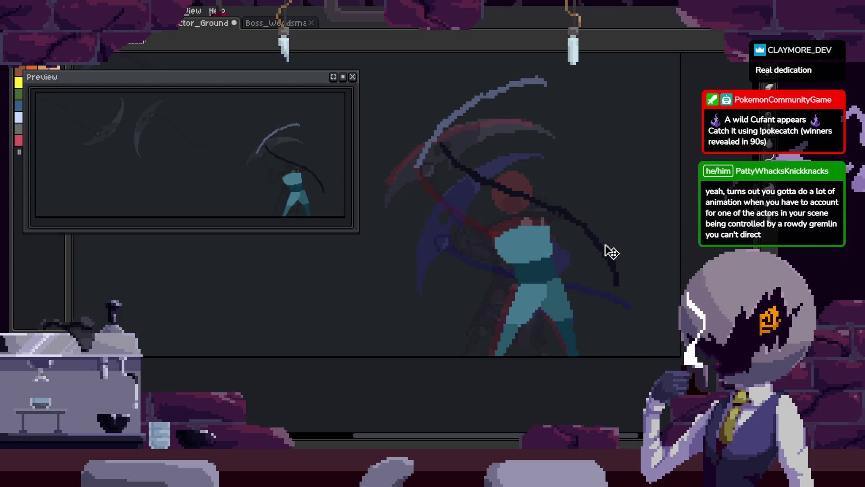
{"action": "left_click_drag", "start_coordinate": [606, 246], "coordinate": [593, 244]}
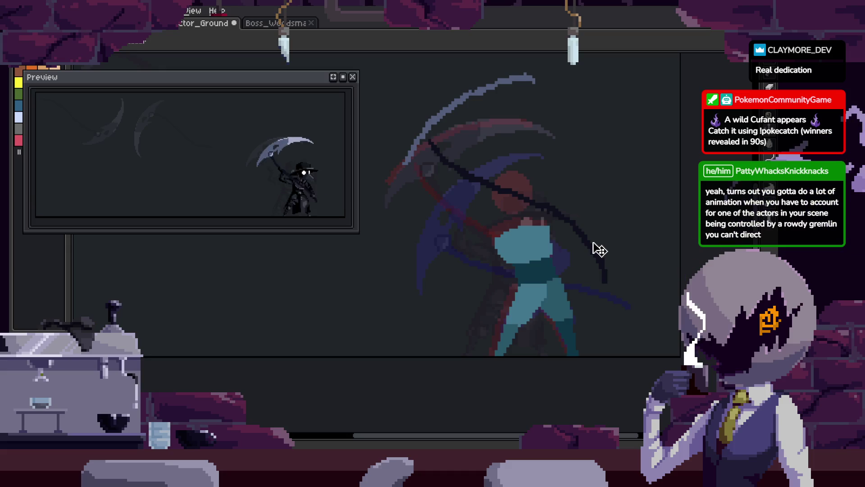
{"action": "key", "text": "ctrl+s"}
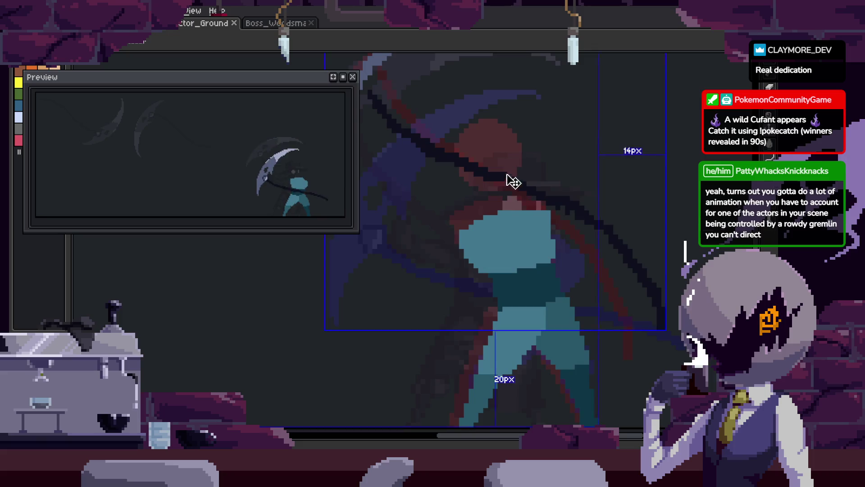
Select the blue head and move it down onto the shoulders on both frames
{"action": "scroll", "coordinate": [506, 161], "scroll_direction": "up", "scroll_amount": 1}
{"action": "key", "text": "m"}
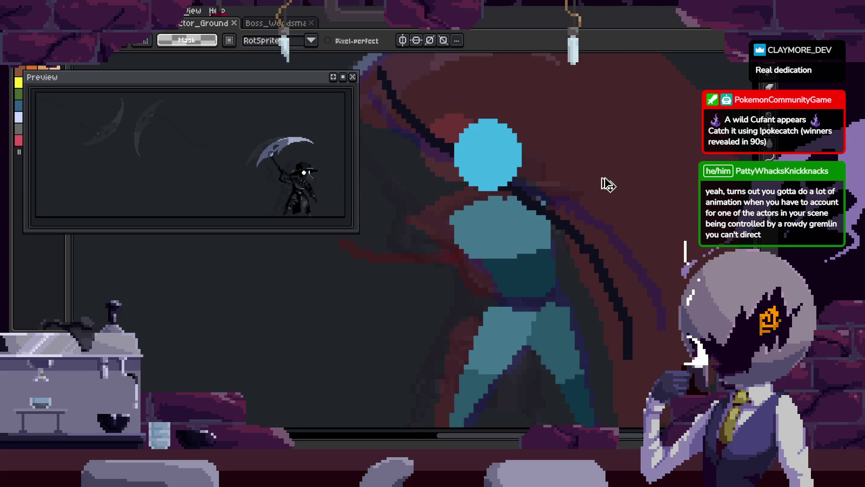
{"action": "mouse_move", "coordinate": [589, 202]}
{"action": "left_mouse_down"}
{"action": "mouse_move", "coordinate": [511, 187]}
{"action": "mouse_move", "coordinate": [583, 216]}
{"action": "mouse_move", "coordinate": [567, 227]}
{"action": "left_mouse_up"}
{"action": "scroll", "coordinate": [586, 238], "scroll_direction": "up", "scroll_amount": 3}
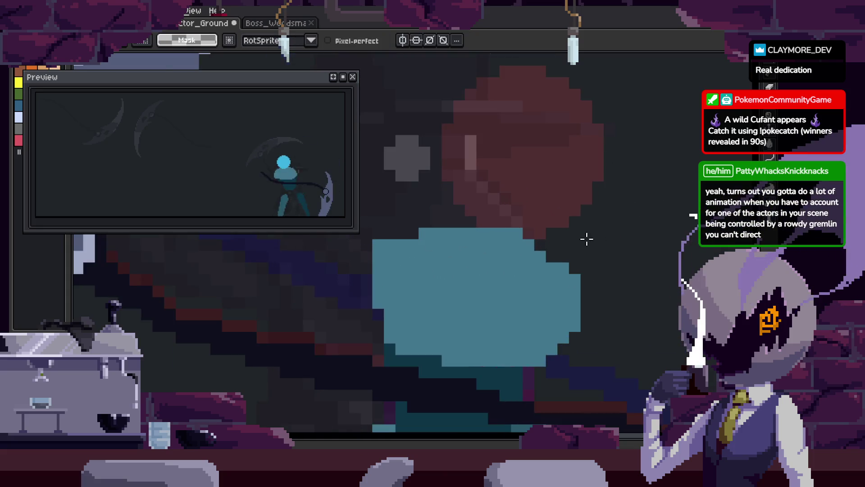
{"action": "left_click_drag", "start_coordinate": [386, 95], "coordinate": [544, 248]}
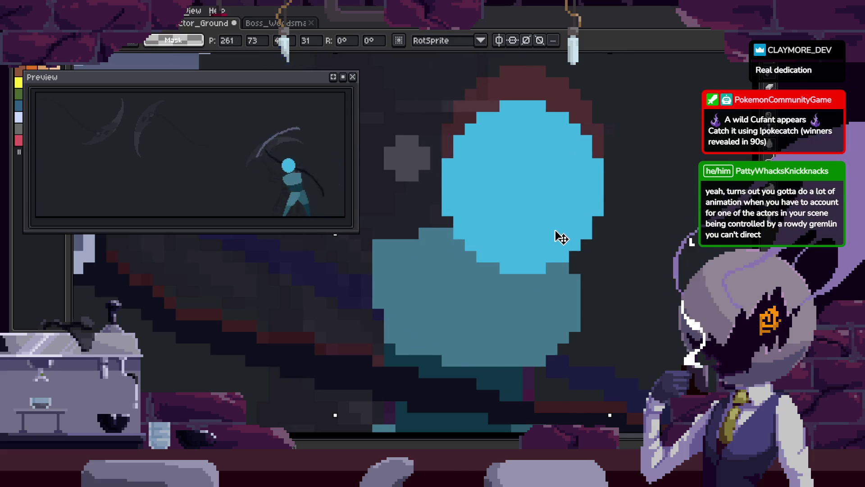
{"action": "key", "text": "Return"}
{"action": "key", "text": "ctrl+v"}
{"action": "mouse_move", "coordinate": [415, 156]}
{"action": "left_mouse_down"}
{"action": "mouse_move", "coordinate": [522, 179]}
{"action": "mouse_move", "coordinate": [550, 222]}
{"action": "mouse_move", "coordinate": [550, 261]}
{"action": "left_mouse_up"}
{"action": "key", "text": "Return"}
{"action": "scroll", "coordinate": [590, 257], "scroll_direction": "down", "scroll_amount": 2}
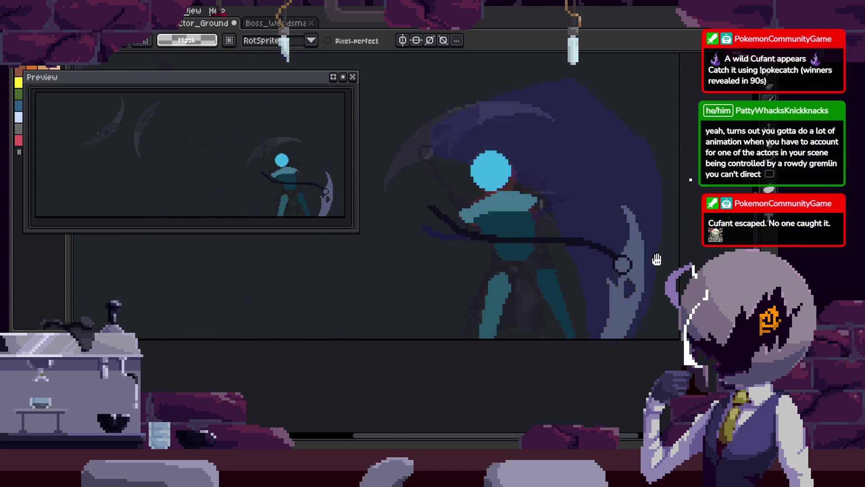
Stop playback, restore the timeline and pencil, and save the animation
{"action": "key", "text": "Return"}
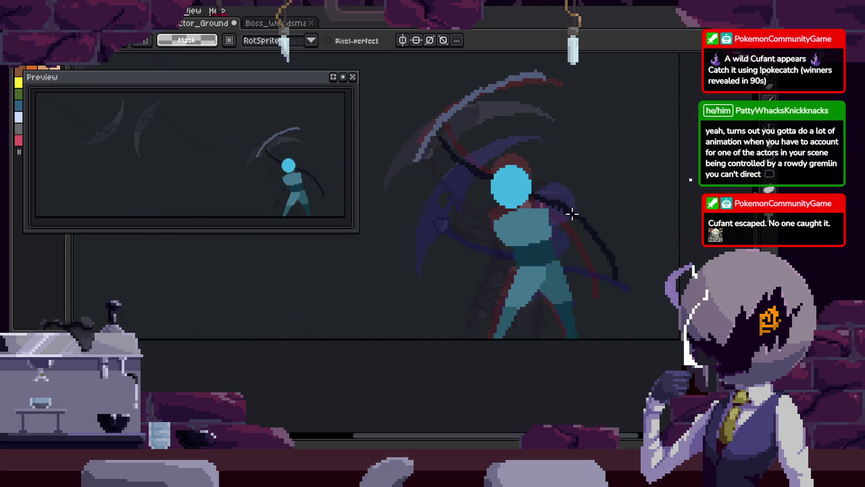
{"action": "key", "text": "Tab"}
{"action": "key", "text": "b"}
{"action": "key", "text": "ctrl+s"}
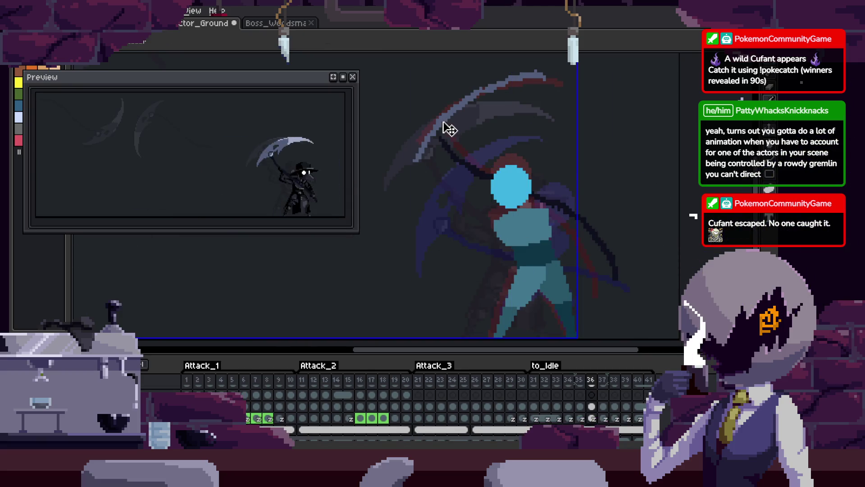
Raise the frame 34 cel's Z-index from 1 to 2 in Cel Properties
{"action": "right_click", "coordinate": [598, 420]}
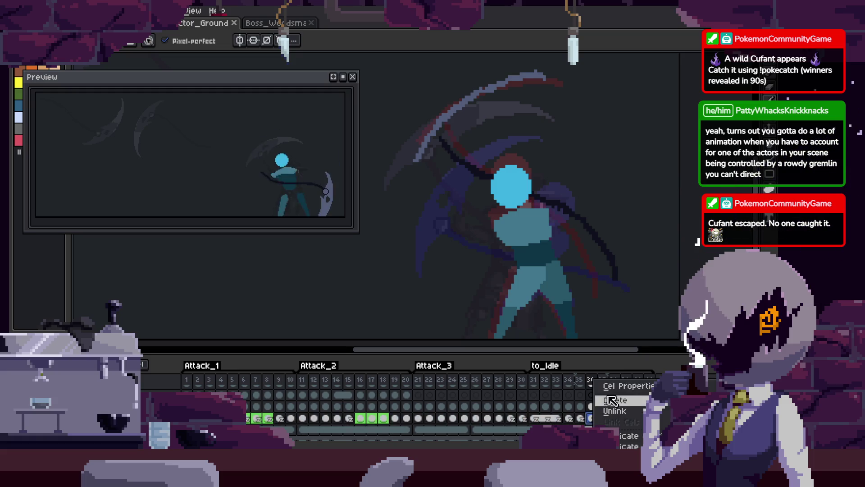
{"action": "left_click", "coordinate": [629, 379]}
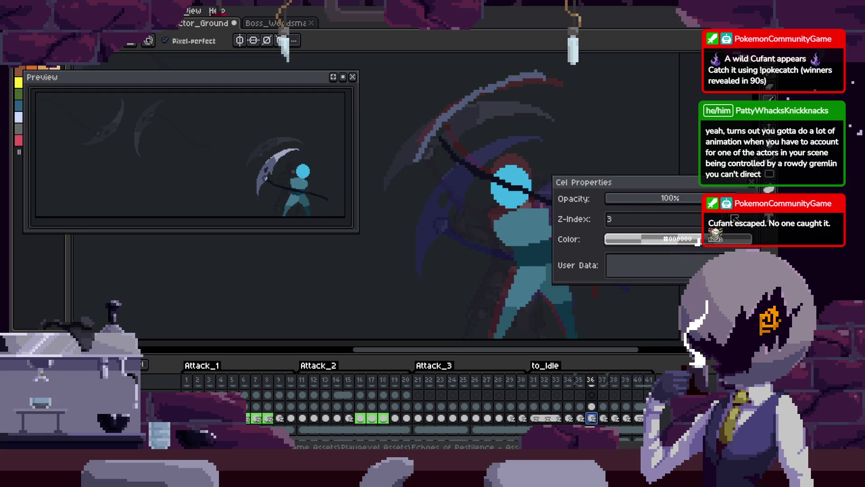
{"action": "key", "text": "Left"}
{"action": "key", "text": "Right"}
{"action": "key", "text": "Left"}
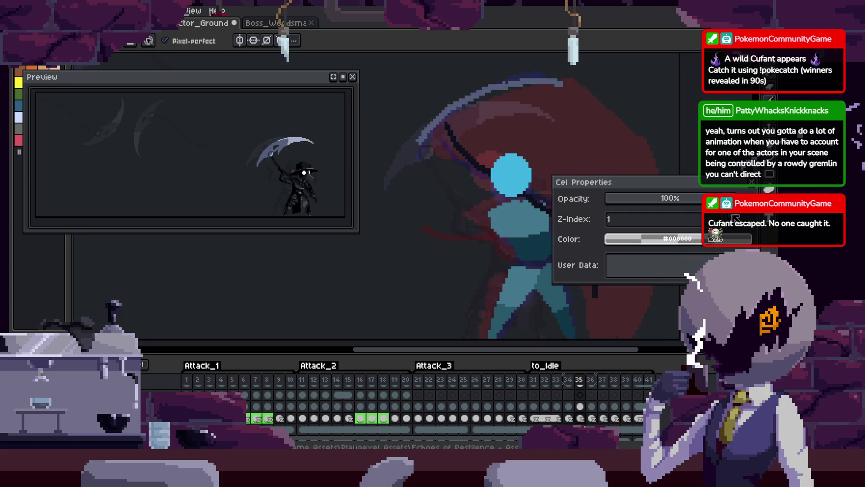
{"action": "key", "text": "Left"}
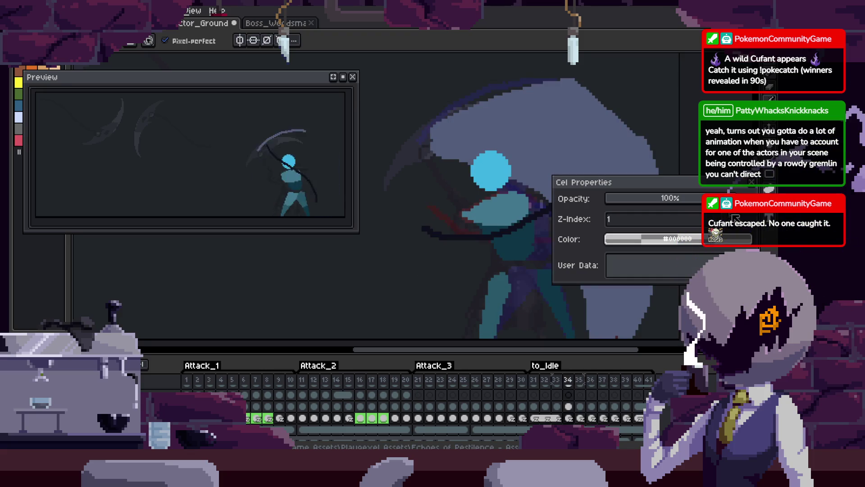
{"action": "left_click", "coordinate": [737, 220]}
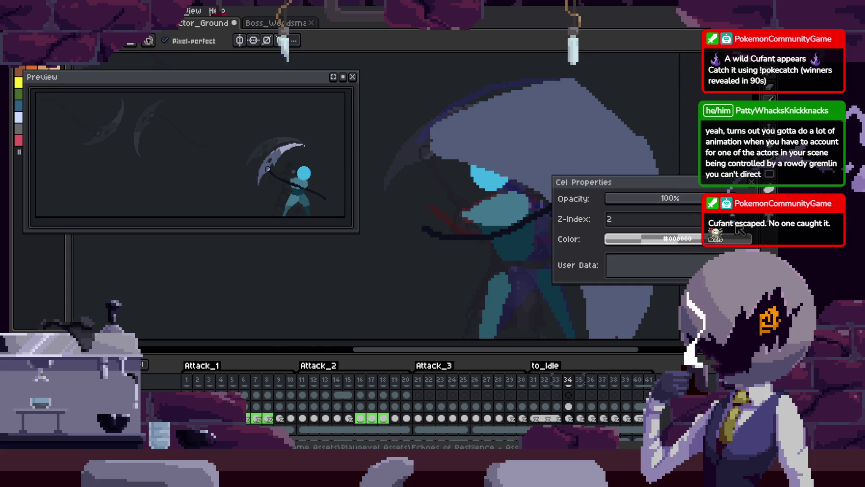
{"action": "key", "text": "Escape"}
Reframe the figure, move ahead a few frames, and paste the copied pixels there
{"action": "key", "text": "Tab"}
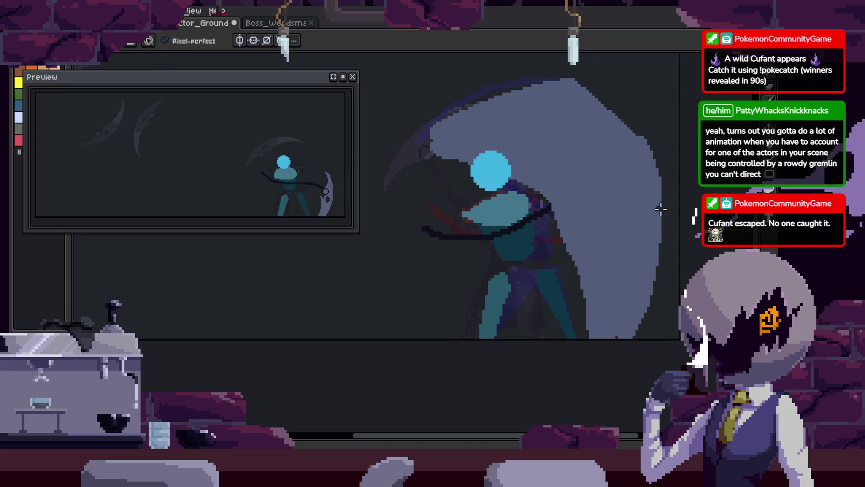
{"action": "key", "text": "h"}
{"action": "left_click_drag", "start_coordinate": [661, 207], "coordinate": [595, 223]}
{"action": "key", "text": "b"}
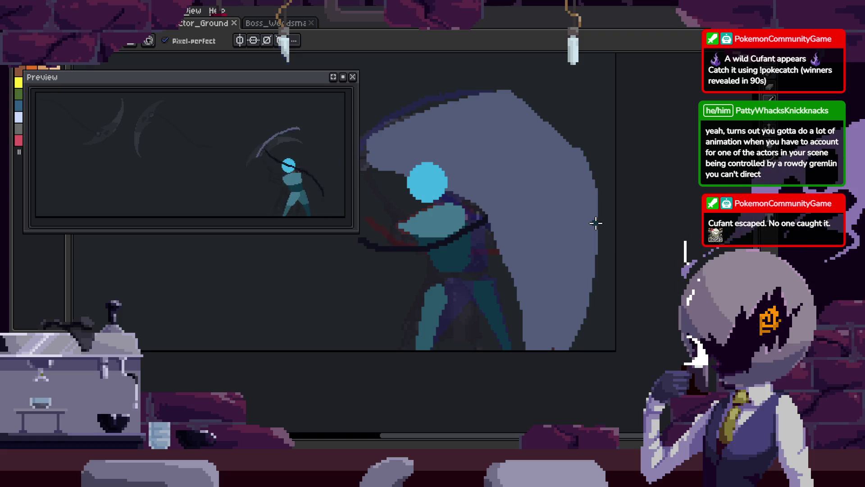
{"action": "key", "text": "Right"}
{"action": "key", "text": "Right"}
{"action": "key", "text": "Right"}
{"action": "scroll", "coordinate": [473, 193], "scroll_direction": "up", "scroll_amount": 3}
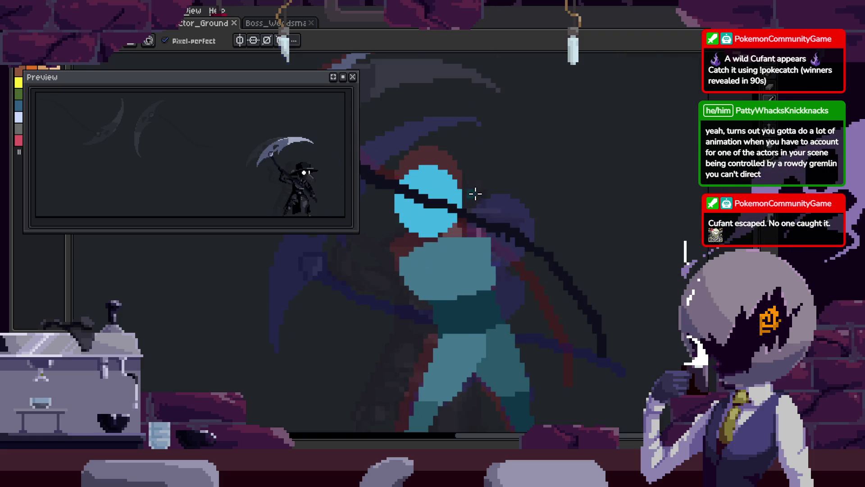
{"action": "key", "text": "h"}
{"action": "left_click_drag", "start_coordinate": [544, 193], "coordinate": [531, 223]}
{"action": "key", "text": "Right"}
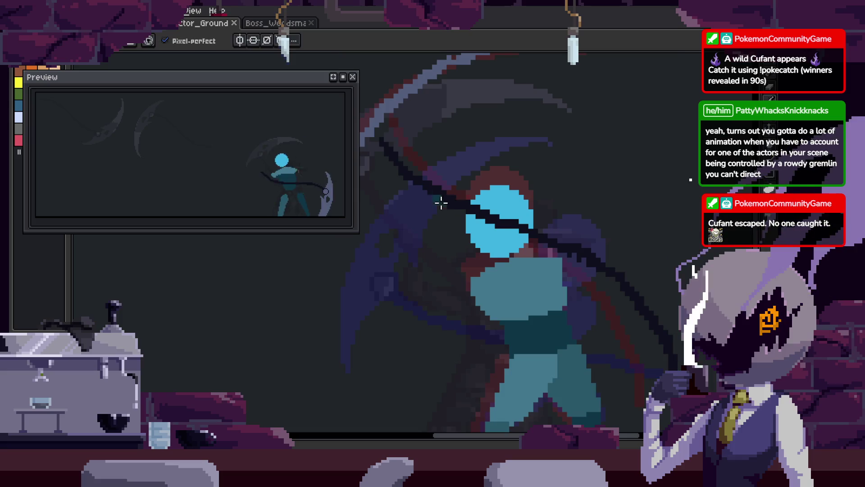
{"action": "key", "text": "Right"}
{"action": "key", "text": "Right"}
{"action": "key", "text": "v"}
{"action": "scroll", "coordinate": [496, 212], "scroll_direction": "down", "scroll_amount": 2}
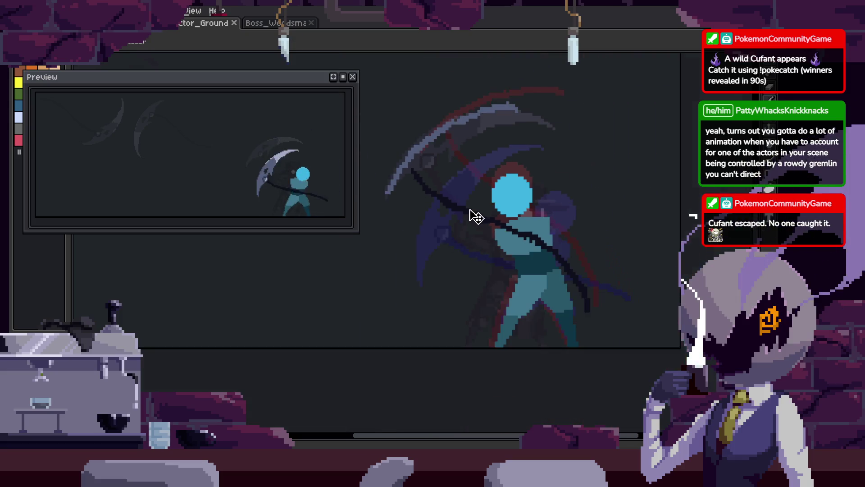
{"action": "key", "text": "ctrl+v"}
Rotate the pasted piece about 26.6° and compare it against neighbouring frames
{"action": "mouse_move", "coordinate": [605, 324]}
{"action": "left_mouse_down"}
{"action": "mouse_move", "coordinate": [631, 303]}
{"action": "mouse_move", "coordinate": [642, 261]}
{"action": "mouse_move", "coordinate": [625, 251]}
{"action": "left_mouse_up"}
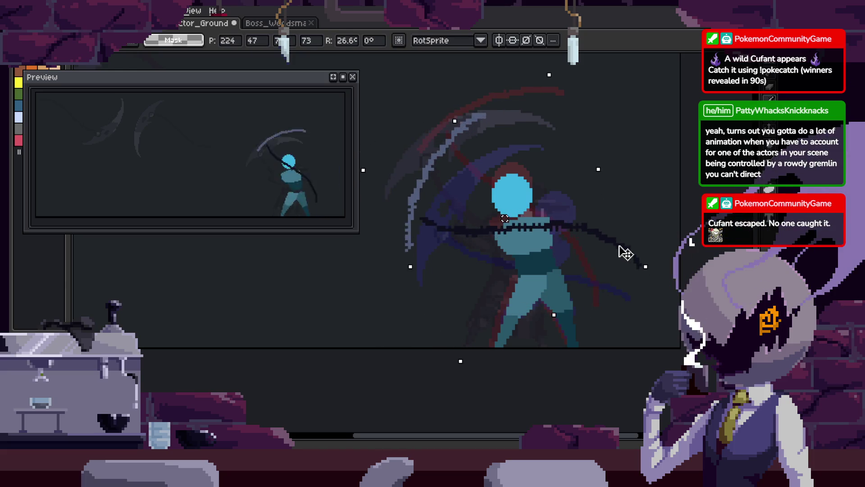
{"action": "key", "text": "Return"}
{"action": "key", "text": "Right"}
{"action": "key", "text": "Left"}
{"action": "key", "text": "Left"}
{"action": "key", "text": "Left"}
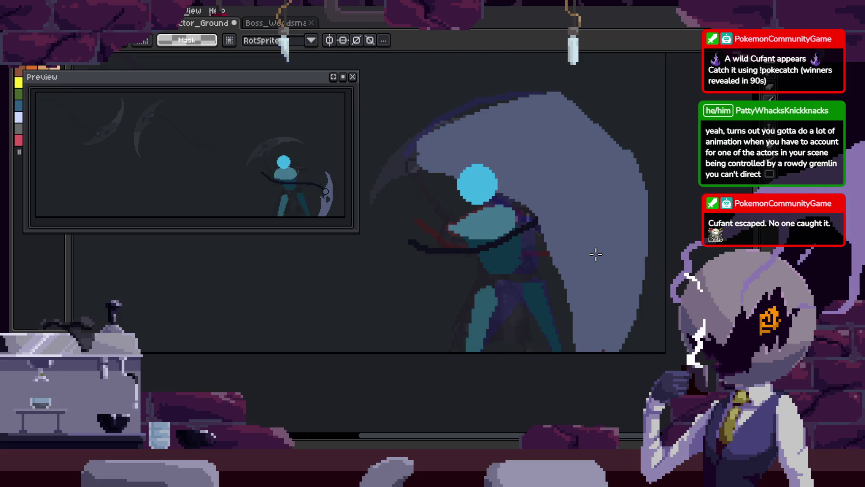
{"action": "key", "text": "Left"}
{"action": "key", "text": "Left"}
{"action": "key", "text": "Left"}
{"action": "key", "text": "Left"}
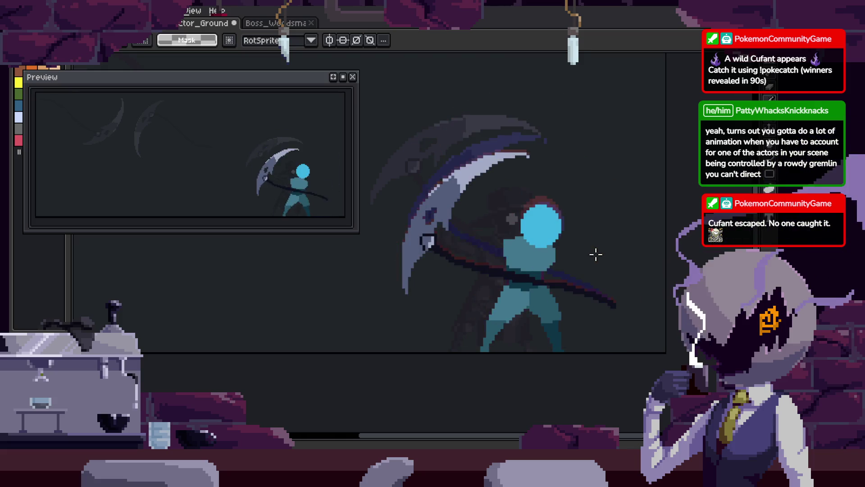
{"action": "key", "text": "Left"}
{"action": "key", "text": "Right"}
{"action": "key", "text": "Right"}
{"action": "key", "text": "Right"}
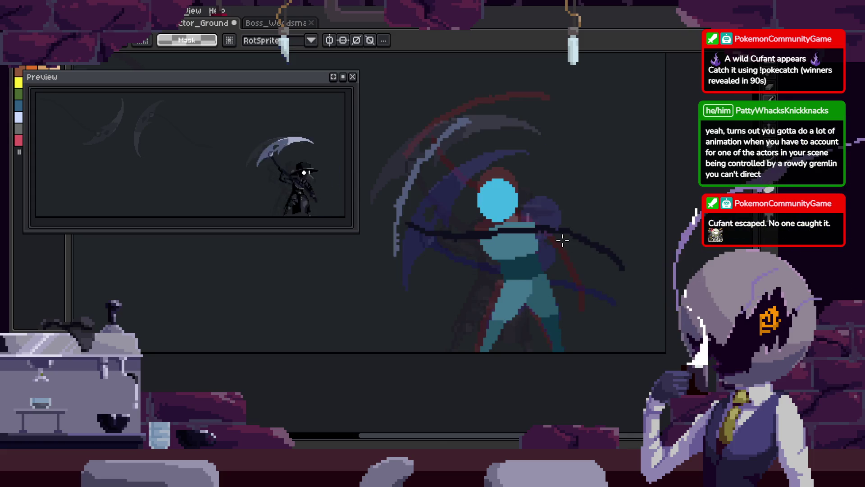
Save the attack animation and play it back to review
{"action": "key", "text": "ctrl+s"}
{"action": "key", "text": "Return"}
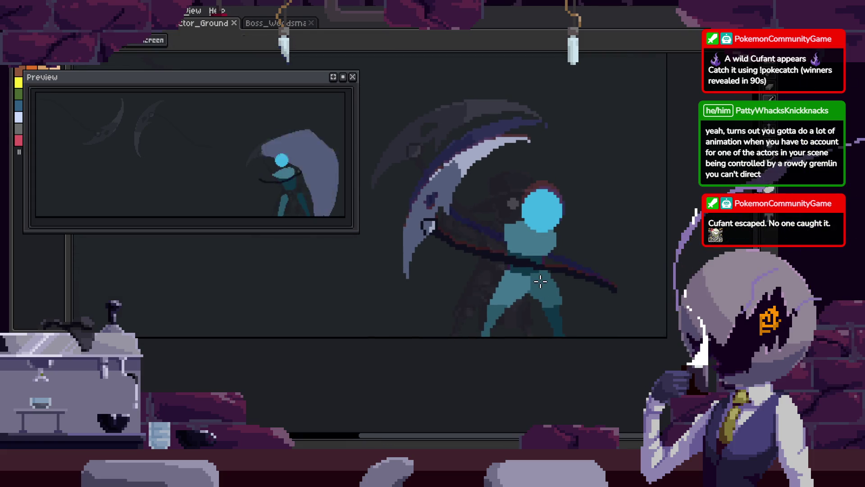
{"action": "key", "text": "m"}
{"action": "key", "text": "Right"}
{"action": "key", "text": "Right"}
{"action": "key", "text": "Right"}
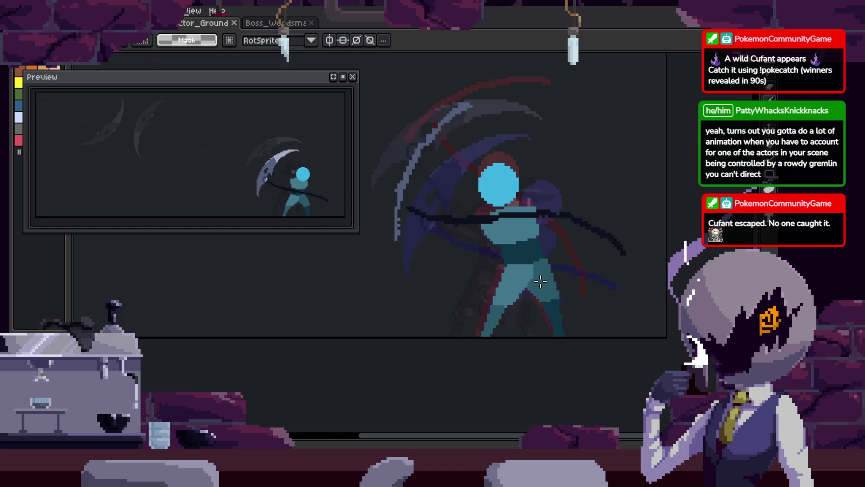
{"action": "key", "text": "Tab"}
{"action": "key", "text": "Right"}
{"action": "key", "text": "Return"}
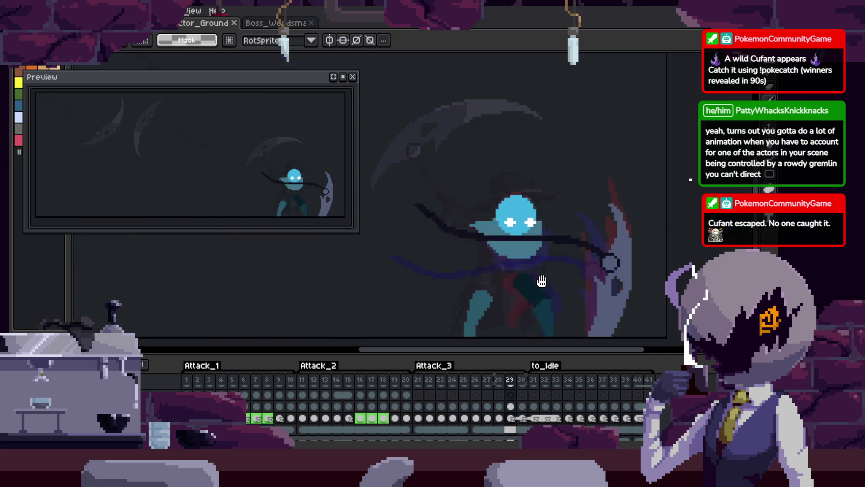
{"action": "key", "text": "Tab"}
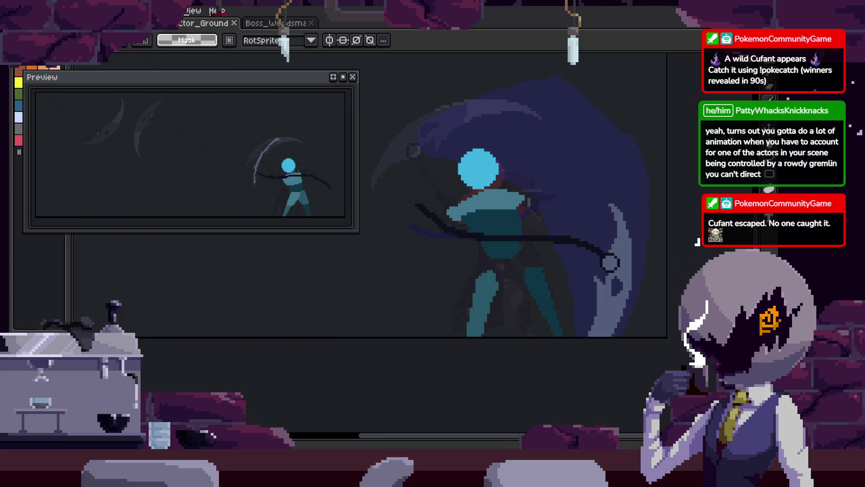
Open the dialogue character artwork from the Home page and close the Preview window
{"action": "key", "text": "ctrl+shift+Tab"}
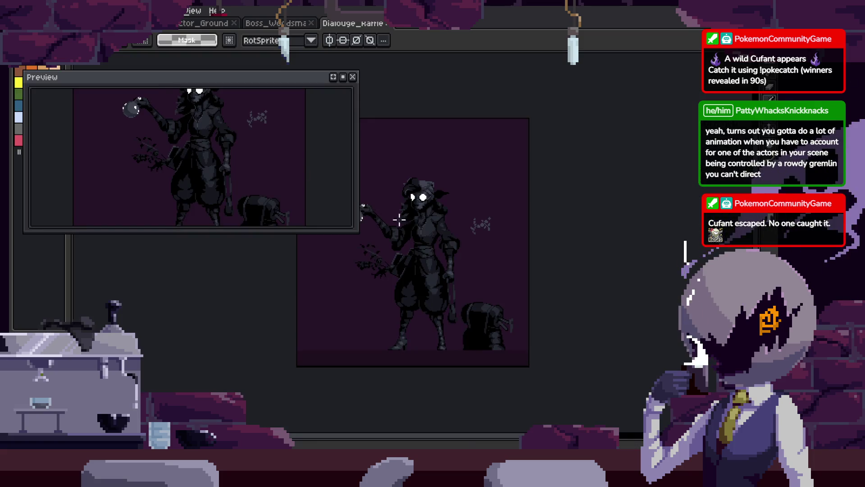
{"action": "left_click", "coordinate": [353, 77]}
{"action": "scroll", "coordinate": [537, 192], "scroll_direction": "up", "scroll_amount": 2}
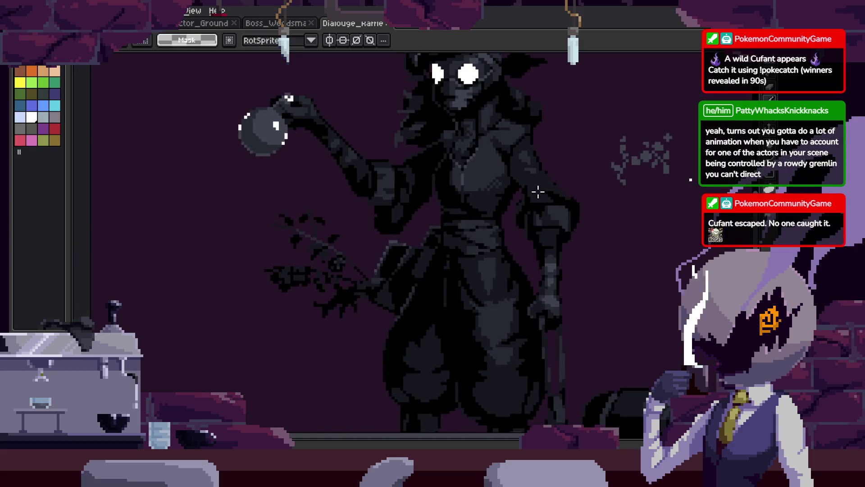
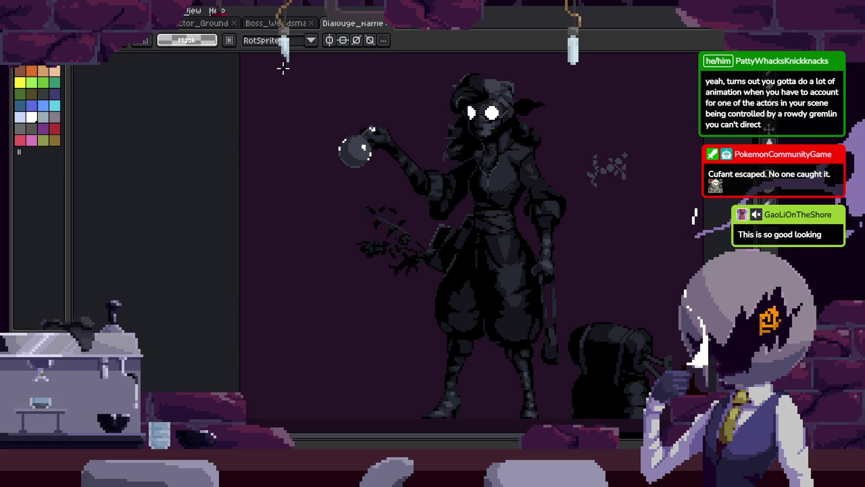
Browse the Boss, Actor_Ground and Dialogue sprites, then show the plague doctor's scythe animation full-size without its timeline
{"action": "left_click", "coordinate": [277, 28]}
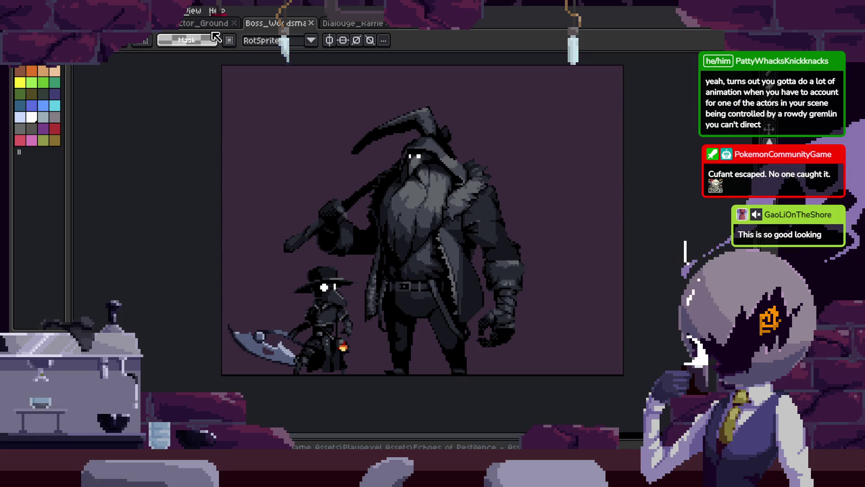
{"action": "left_click", "coordinate": [194, 26]}
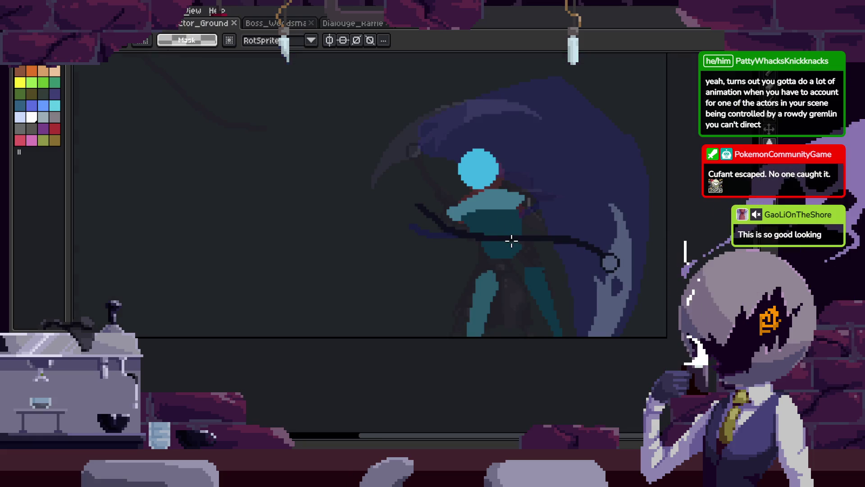
{"action": "scroll", "coordinate": [511, 241], "scroll_direction": "up", "scroll_amount": 2}
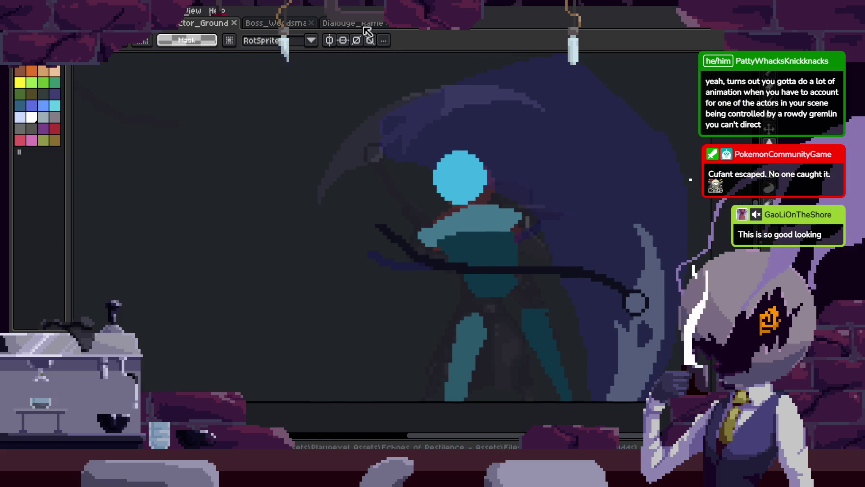
{"action": "left_click", "coordinate": [364, 26]}
{"action": "scroll", "coordinate": [524, 227], "scroll_direction": "up", "scroll_amount": 1}
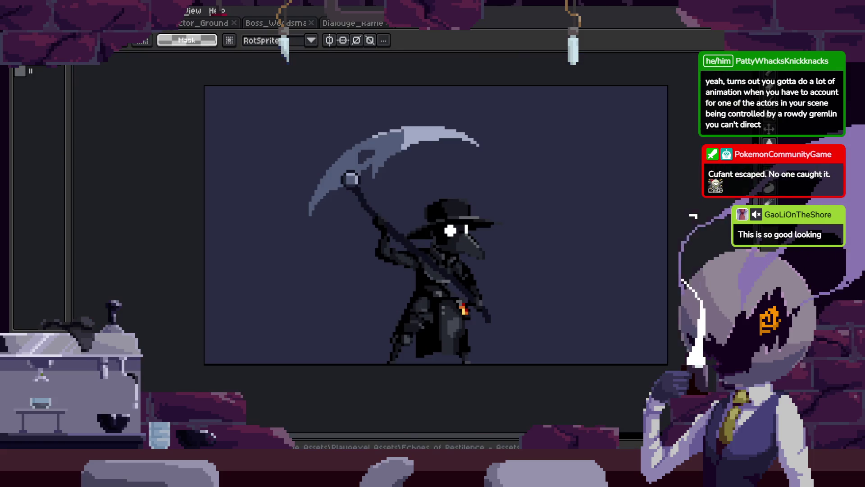
{"action": "key", "text": "ctrl+Tab"}
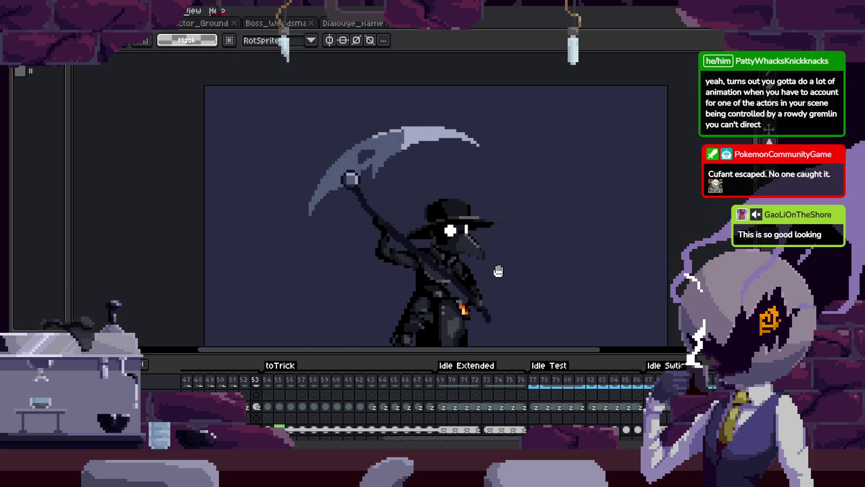
{"action": "key", "text": "Tab"}
Return to the Actor_Ground attack sketch, recentre it, and show the timeline with its attack tags
{"action": "key", "text": "b"}
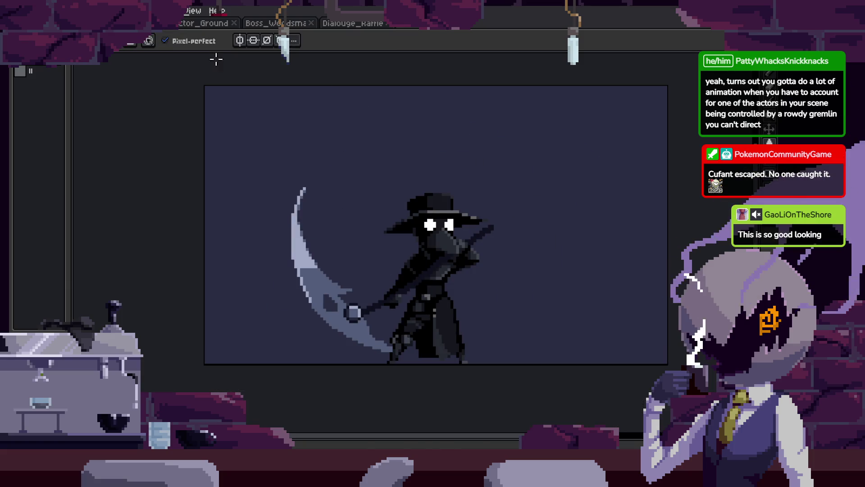
{"action": "left_click", "coordinate": [201, 25]}
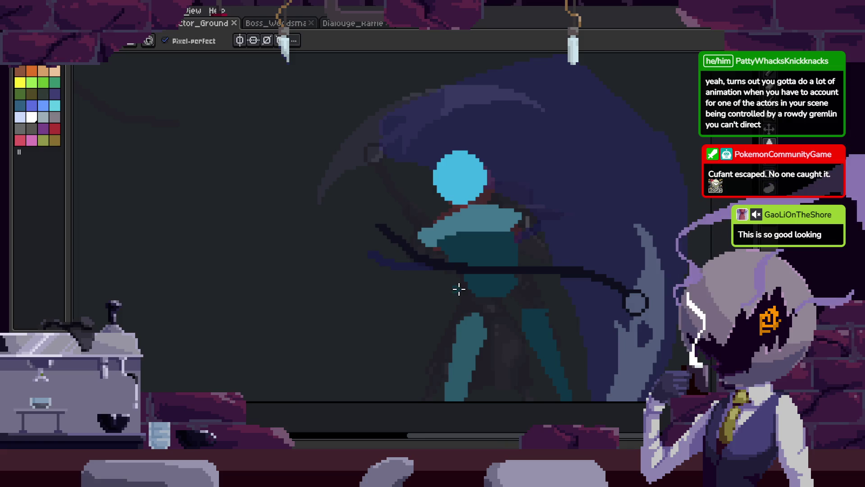
{"action": "scroll", "coordinate": [457, 286], "scroll_direction": "down", "scroll_amount": 5}
{"action": "left_click_drag", "start_coordinate": [458, 264], "coordinate": [535, 270]}
{"action": "scroll", "coordinate": [578, 292], "scroll_direction": "up", "scroll_amount": 2}
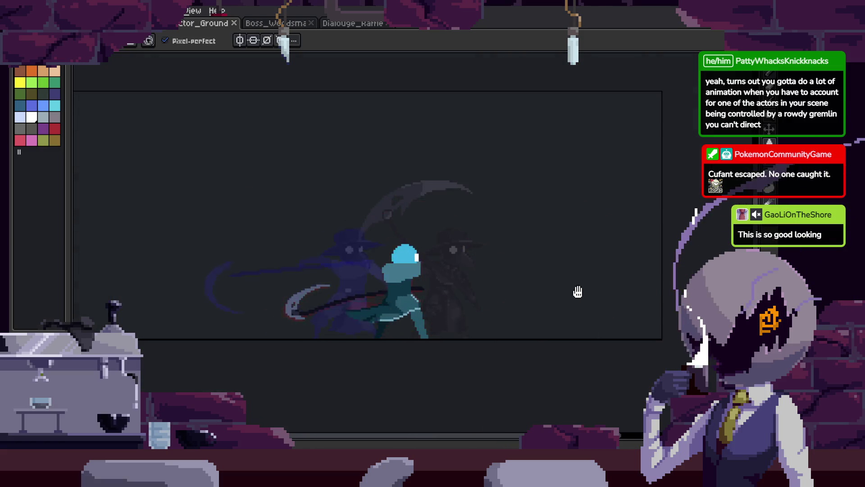
{"action": "key", "text": "Tab"}
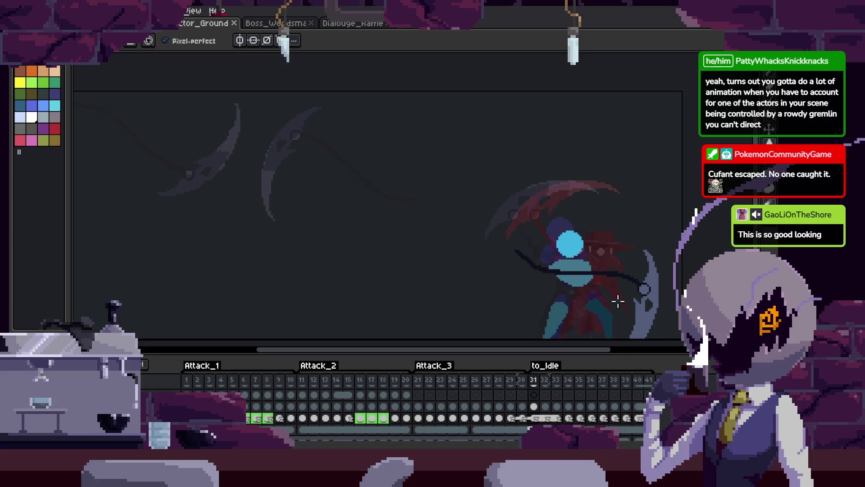
Lasso and delete the stray chandelier on frame 22, deselect, save, and hide the timeline
{"action": "key", "text": "q"}
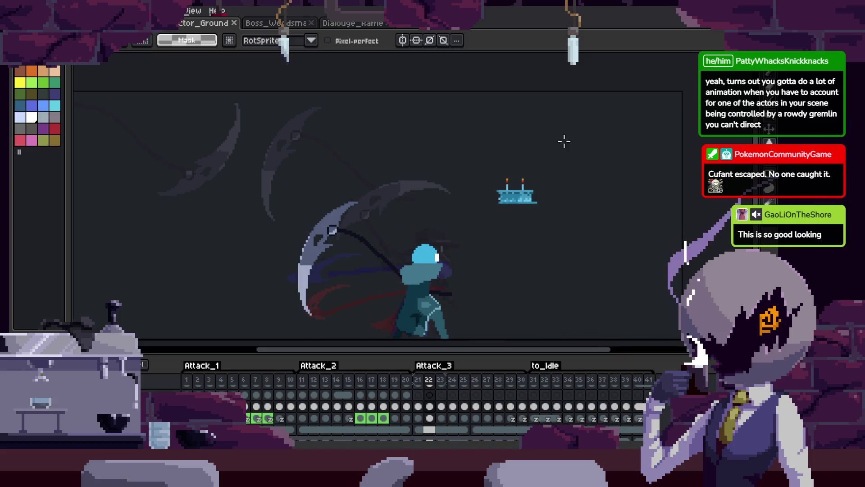
{"action": "left_click_drag", "start_coordinate": [563, 139], "coordinate": [590, 213]}
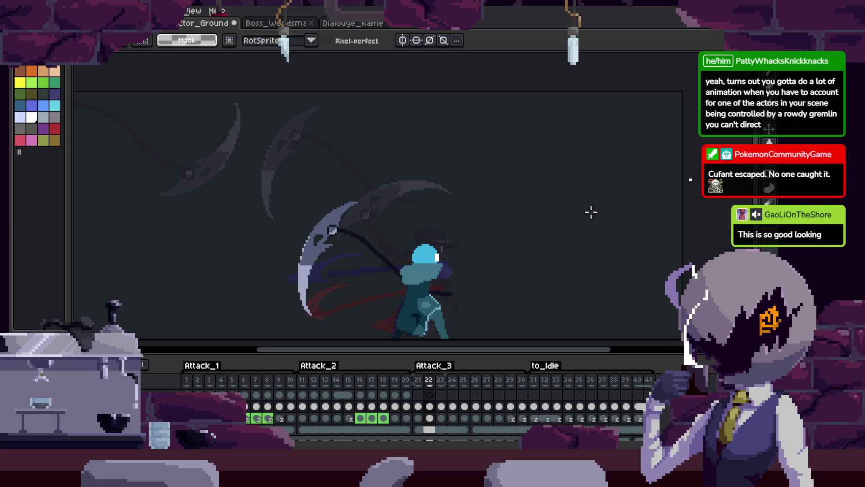
{"action": "key", "text": "ctrl+z"}
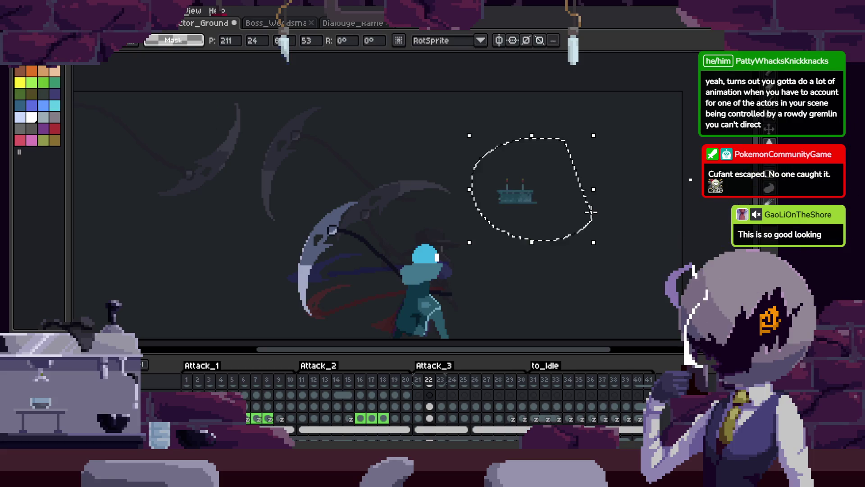
{"action": "key", "text": "ctrl+y"}
{"action": "key", "text": "ctrl+s"}
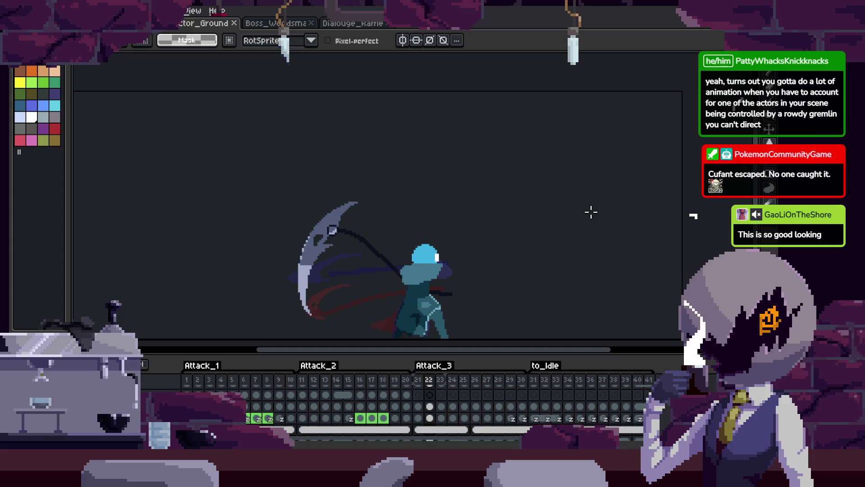
{"action": "key", "text": "Tab"}
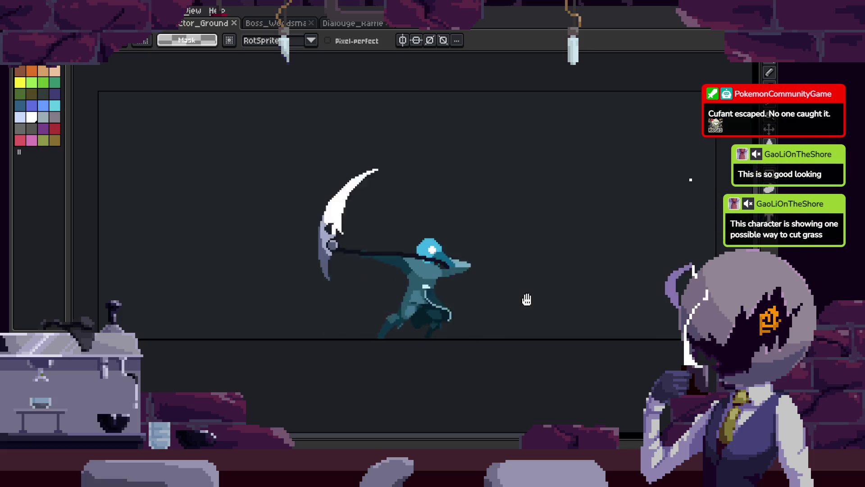
{"action": "key", "text": "b"}
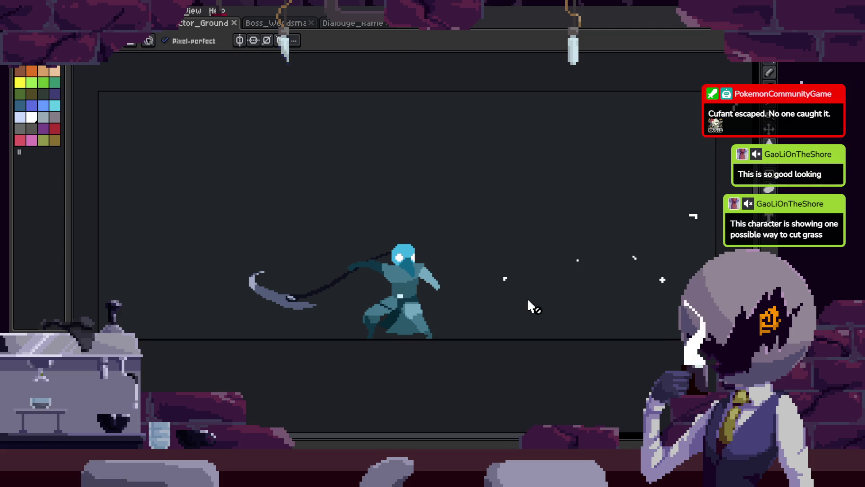
{"action": "scroll", "coordinate": [367, 256], "scroll_direction": "up", "scroll_amount": 5}
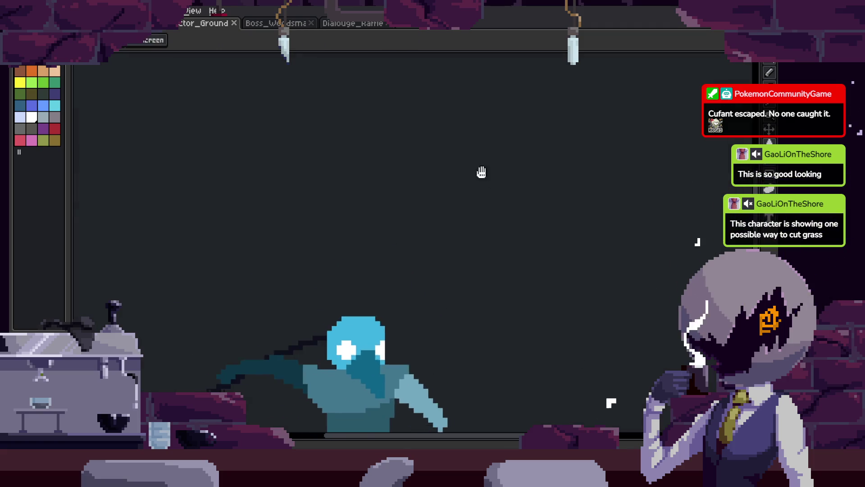
{"action": "scroll", "coordinate": [259, 361], "scroll_direction": "down", "scroll_amount": 5}
{"action": "scroll", "coordinate": [476, 171], "scroll_direction": "up", "scroll_amount": 4}
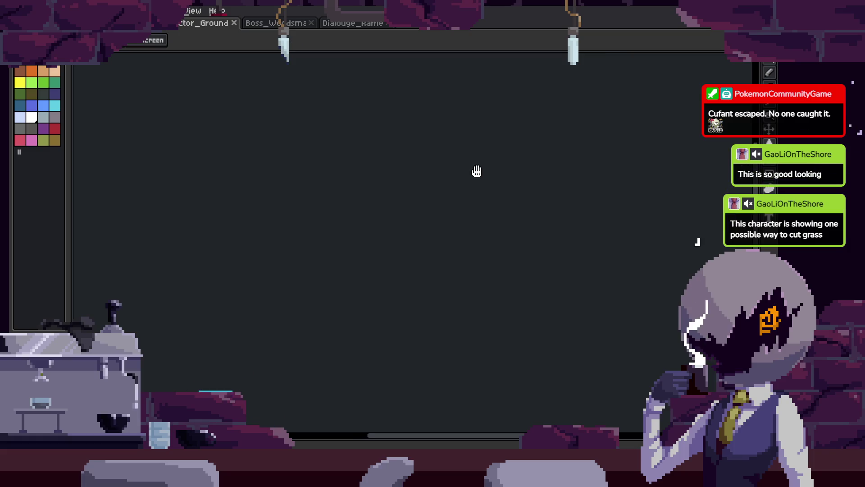
{"action": "scroll", "coordinate": [453, 204], "scroll_direction": "down", "scroll_amount": 1}
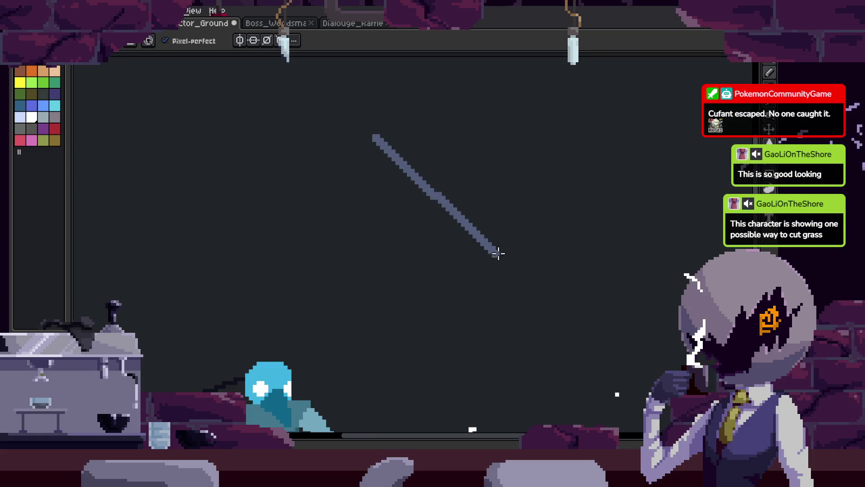
{"action": "left_click_drag", "start_coordinate": [545, 242], "coordinate": [546, 244]}
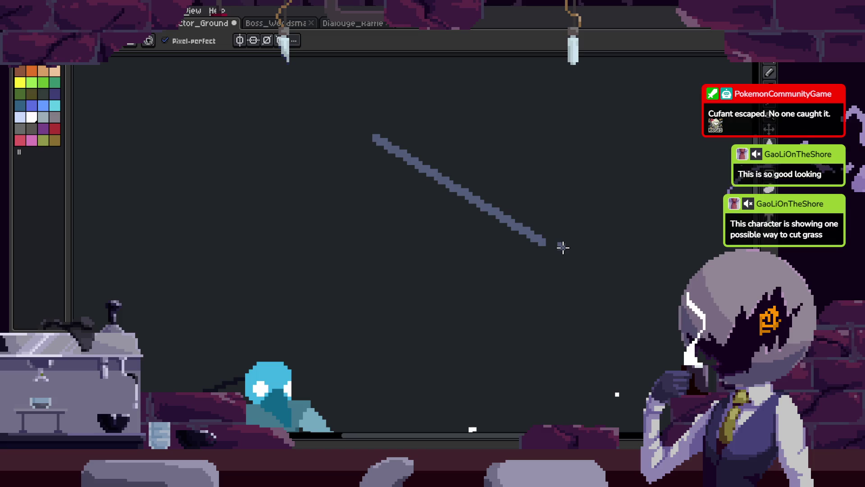
{"action": "scroll", "coordinate": [566, 260], "scroll_direction": "up", "scroll_amount": 2}
{"action": "scroll", "coordinate": [402, 256], "scroll_direction": "left", "scroll_amount": 2}
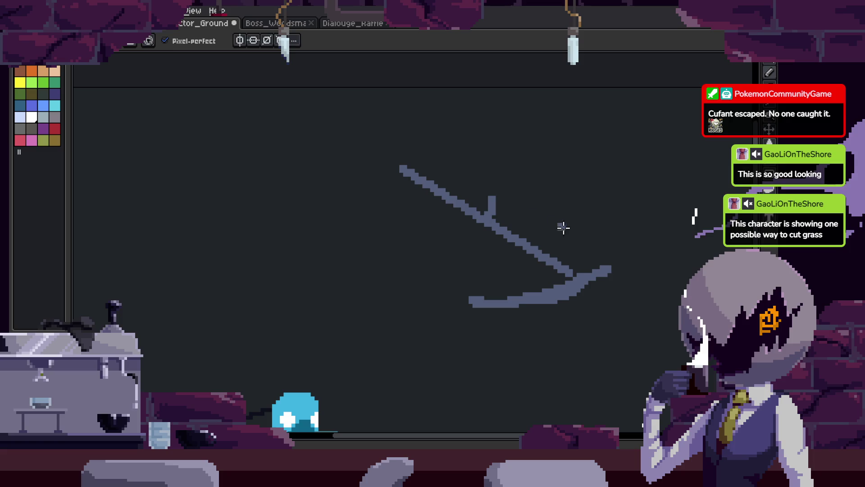
{"action": "scroll", "coordinate": [485, 205], "scroll_direction": "right", "scroll_amount": 10}
{"action": "scroll", "coordinate": [485, 205], "scroll_direction": "down", "scroll_amount": 3}
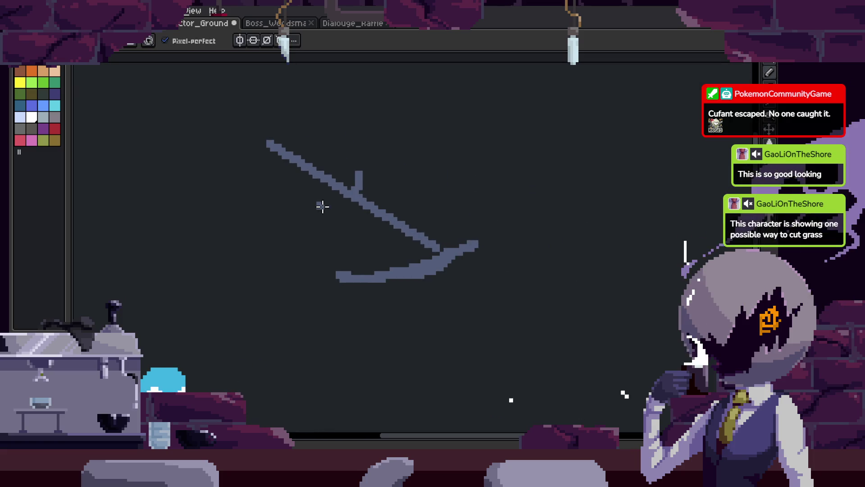
{"action": "left_click_drag", "start_coordinate": [347, 171], "coordinate": [357, 190]}
{"action": "mouse_move", "coordinate": [428, 209]}
{"action": "left_mouse_down"}
{"action": "mouse_move", "coordinate": [421, 201]}
{"action": "mouse_move", "coordinate": [491, 172]}
{"action": "mouse_move", "coordinate": [704, 183]}
{"action": "left_mouse_up"}
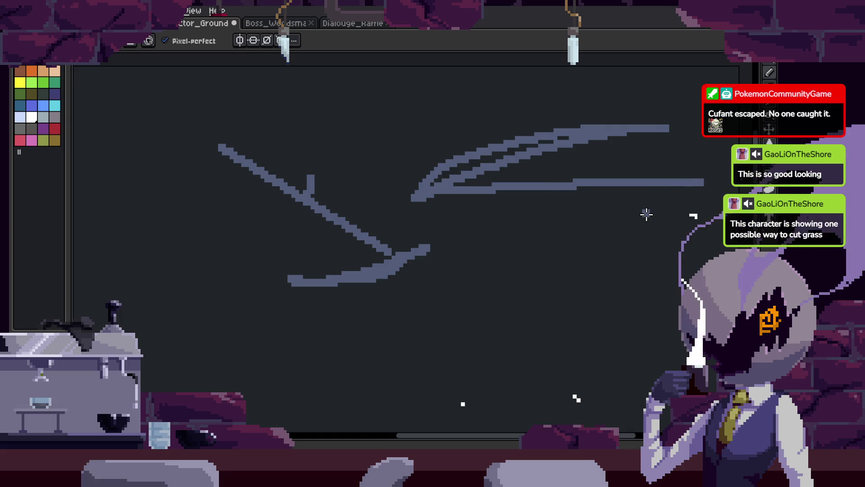
{"action": "key", "text": "q"}
{"action": "mouse_move", "coordinate": [682, 88]}
{"action": "left_mouse_down"}
{"action": "mouse_move", "coordinate": [386, 122]}
{"action": "mouse_move", "coordinate": [670, 212]}
{"action": "mouse_move", "coordinate": [701, 197]}
{"action": "left_mouse_up"}
{"action": "key", "text": "Delete"}
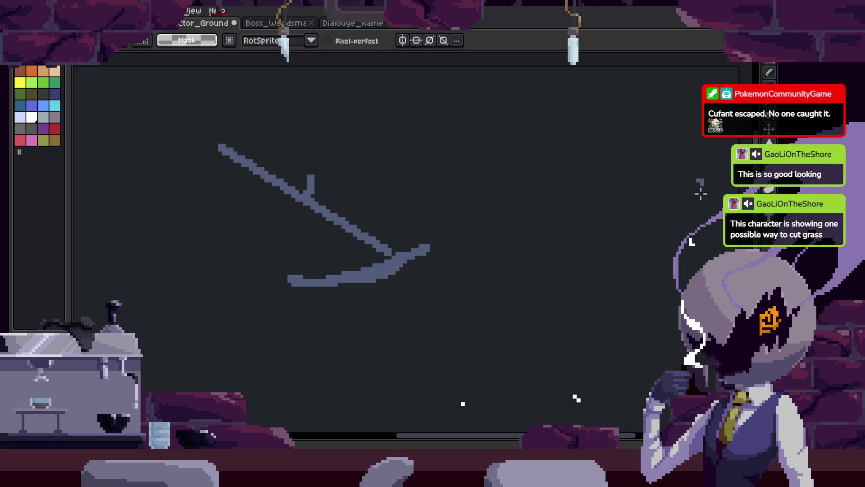
{"action": "key", "text": "b"}
{"action": "scroll", "coordinate": [701, 194], "scroll_direction": "up", "scroll_amount": 1}
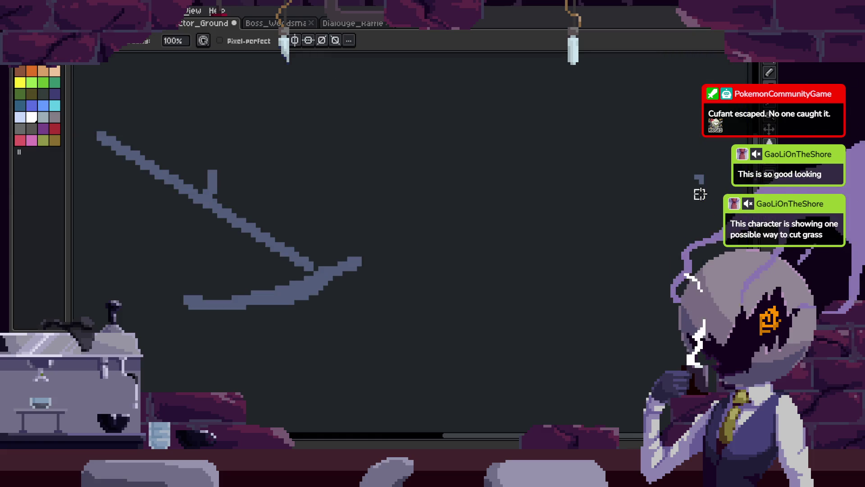
{"action": "scroll", "coordinate": [676, 194], "scroll_direction": "down", "scroll_amount": 2}
{"action": "key", "text": "q"}
{"action": "mouse_move", "coordinate": [563, 135]}
{"action": "left_mouse_down"}
{"action": "mouse_move", "coordinate": [590, 337]}
{"action": "mouse_move", "coordinate": [586, 235]}
{"action": "left_mouse_up"}
{"action": "left_click_drag", "start_coordinate": [549, 270], "coordinate": [566, 234]}
{"action": "key", "text": "ctrl+z"}
{"action": "key", "text": "ctrl+d"}
{"action": "mouse_move", "coordinate": [450, 155]}
{"action": "left_mouse_down"}
{"action": "mouse_move", "coordinate": [604, 270]}
{"action": "mouse_move", "coordinate": [593, 237]}
{"action": "mouse_move", "coordinate": [366, 315]}
{"action": "mouse_move", "coordinate": [414, 302]}
{"action": "mouse_move", "coordinate": [382, 292]}
{"action": "left_mouse_up"}
{"action": "key", "text": "ctrl+z"}
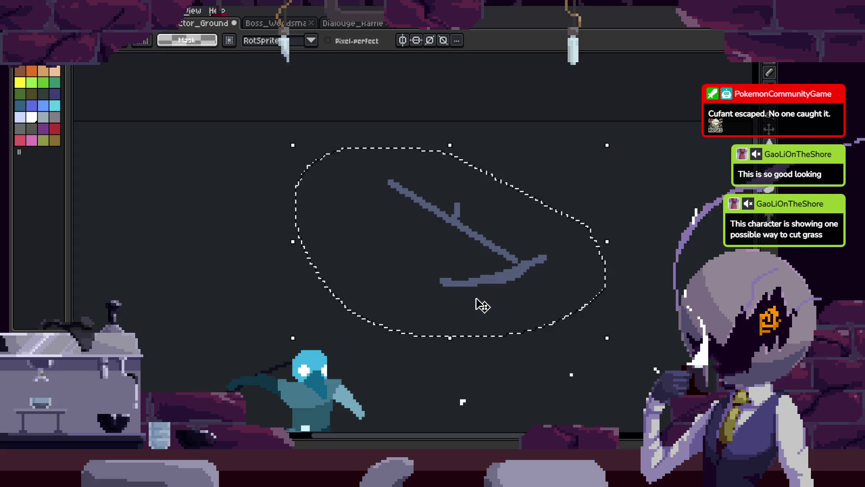
{"action": "key", "text": "Delete"}
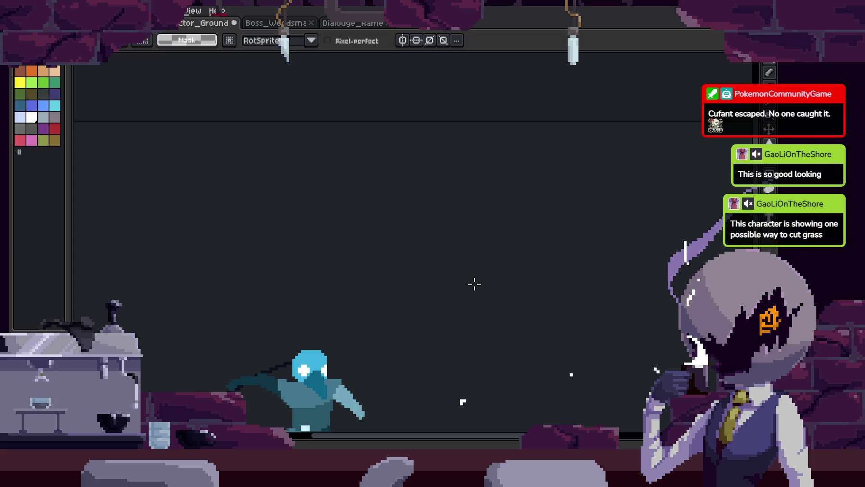
Save the scythe attack animation file several times with the pencil tool active
{"action": "scroll", "coordinate": [474, 284], "scroll_direction": "down", "scroll_amount": 2}
{"action": "scroll", "coordinate": [474, 284], "scroll_direction": "up", "scroll_amount": 5}
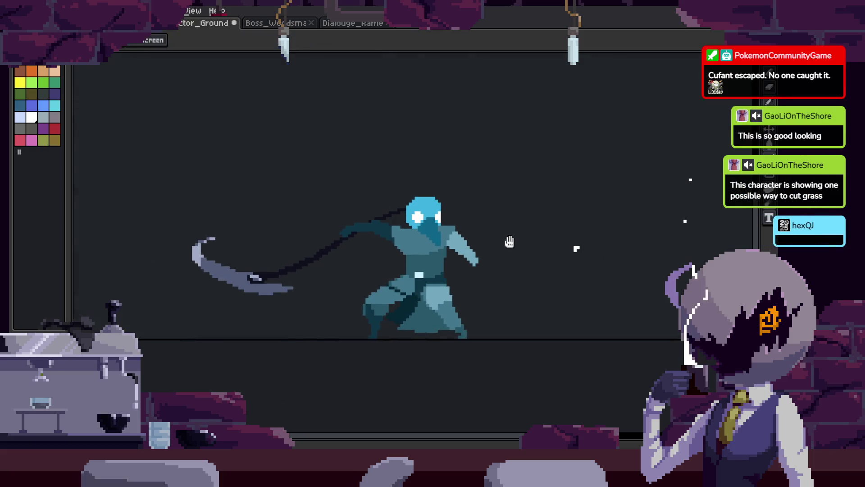
{"action": "scroll", "coordinate": [472, 290], "scroll_direction": "up", "scroll_amount": 1}
{"action": "key", "text": "ctrl+s"}
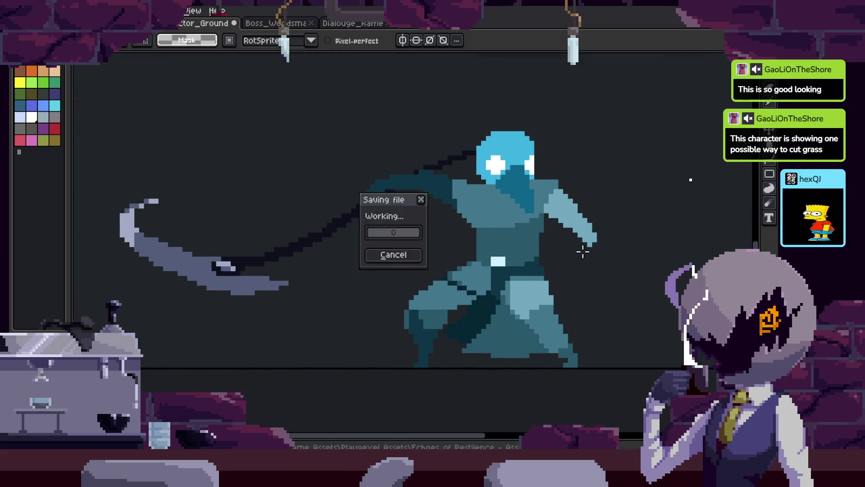
{"action": "scroll", "coordinate": [597, 283], "scroll_direction": "up", "scroll_amount": 3}
{"action": "scroll", "coordinate": [597, 283], "scroll_direction": "down", "scroll_amount": 3}
{"action": "key", "text": "ctrl+s"}
{"action": "key", "text": "b"}
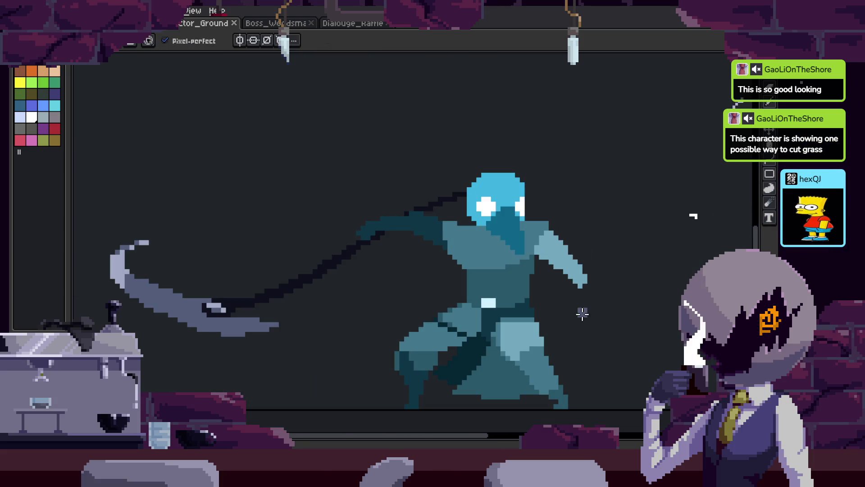
{"action": "scroll", "coordinate": [579, 311], "scroll_direction": "up", "scroll_amount": 3}
{"action": "scroll", "coordinate": [594, 335], "scroll_direction": "down", "scroll_amount": 1}
{"action": "key", "text": "ctrl+s"}
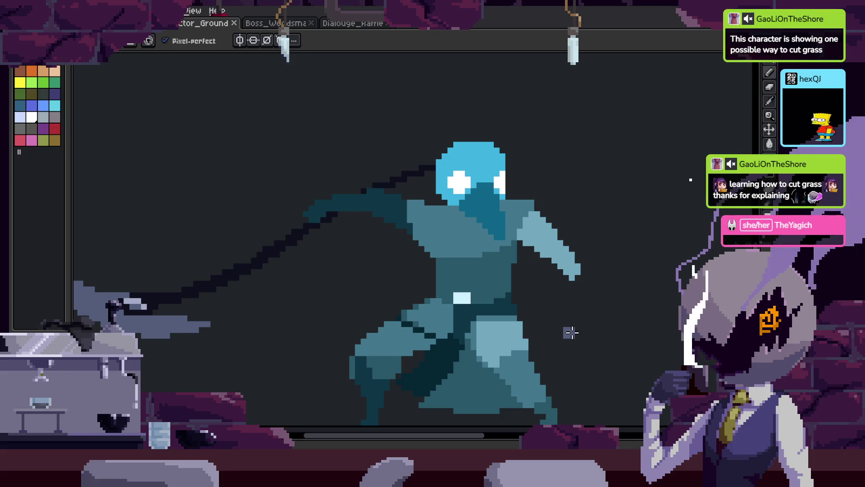
Play the scythe attack in a live preview with the timeline shown, then close the preview
{"action": "key", "text": "F7"}
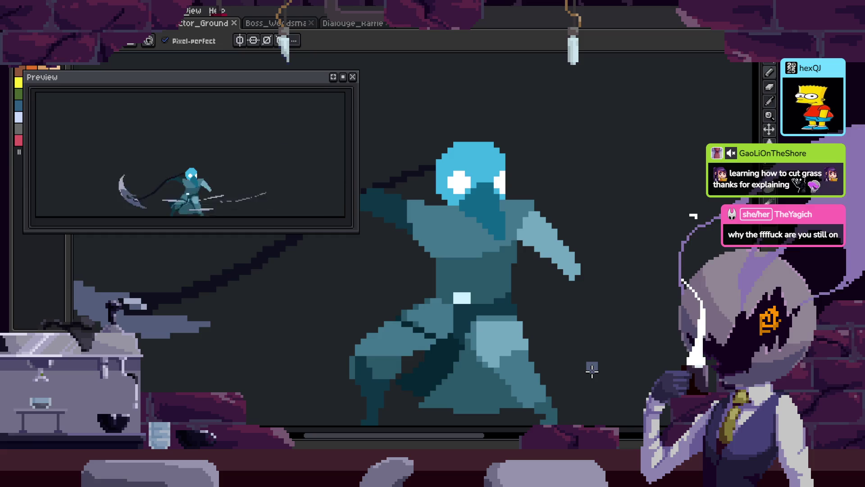
{"action": "key", "text": "period"}
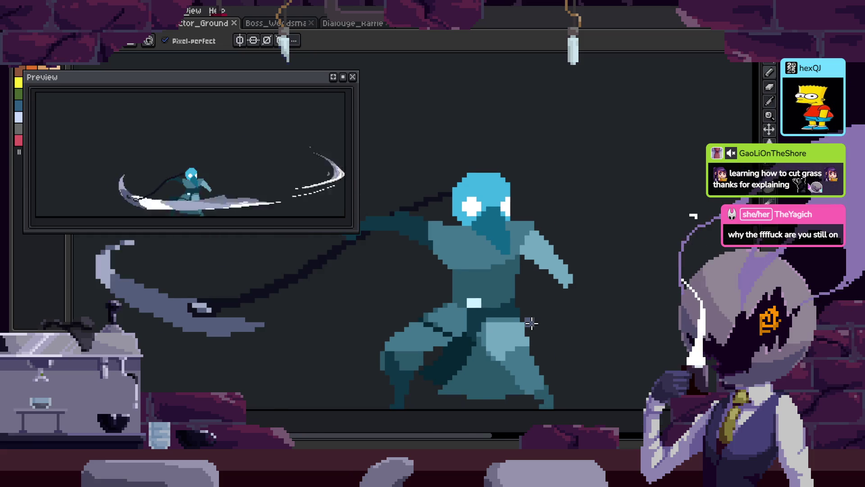
{"action": "key", "text": "Tab"}
{"action": "key", "text": "period"}
{"action": "key", "text": "period"}
{"action": "key", "text": "period"}
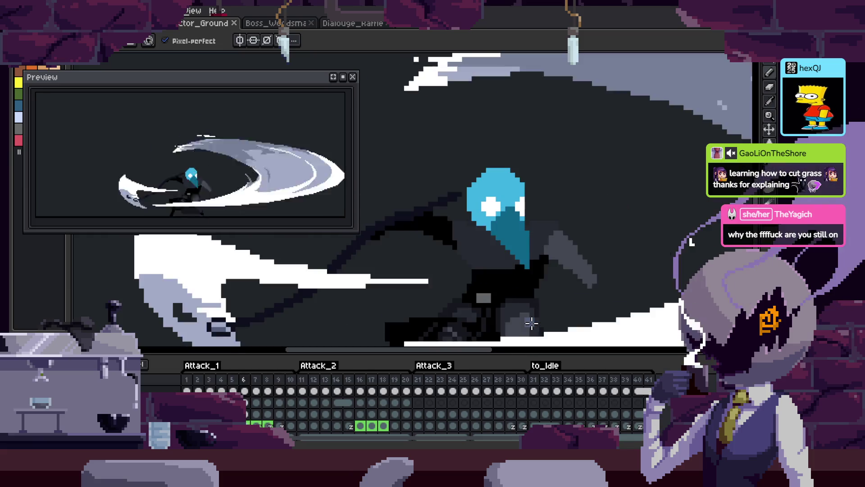
{"action": "key", "text": "Tab"}
{"action": "key", "text": "Return"}
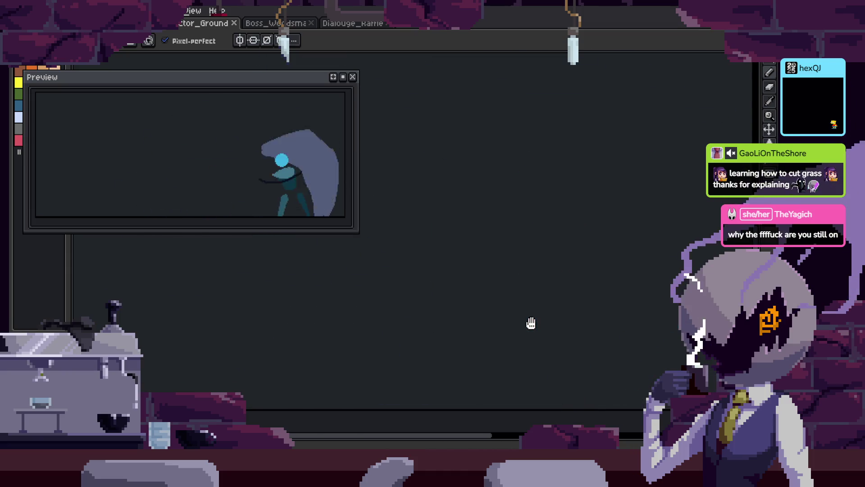
{"action": "key", "text": "Tab"}
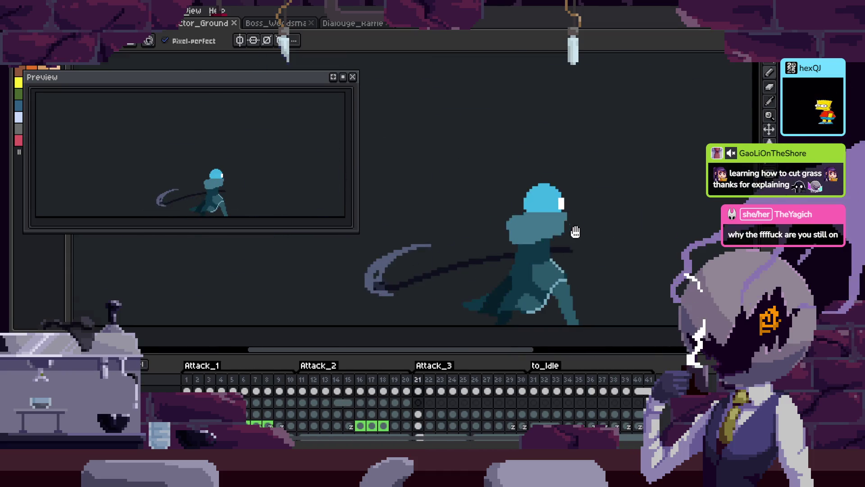
{"action": "scroll", "coordinate": [579, 234], "scroll_direction": "down", "scroll_amount": 2}
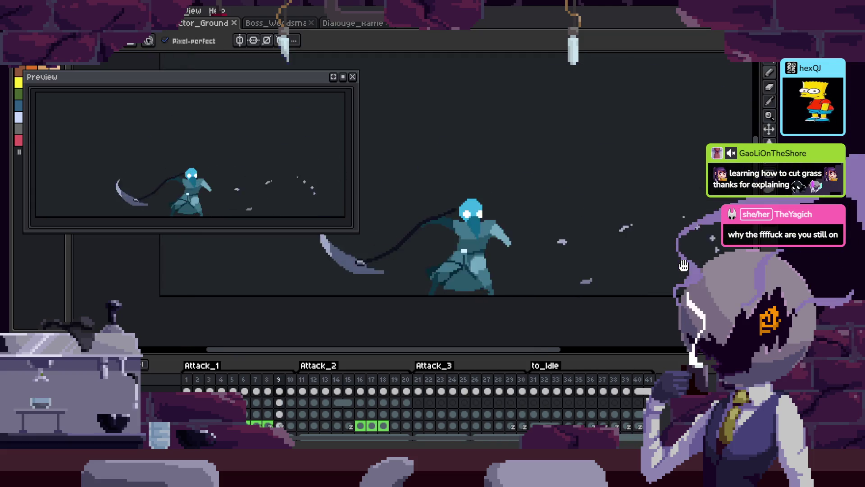
{"action": "scroll", "coordinate": [645, 269], "scroll_direction": "up", "scroll_amount": 1}
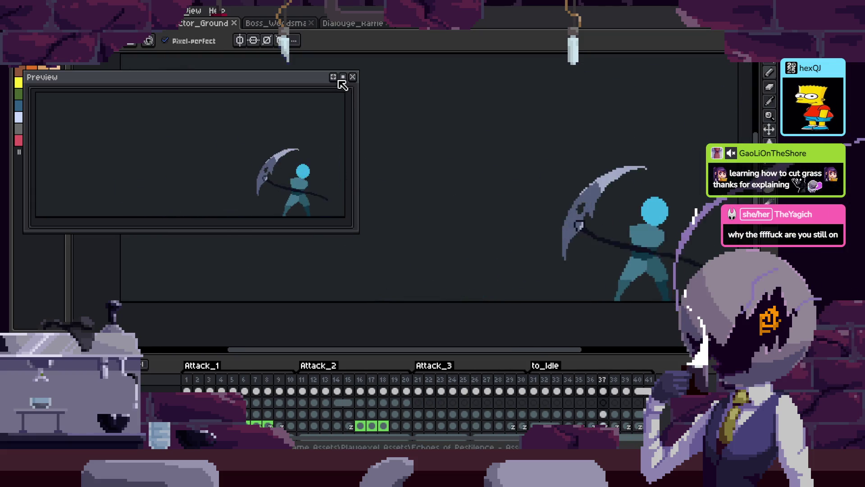
{"action": "left_click", "coordinate": [352, 77]}
Recentre the canvas on the plague doctor and save the animation file
{"action": "key", "text": "Tab"}
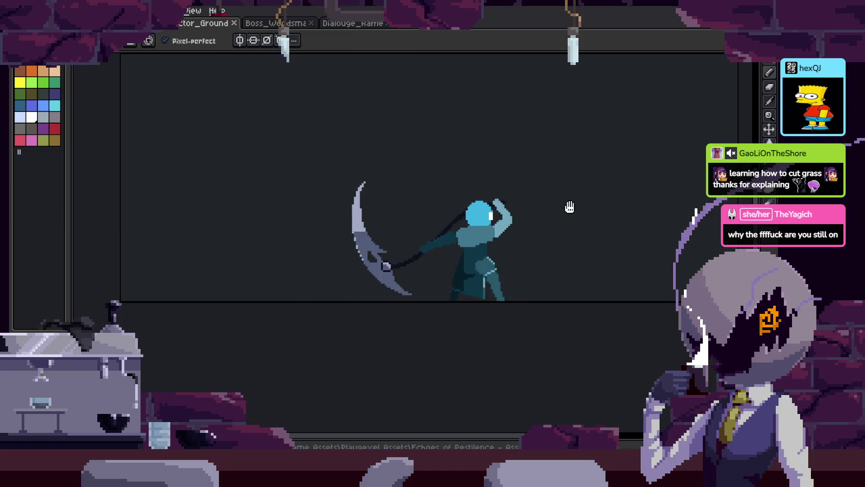
{"action": "left_click_drag", "start_coordinate": [570, 206], "coordinate": [554, 259]}
{"action": "scroll", "coordinate": [555, 260], "scroll_direction": "up", "scroll_amount": 1}
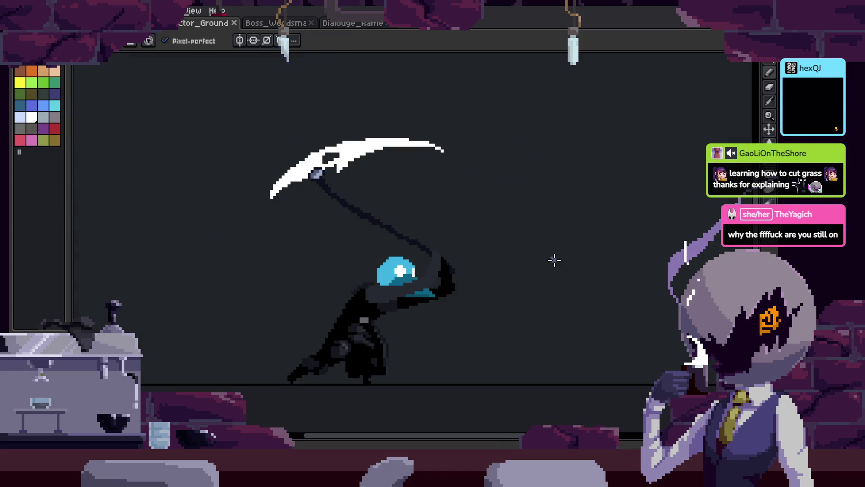
{"action": "scroll", "coordinate": [554, 270], "scroll_direction": "down", "scroll_amount": 2}
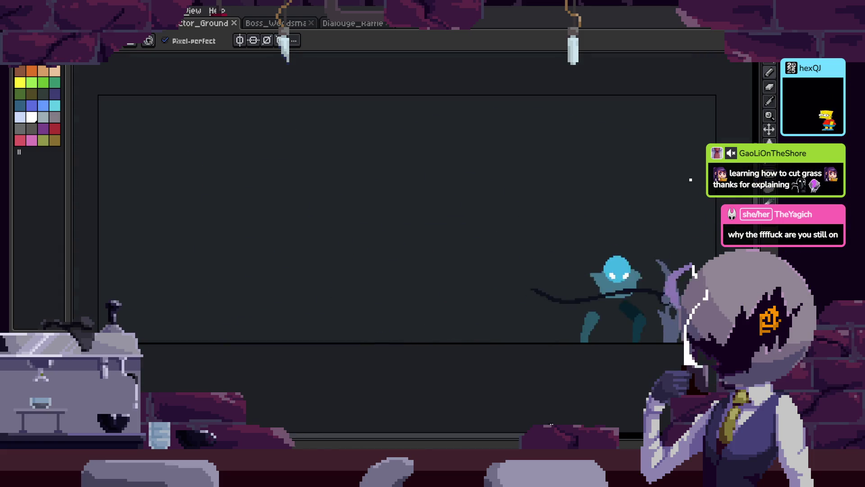
{"action": "left_click_drag", "start_coordinate": [475, 343], "coordinate": [499, 345]}
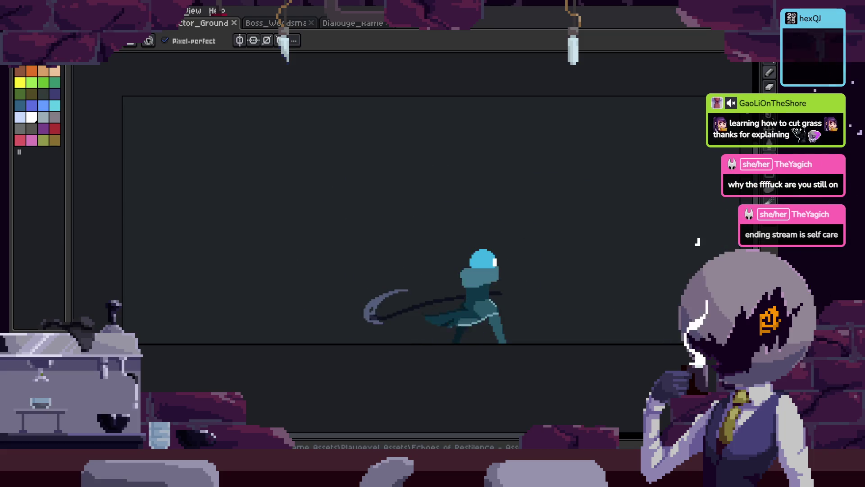
{"action": "key", "text": "Tab"}
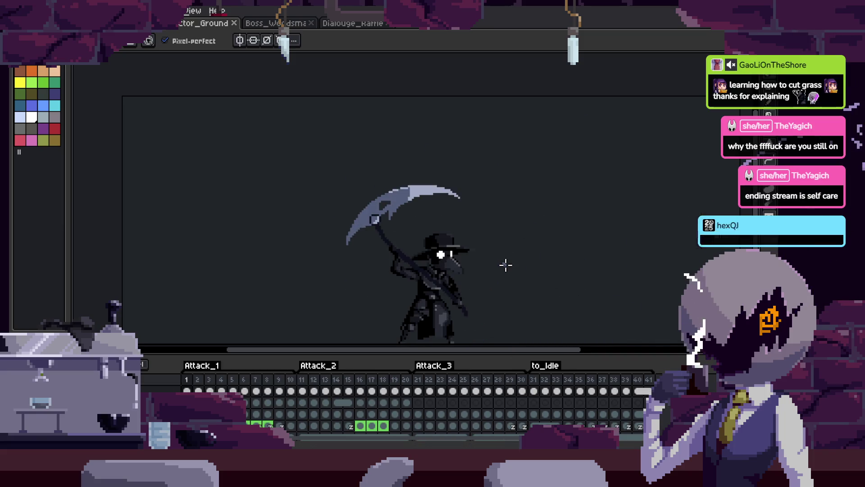
{"action": "key", "text": "Tab"}
{"action": "key", "text": "ctrl+s"}
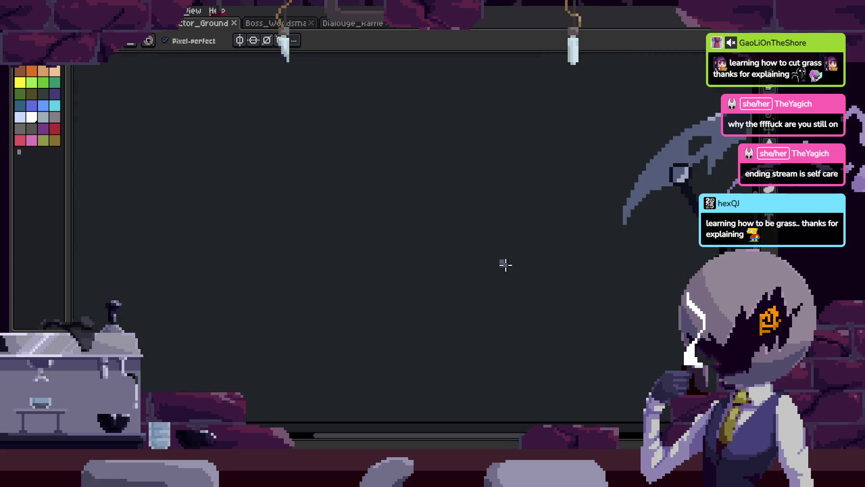
Toggle the timeline and zoom in on the canvas, ending with the pan tool active
{"action": "key", "text": "Tab"}
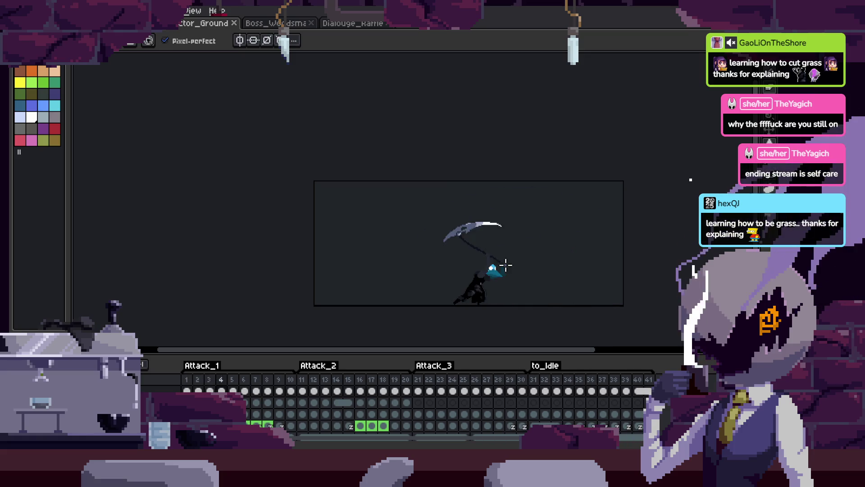
{"action": "scroll", "coordinate": [505, 265], "scroll_direction": "up", "scroll_amount": 3}
{"action": "key", "text": "Tab"}
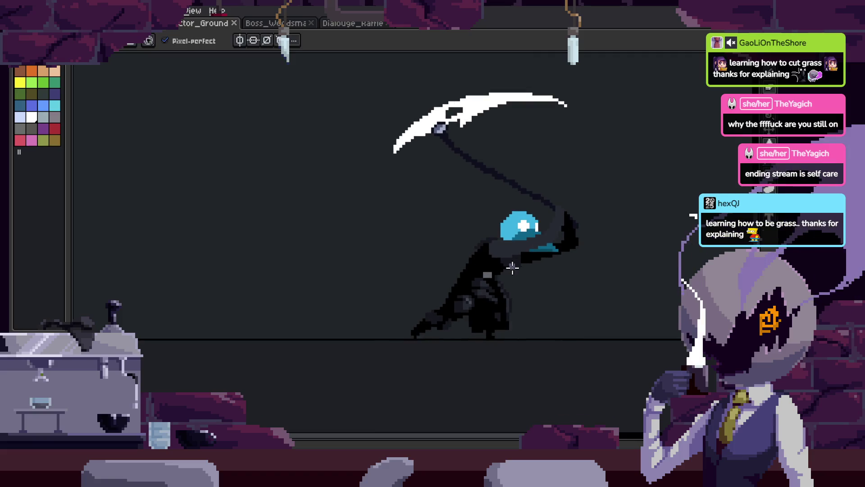
{"action": "scroll", "coordinate": [519, 261], "scroll_direction": "up", "scroll_amount": 1}
{"action": "key", "text": "space"}
{"action": "scroll", "coordinate": [519, 261], "scroll_direction": "up", "scroll_amount": 1}
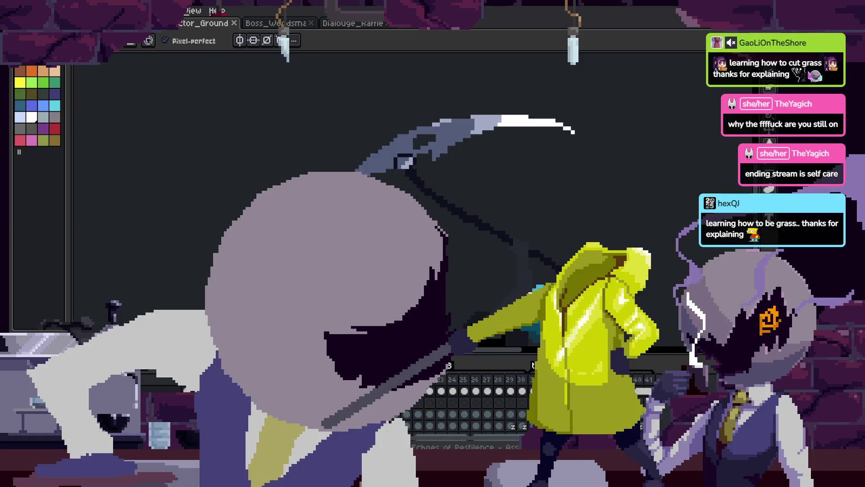
Reopen the live preview of the scythe attack and save the file twice
{"action": "key", "text": "F7"}
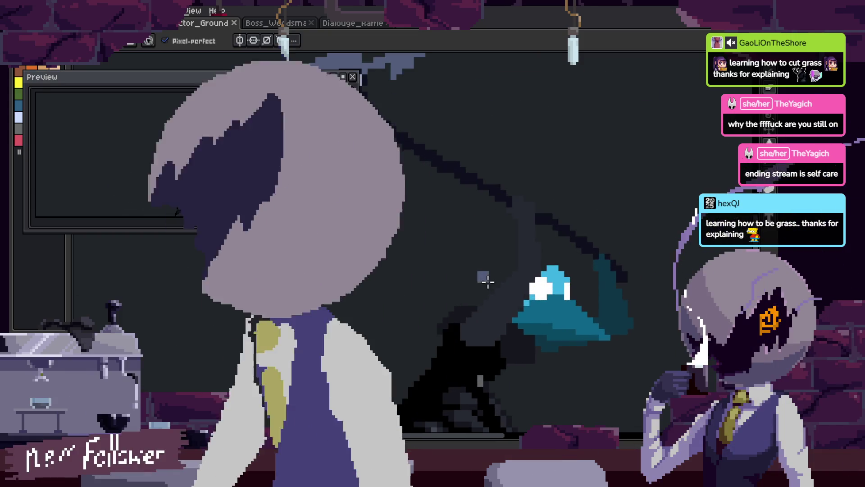
{"action": "key", "text": "space"}
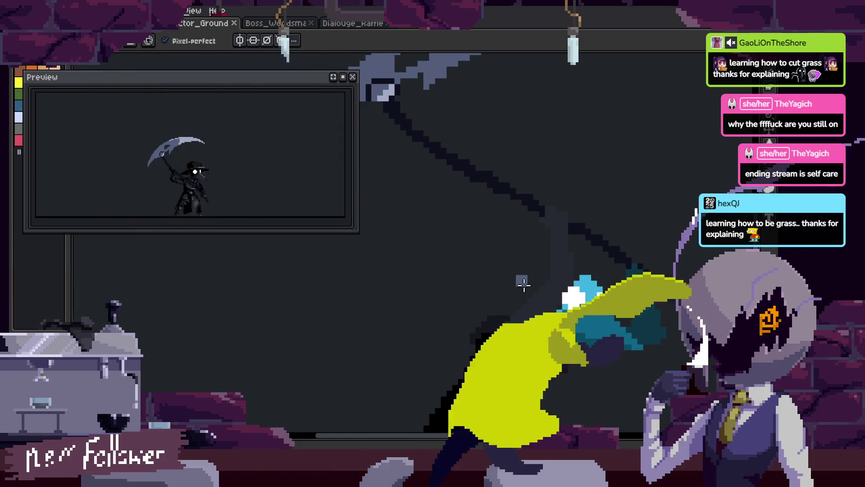
{"action": "key", "text": "Right"}
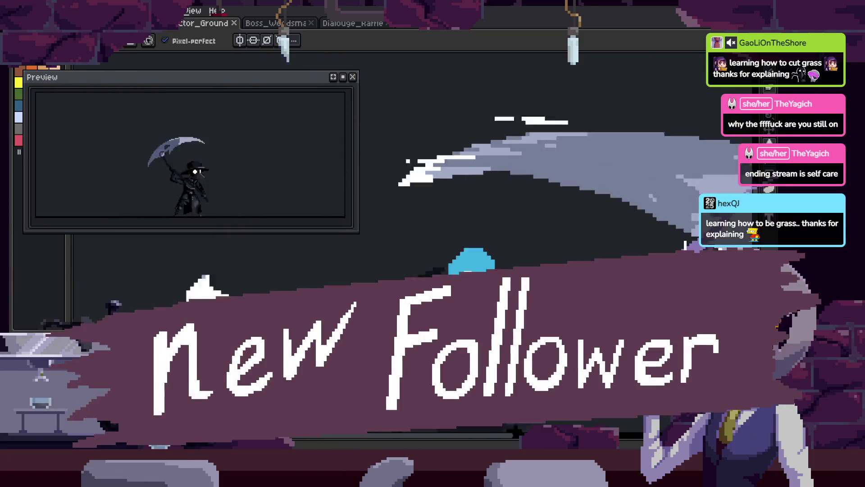
{"action": "key", "text": "Tab"}
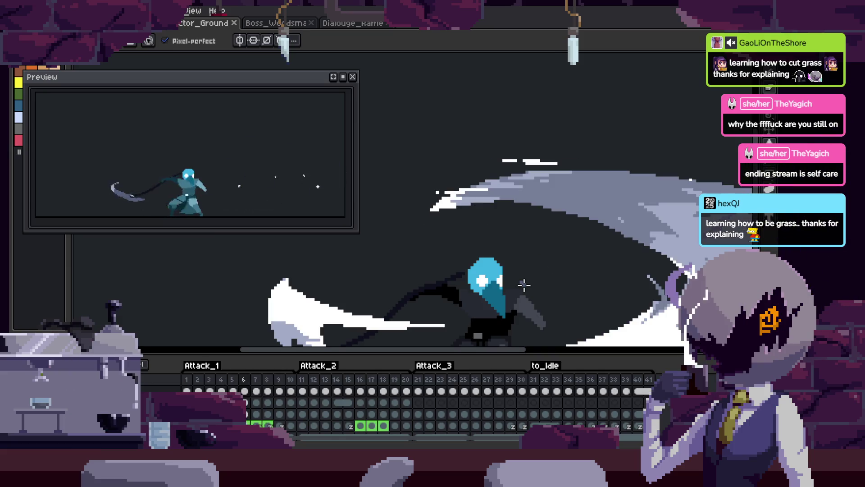
{"action": "key", "text": "Tab"}
{"action": "key", "text": "space"}
{"action": "key", "text": "ctrl+s"}
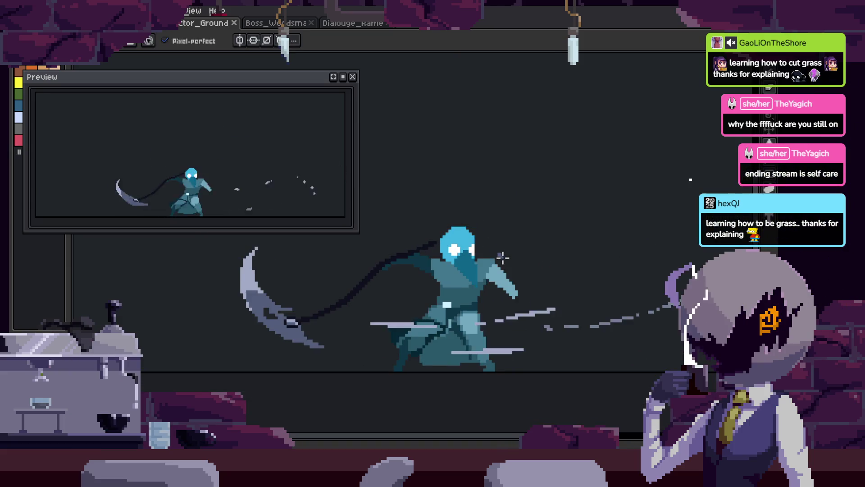
{"action": "key", "text": "ctrl+s"}
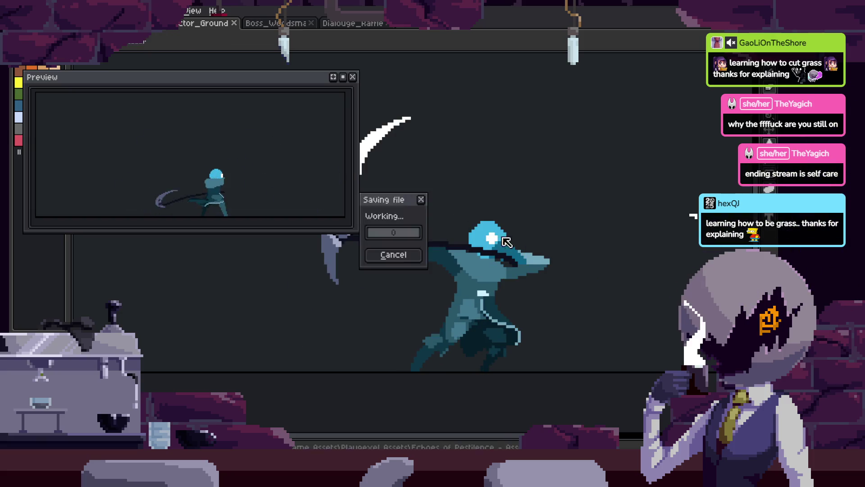
{"action": "scroll", "coordinate": [471, 289], "scroll_direction": "up", "scroll_amount": 1}
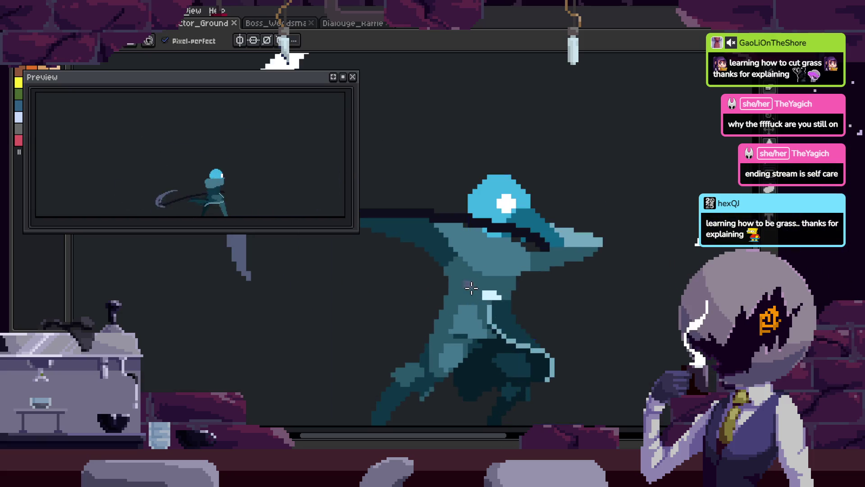
{"action": "scroll", "coordinate": [536, 287], "scroll_direction": "down", "scroll_amount": 1}
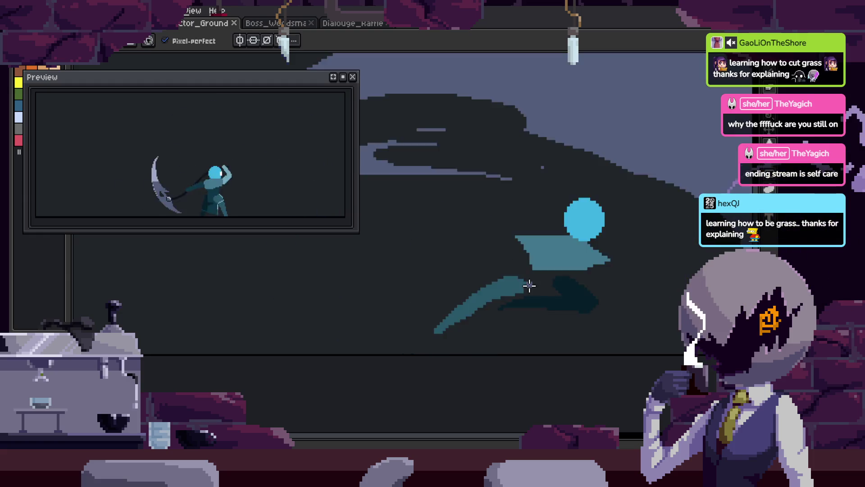
{"action": "key", "text": "space"}
{"action": "key", "text": "Tab"}
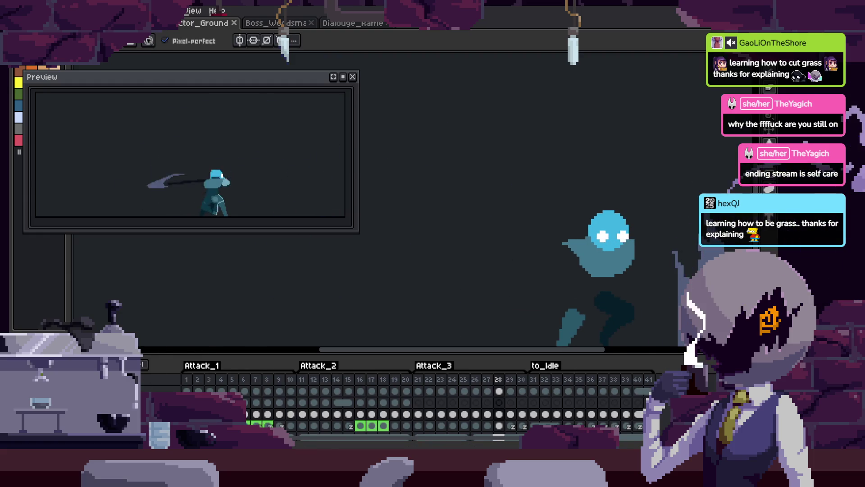
{"action": "key", "text": "Tab"}
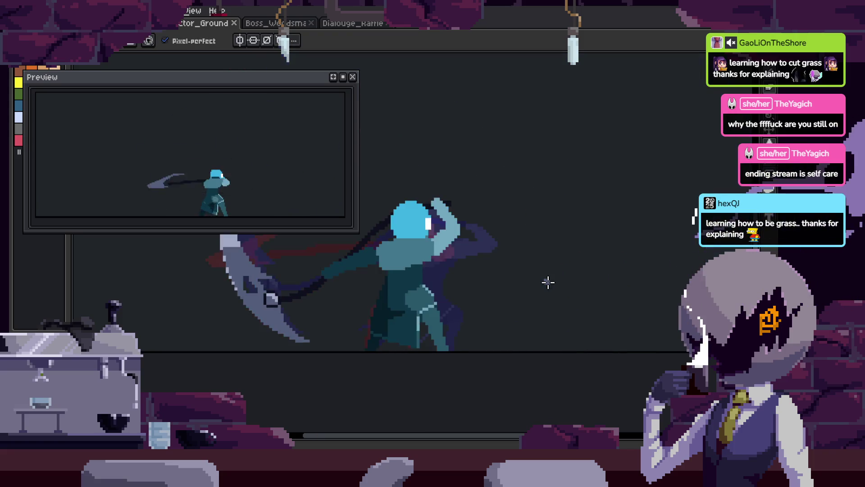
Zoom in, sample dark teal from the sprite, and bucket-fill the cloak's diagonal band
{"action": "scroll", "coordinate": [432, 318], "scroll_direction": "up", "scroll_amount": 1}
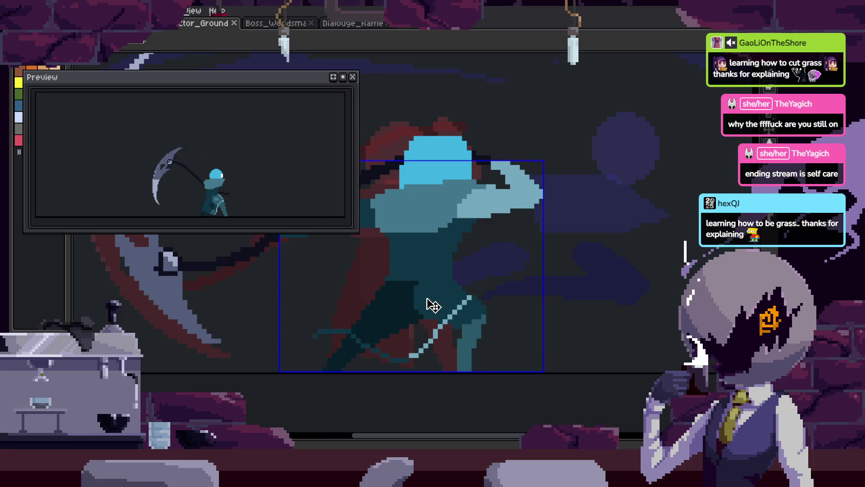
{"action": "left_click_drag", "start_coordinate": [426, 298], "coordinate": [466, 302]}
{"action": "scroll", "coordinate": [424, 311], "scroll_direction": "up", "scroll_amount": 2}
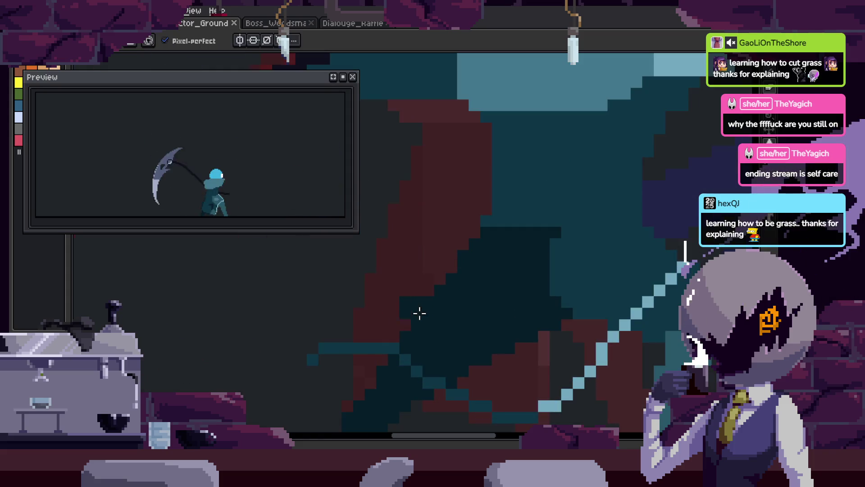
{"action": "key", "text": "alt"}
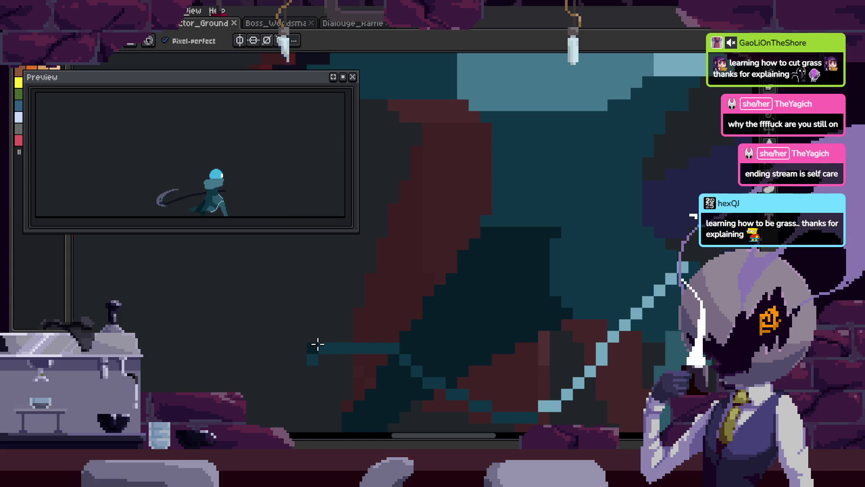
{"action": "key", "text": "g"}
{"action": "left_click", "coordinate": [473, 255]}
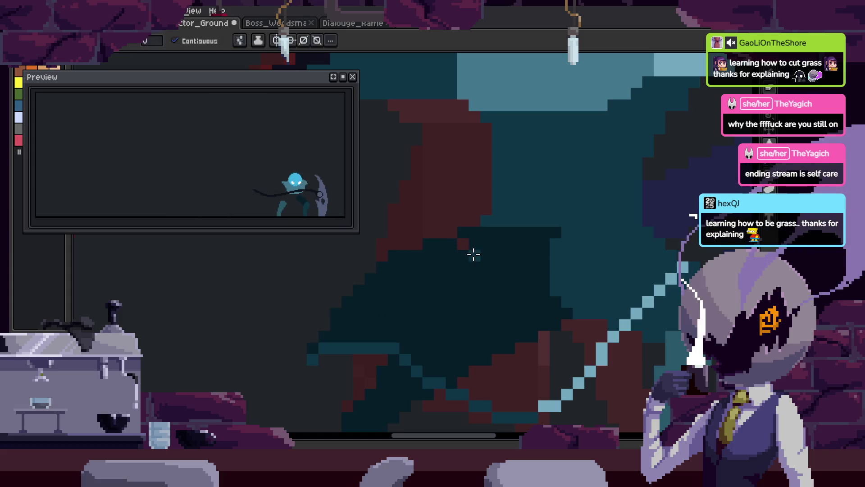